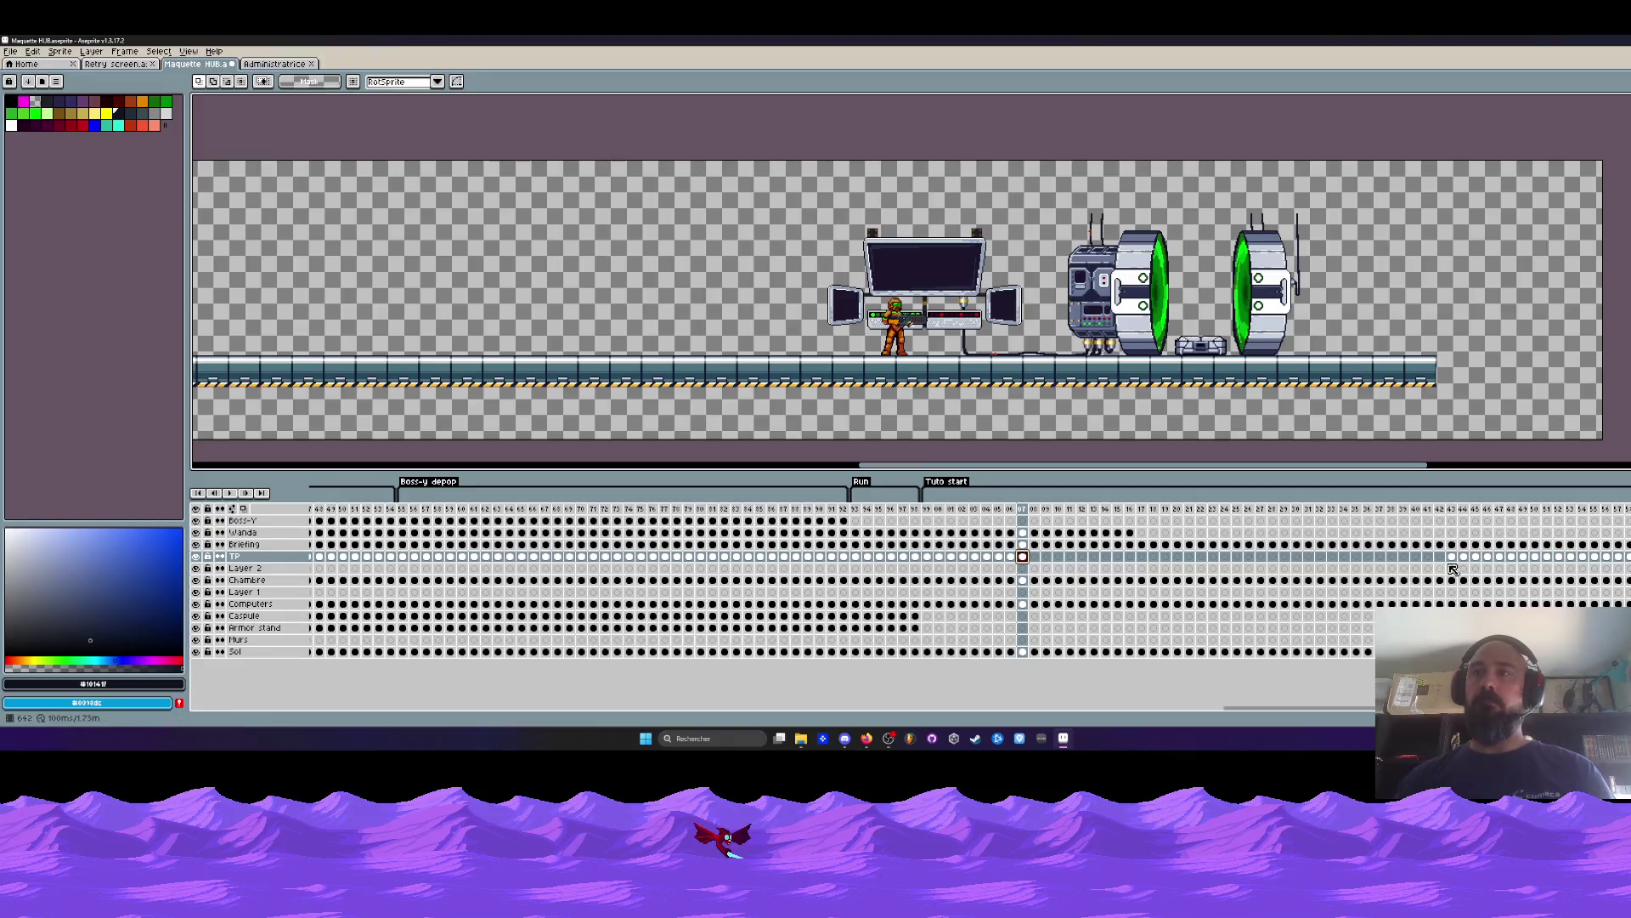
# Select a run of frames, pick the Briefing cel at frame 628 and scroll the timeline to later frames.
pyautogui.moveTo(929, 508); pyautogui.dragTo(1285, 527)
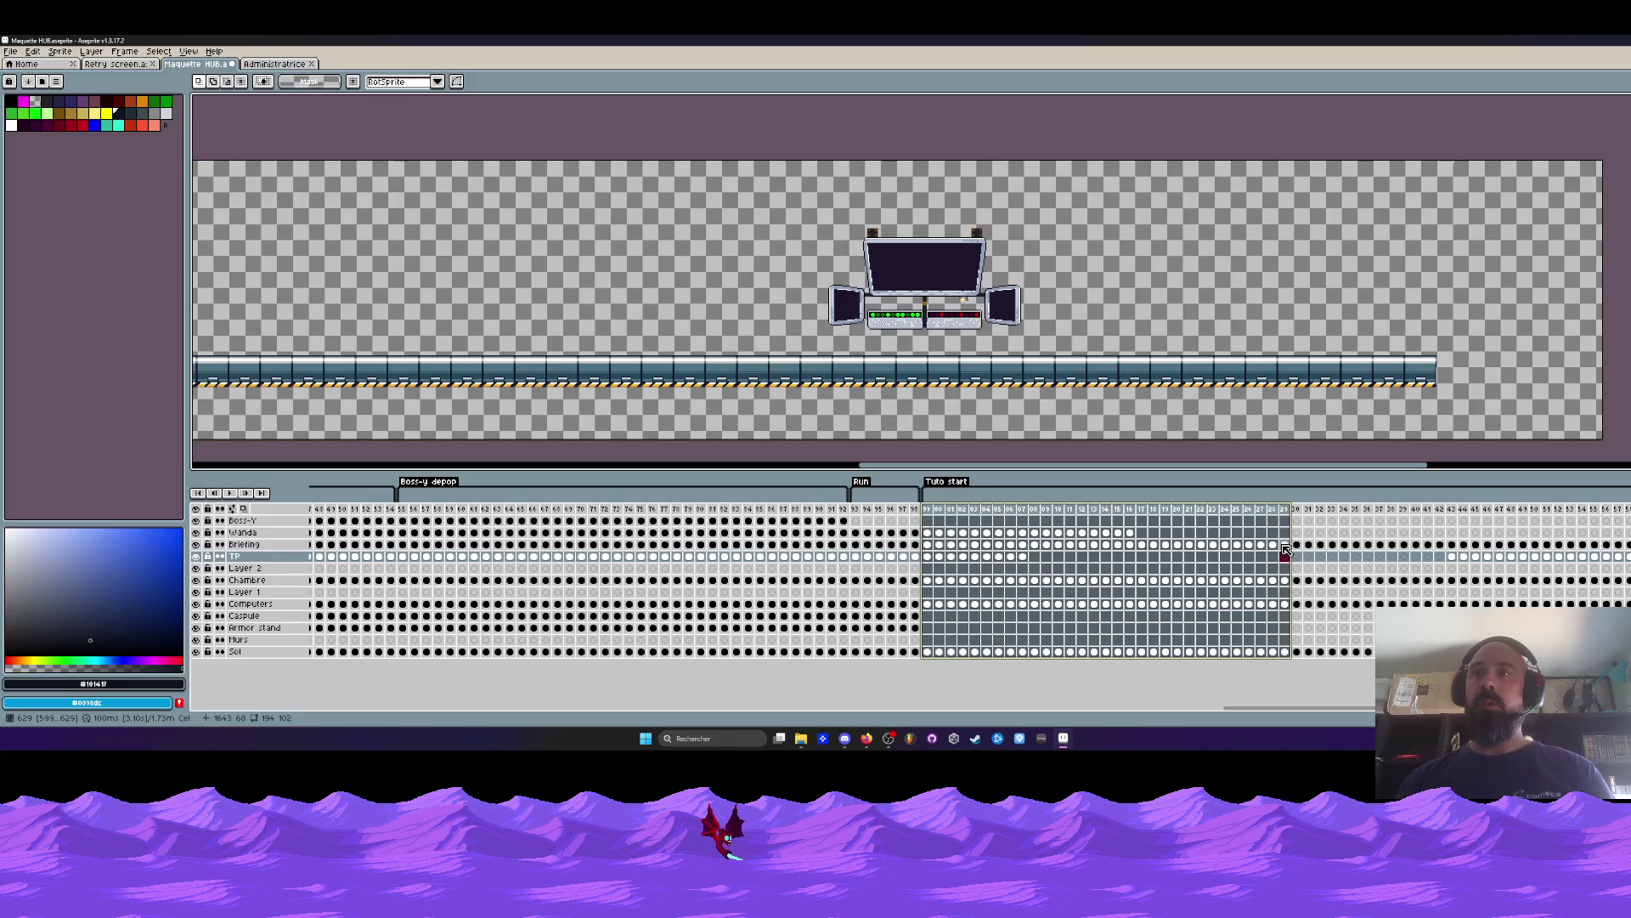
pyautogui.click(1285, 543)
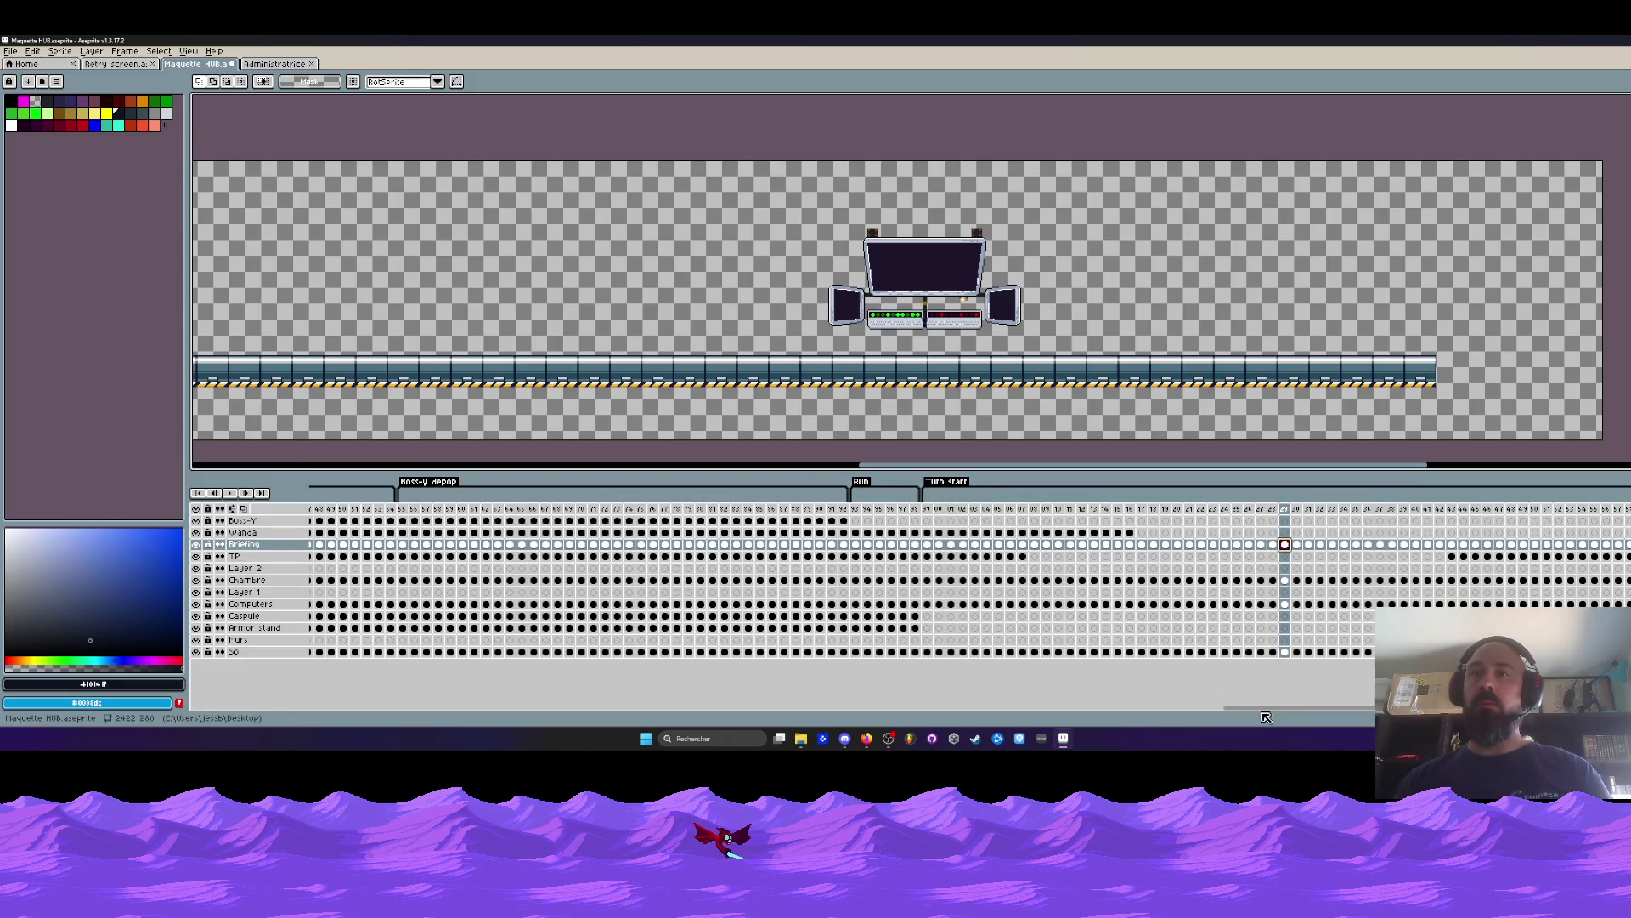
pyautogui.moveTo(1263, 712)
pyautogui.mouseDown()
pyautogui.moveTo(1360, 705)
pyautogui.moveTo(1498, 541)
pyautogui.mouseUp()
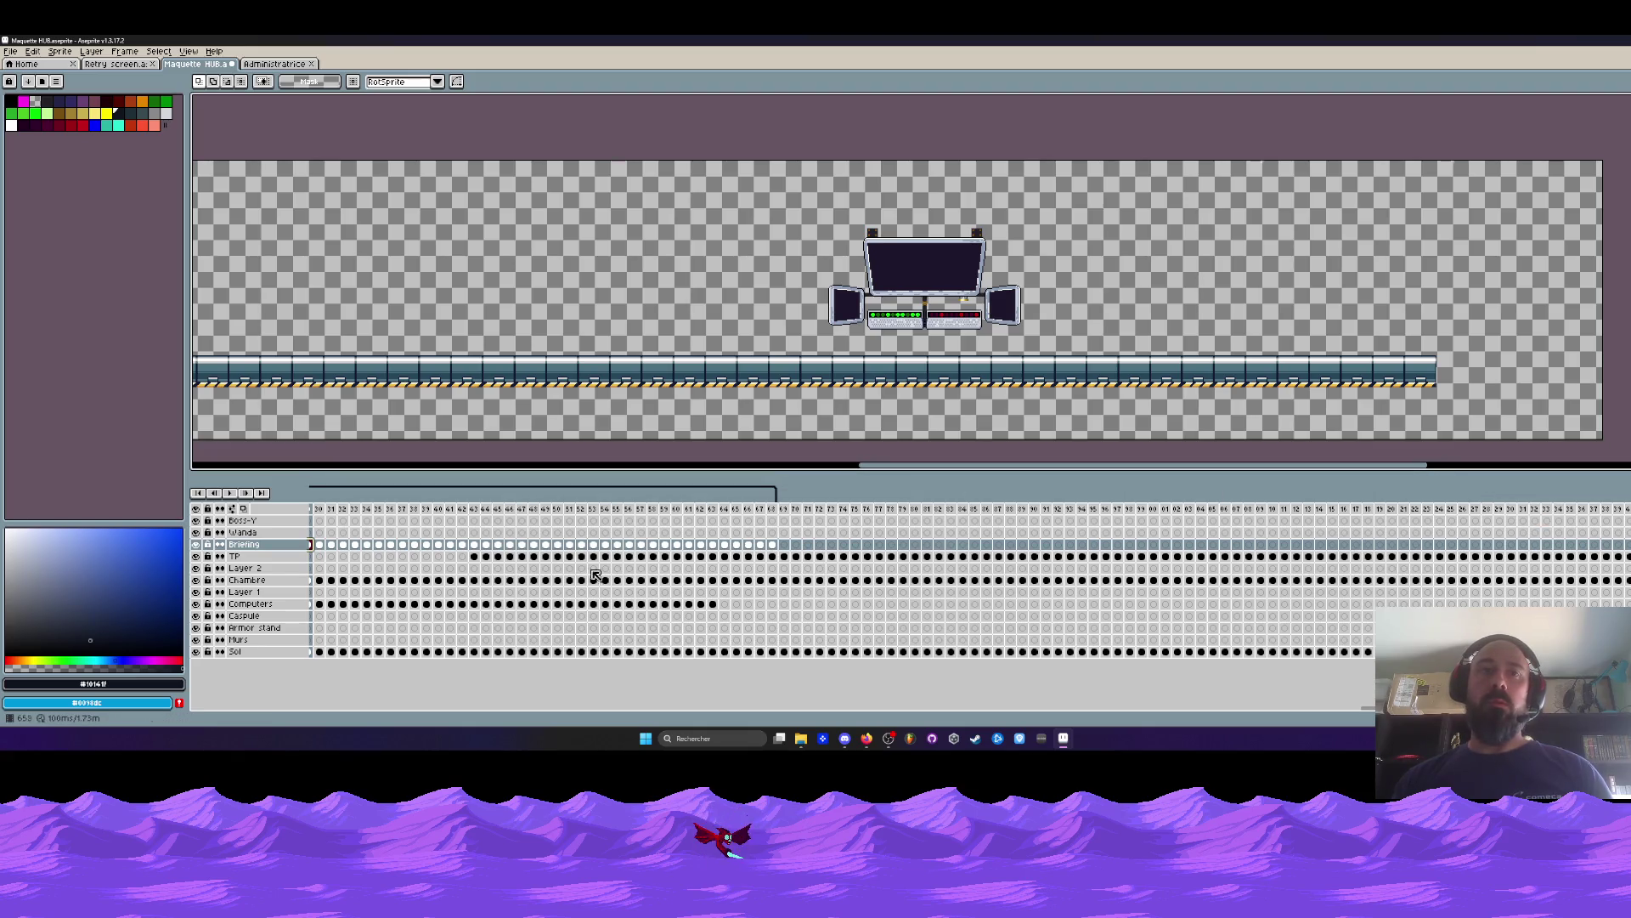
# Select frames 41–68 across all layers and drag them to a later position in the timeline.
pyautogui.moveTo(331, 518)
pyautogui.mouseDown()
pyautogui.moveTo(599, 650)
pyautogui.moveTo(652, 651)
pyautogui.mouseUp()
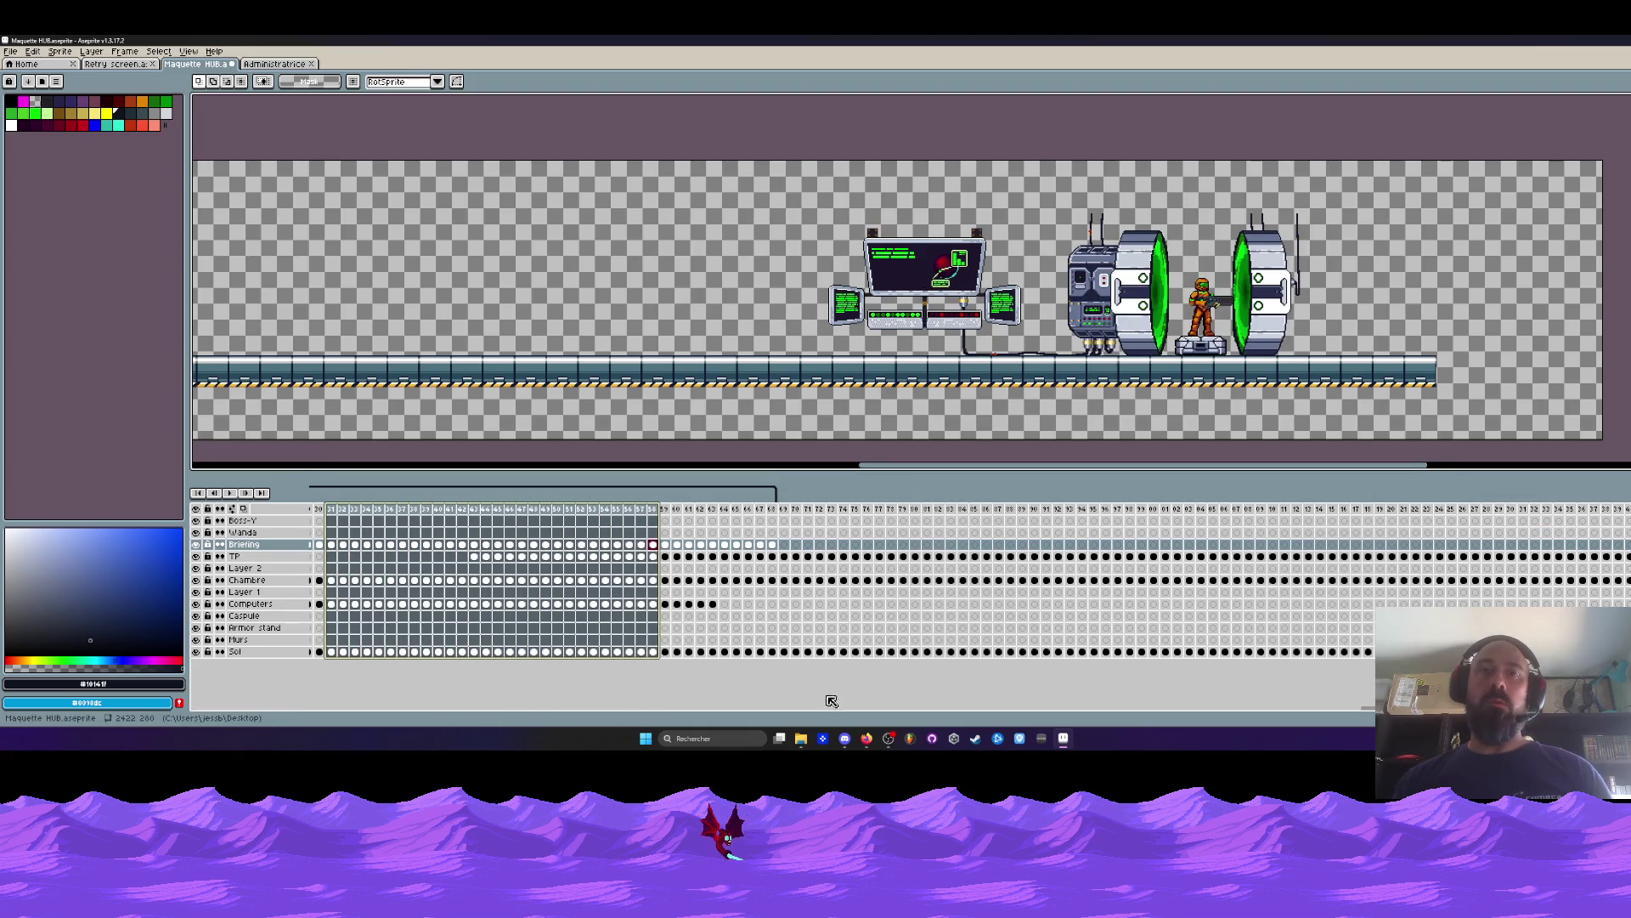
pyautogui.hscroll(-10, 1321, 505)
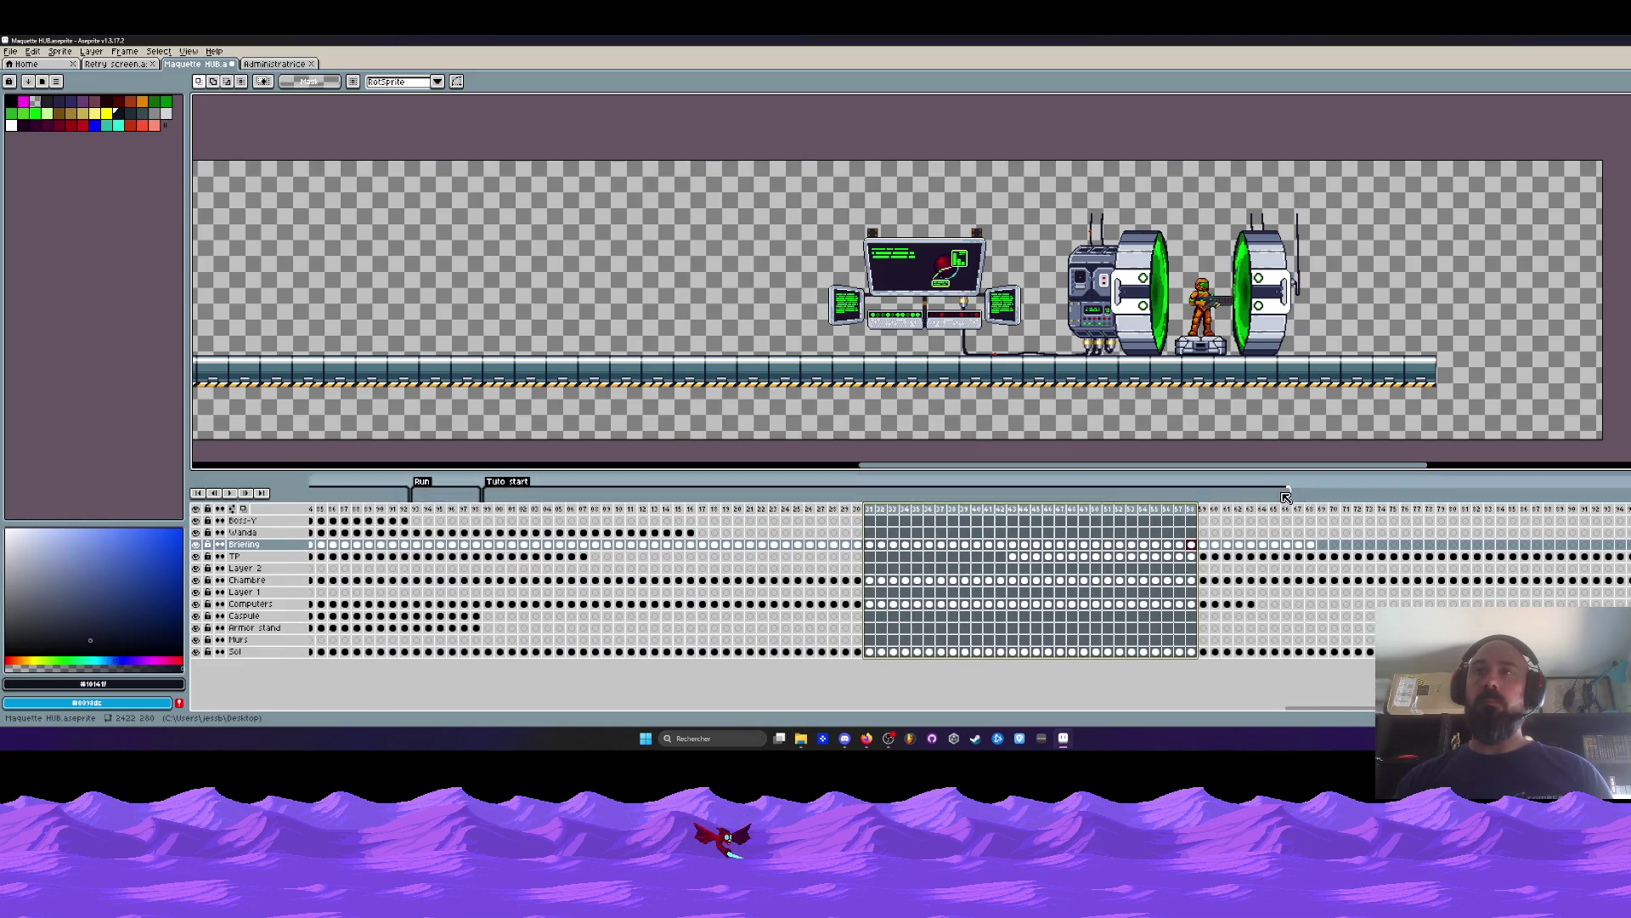
pyautogui.moveTo(989, 510)
pyautogui.mouseDown()
pyautogui.moveTo(1325, 520)
pyautogui.moveTo(1311, 520)
pyautogui.mouseUp()
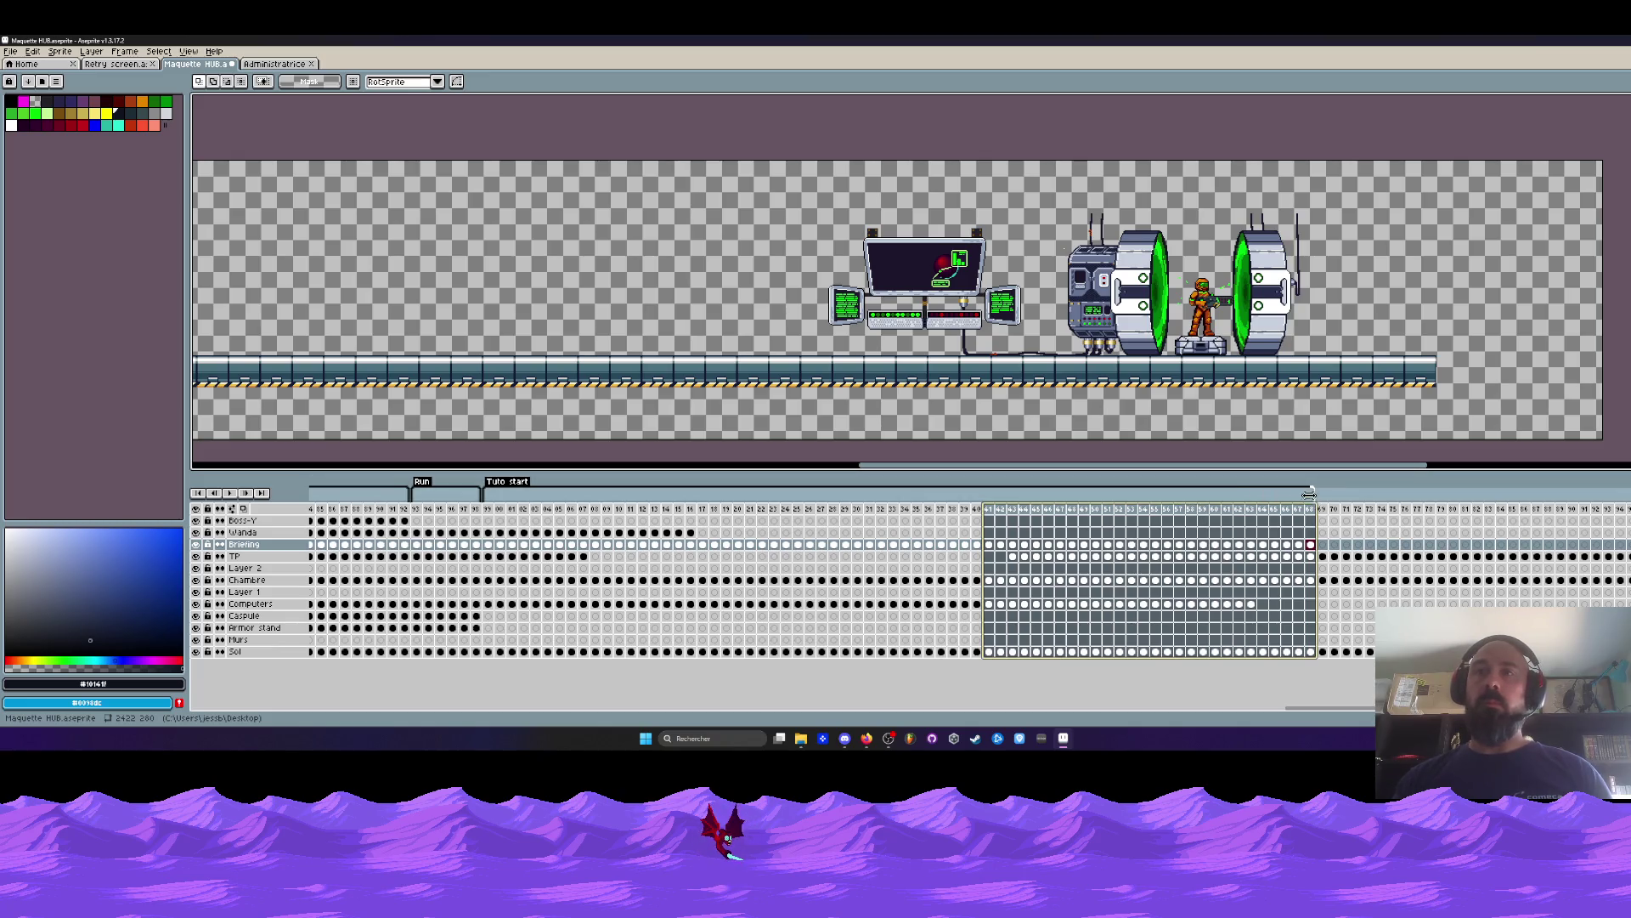
pyautogui.moveTo(488, 508)
pyautogui.mouseDown()
pyautogui.moveTo(752, 527)
pyautogui.moveTo(631, 544)
pyautogui.mouseUp()
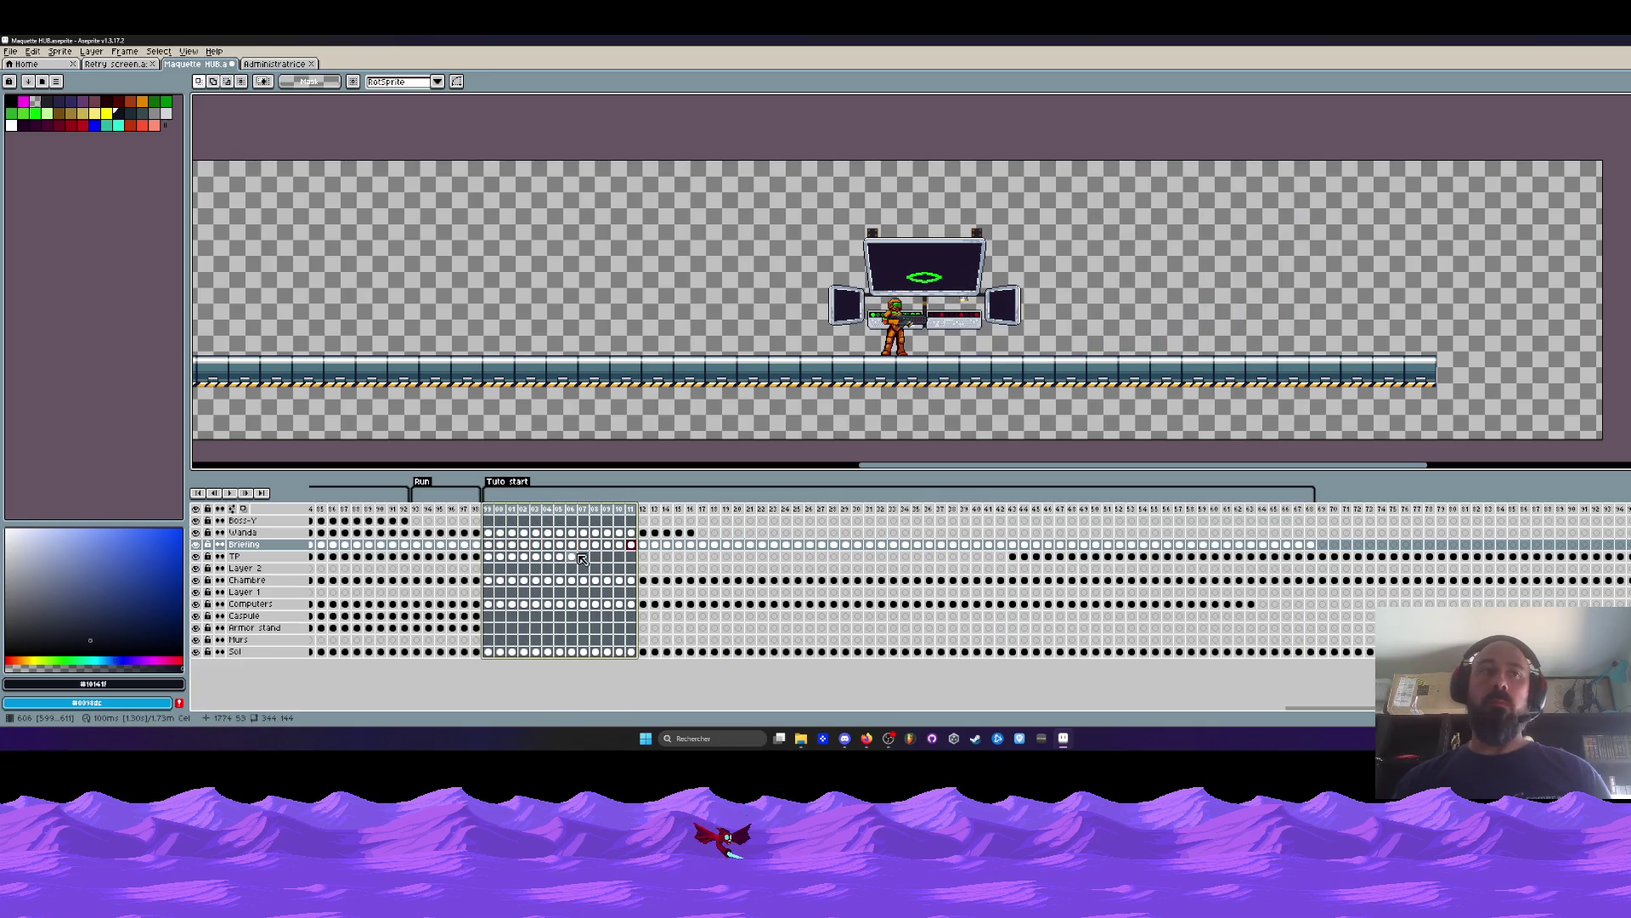
# Copy the character's cels 11–16 and paste them at frames 17, 23, 29, 35 and 41.
pyautogui.moveTo(690, 532); pyautogui.dragTo(630, 535)
pyautogui.hotkey('ctrl', 'c')
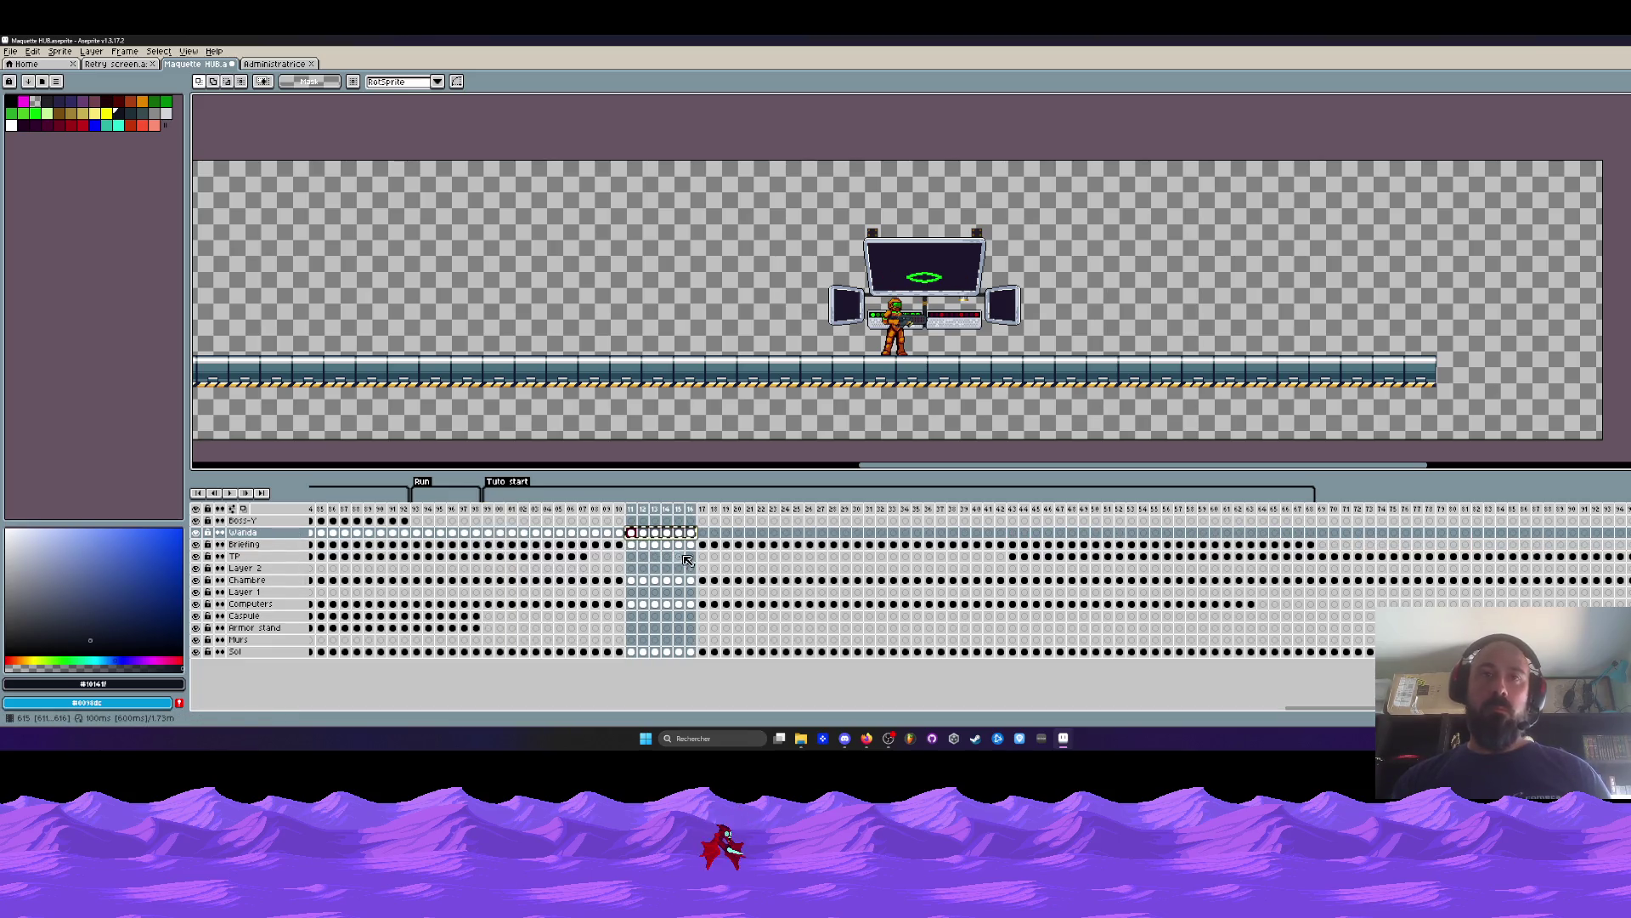
pyautogui.click(704, 533)
pyautogui.hotkey('ctrl', 'v')
pyautogui.click(774, 533)
pyautogui.hotkey('ctrl', 'v')
pyautogui.click(846, 532)
pyautogui.hotkey('ctrl', 'v')
pyautogui.click(917, 532)
pyautogui.hotkey('ctrl', 'v')
pyautogui.click(989, 533)
pyautogui.hotkey('ctrl', 'v')
# Review the pasted frames 35–46 and select the TP layer's cel at frame 43.
pyautogui.moveTo(1003, 509)
pyautogui.mouseDown()
pyautogui.moveTo(1062, 512)
pyautogui.moveTo(963, 527)
pyautogui.moveTo(1050, 533)
pyautogui.mouseUp()
pyautogui.click(1014, 533)
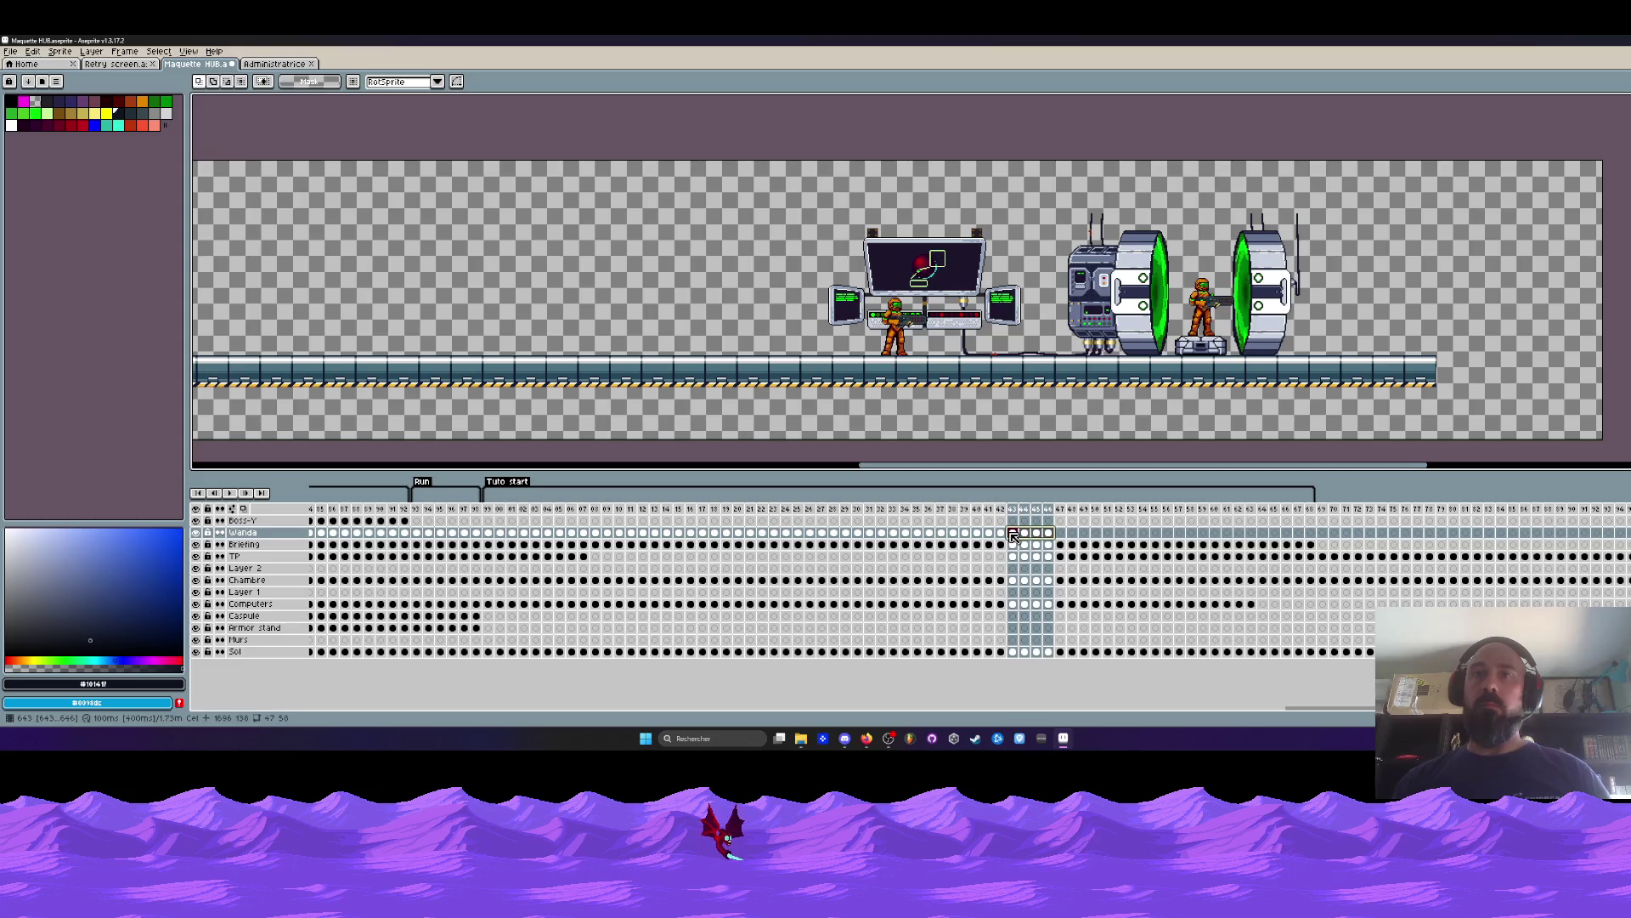
pyautogui.moveTo(917, 509); pyautogui.dragTo(1001, 516)
pyautogui.click(1002, 513)
pyautogui.click(1013, 510)
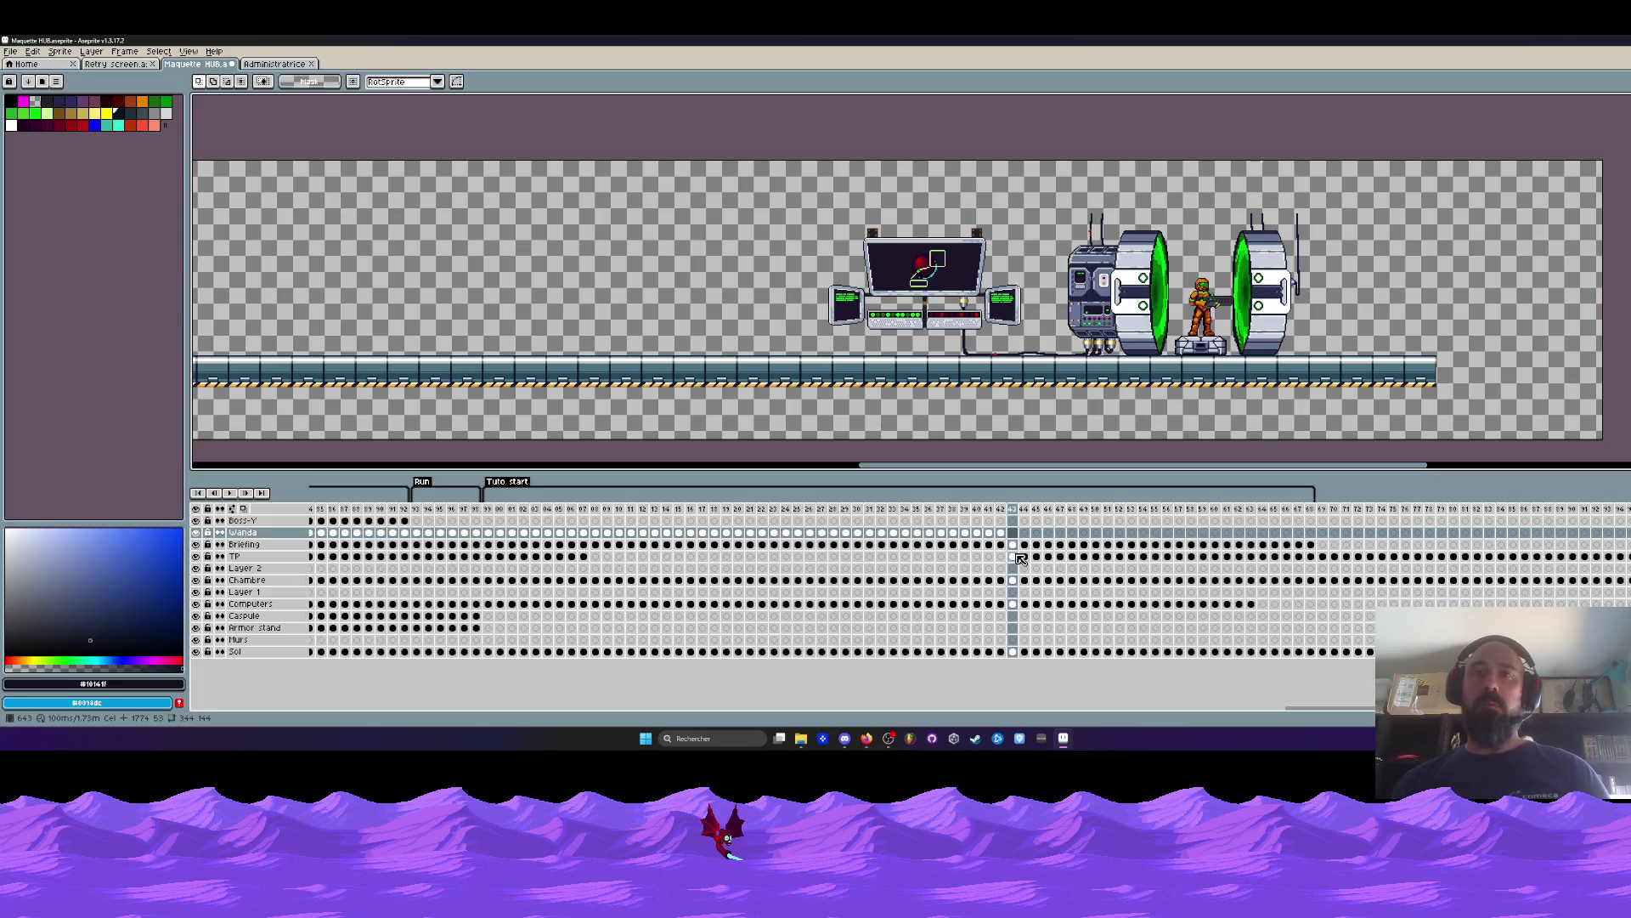
pyautogui.click(1015, 557)
pyautogui.moveTo(1015, 557)
pyautogui.mouseDown()
pyautogui.moveTo(1614, 568)
pyautogui.moveTo(1088, 567)
pyautogui.mouseUp()
pyautogui.moveTo(1624, 567); pyautogui.dragTo(1624, 582)
pyautogui.click(1255, 558)
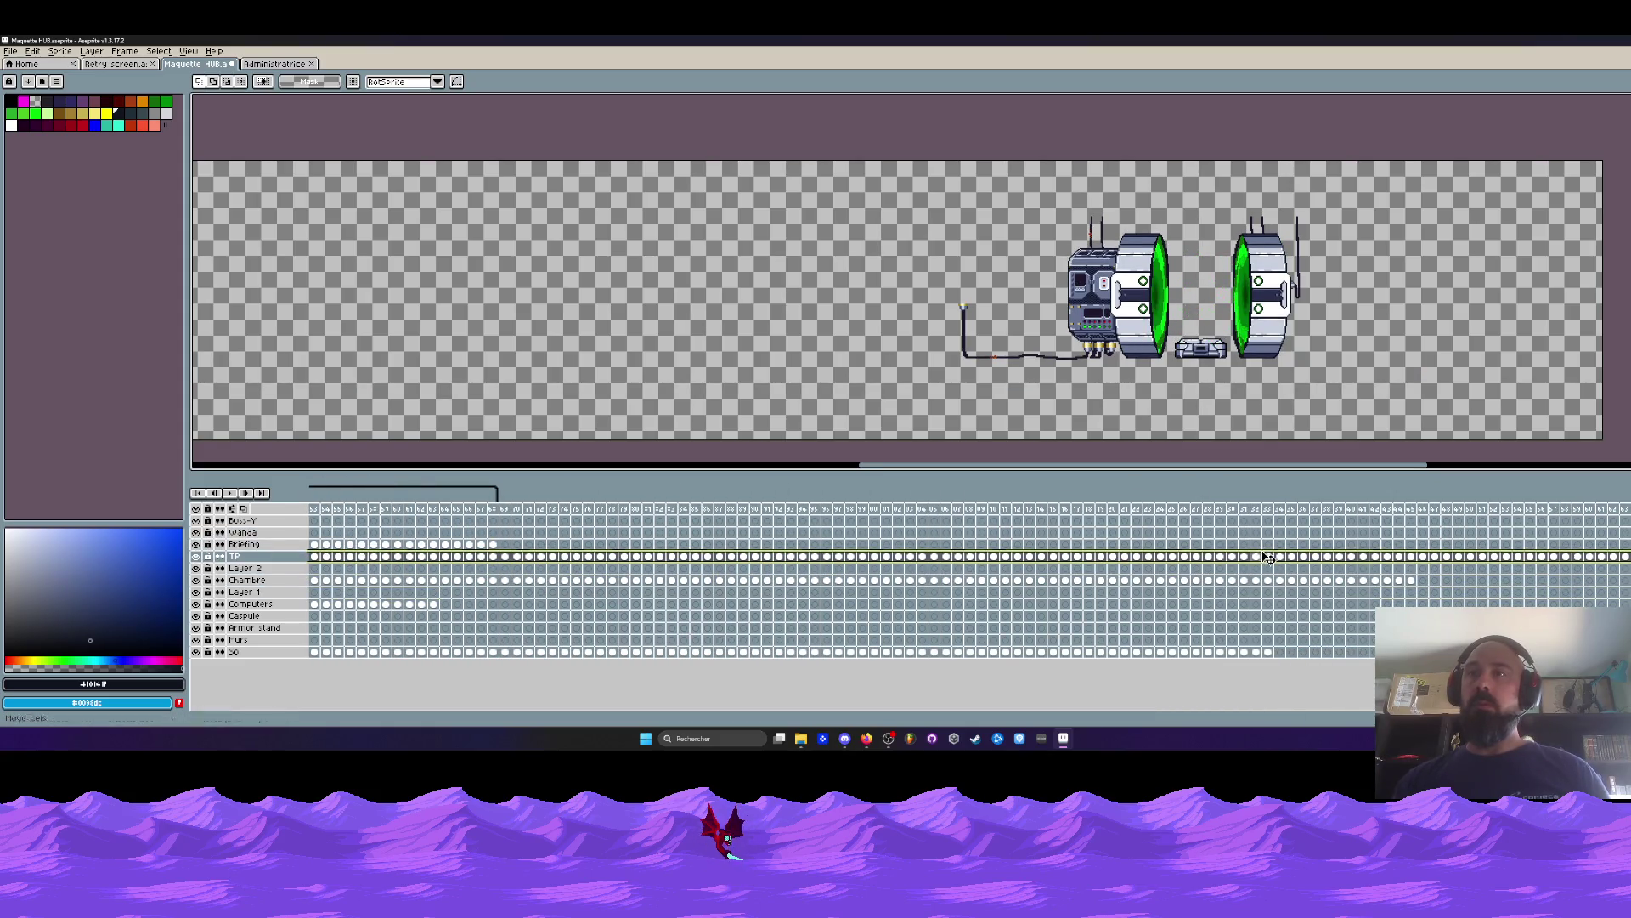
# Step forward from frame 41 to check the repeated character loop.
pyautogui.hscroll(-1, 850, 612)
pyautogui.hscroll(3, 850, 586)
pyautogui.click(982, 532)
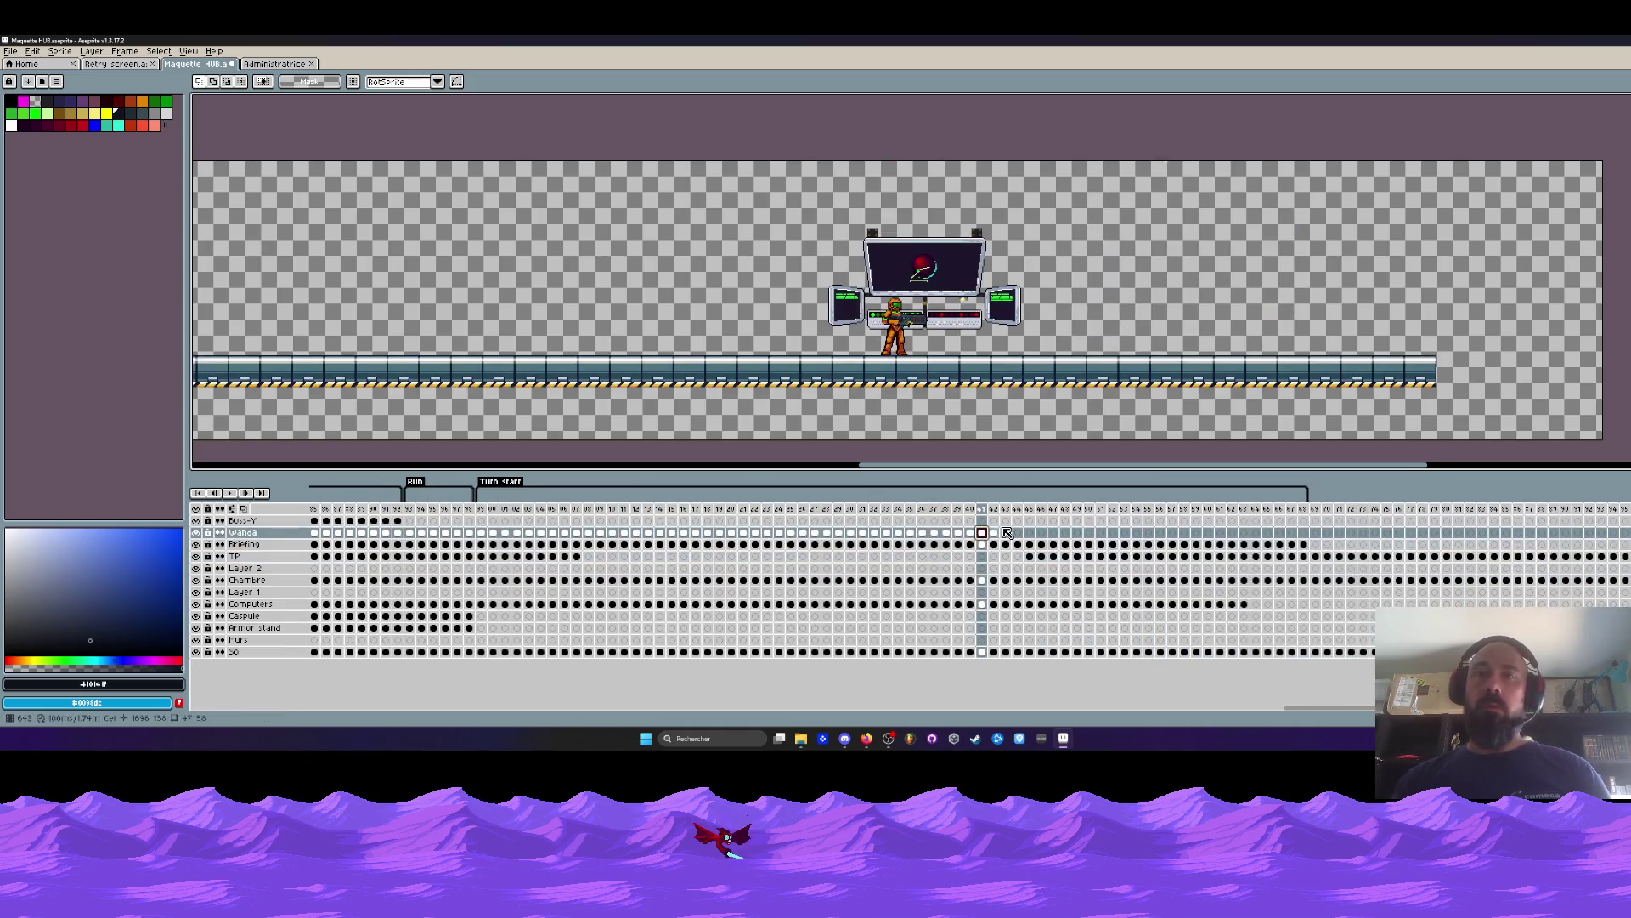
pyautogui.press('Right')
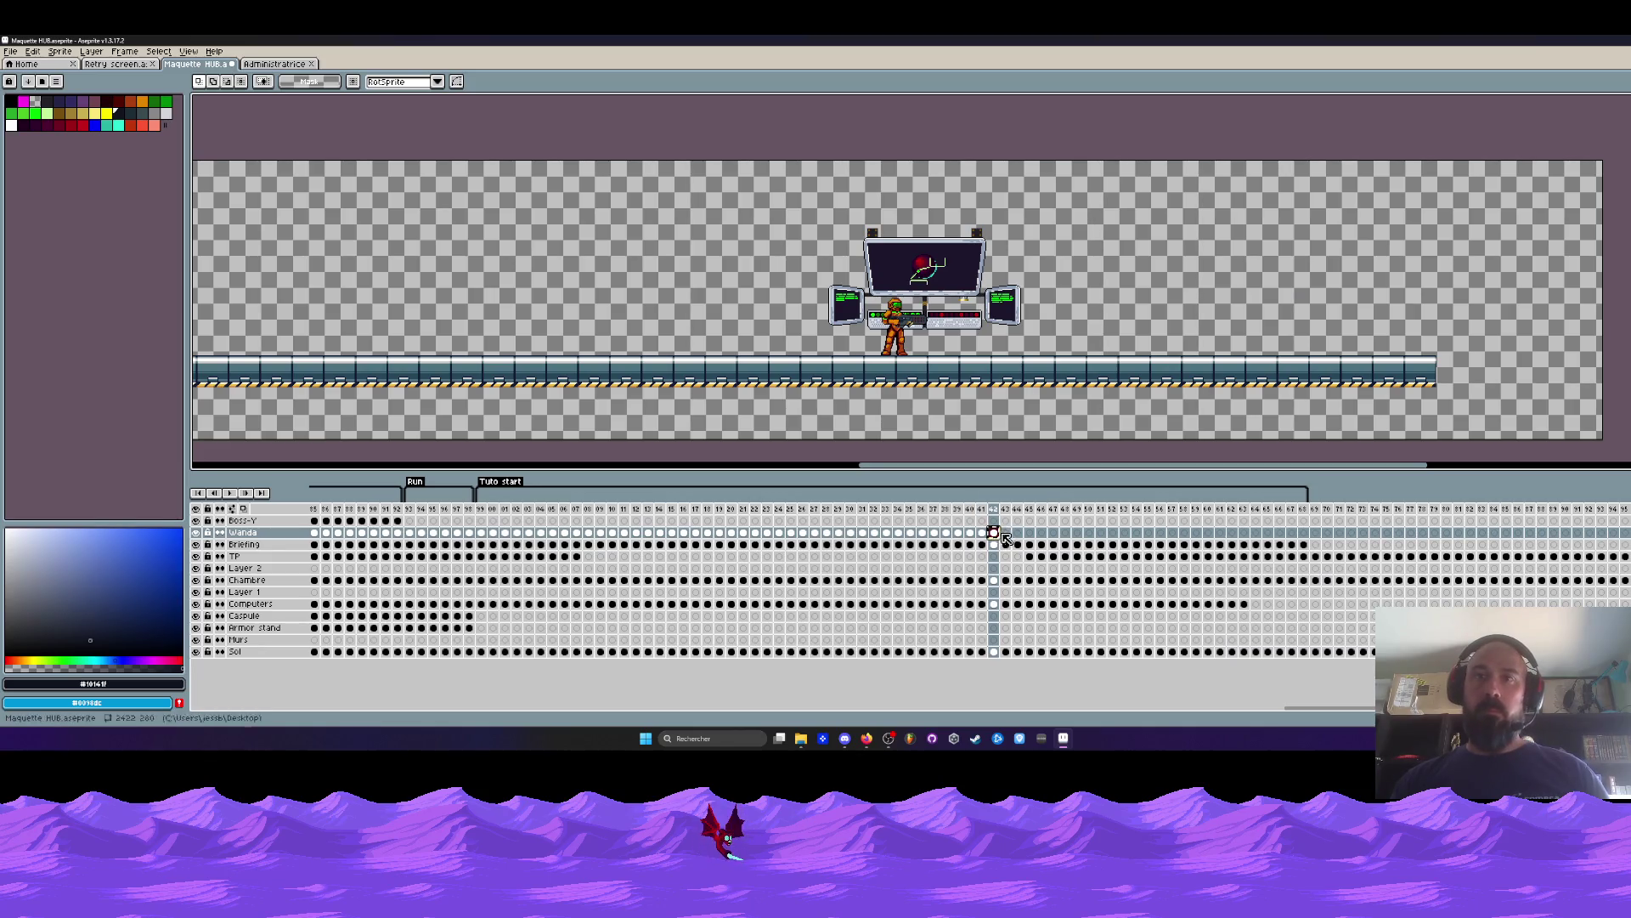
pyautogui.press('Right')
pyautogui.press('Right')
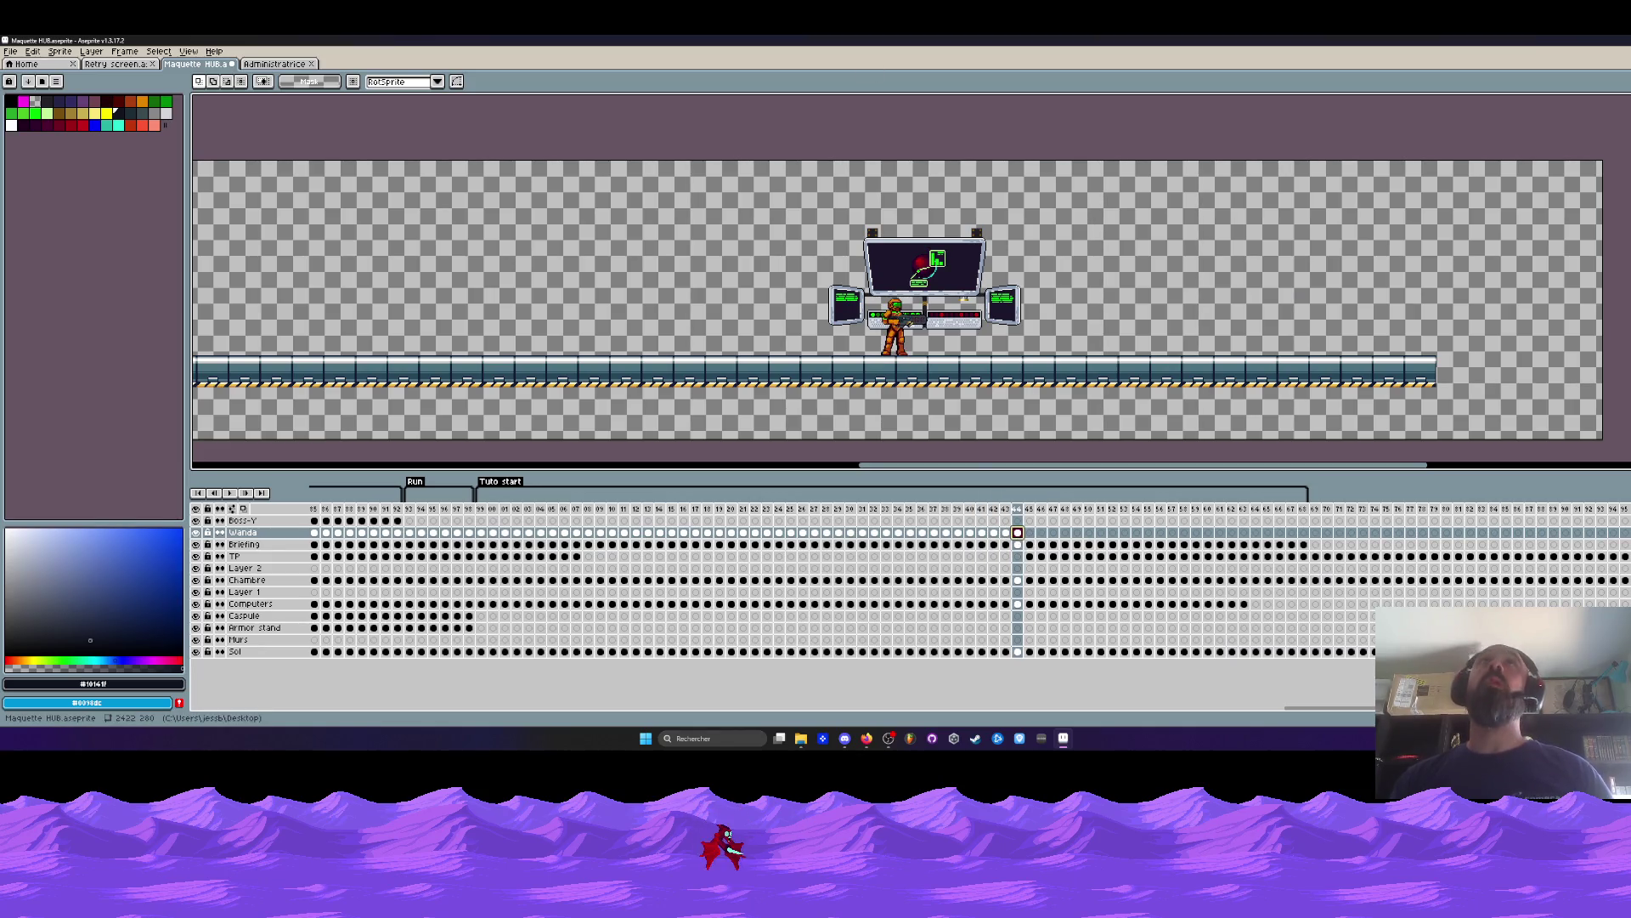
pyautogui.click(867, 737)
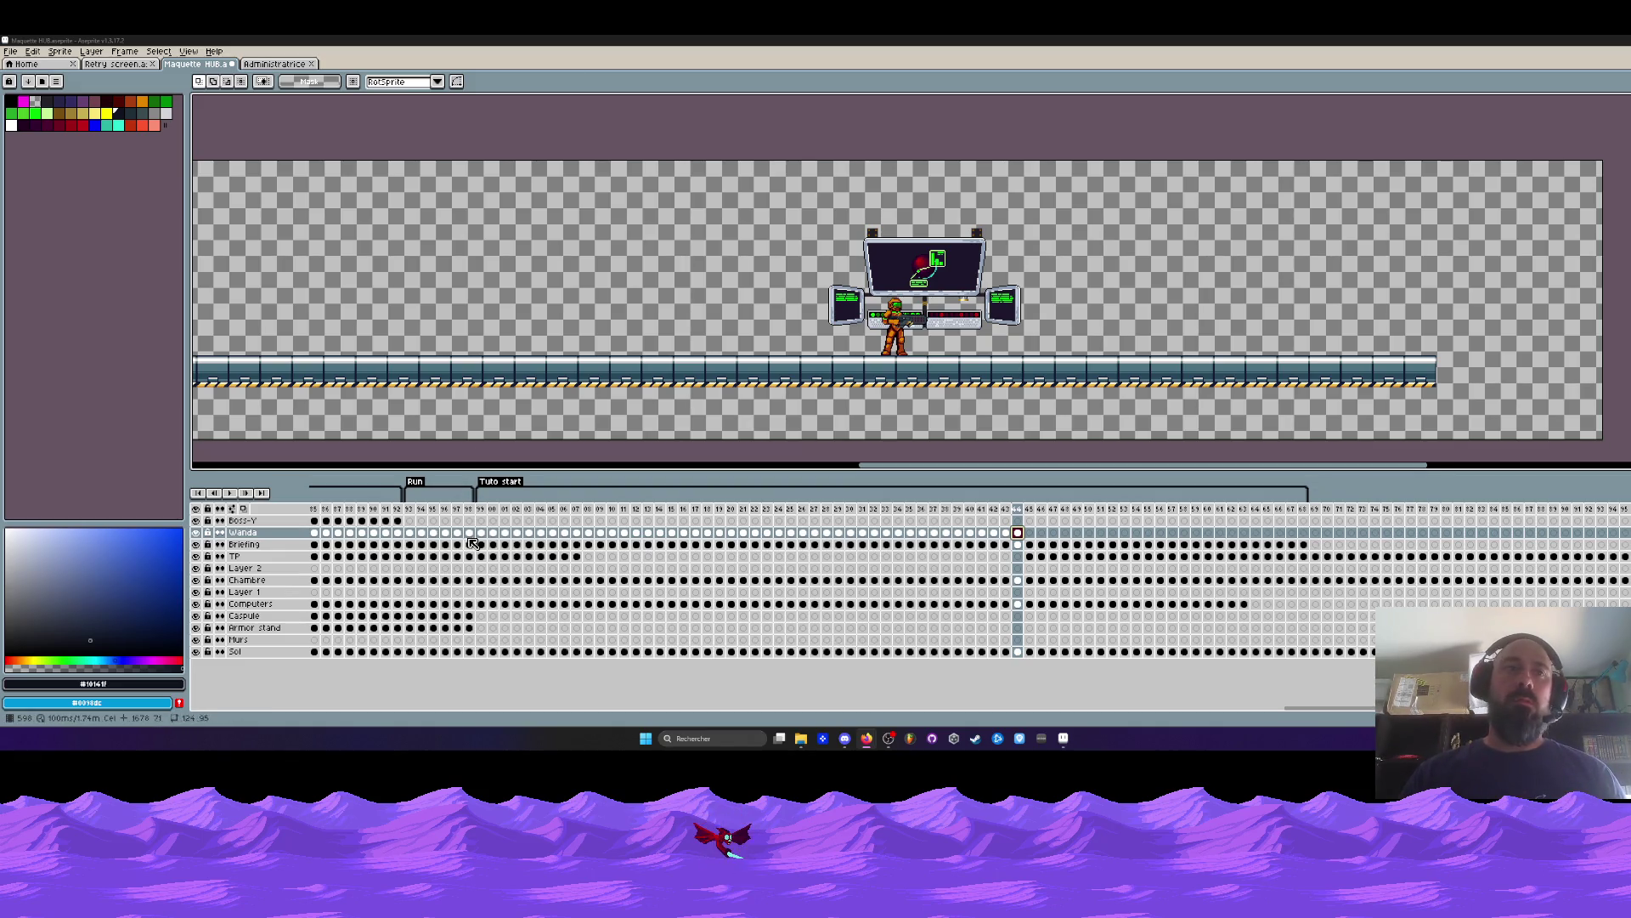
# Play the animation from the Tuto start tag with the whole room in view, then stop.
pyautogui.click(488, 513)
pyautogui.press('-')
pyautogui.press('Return')
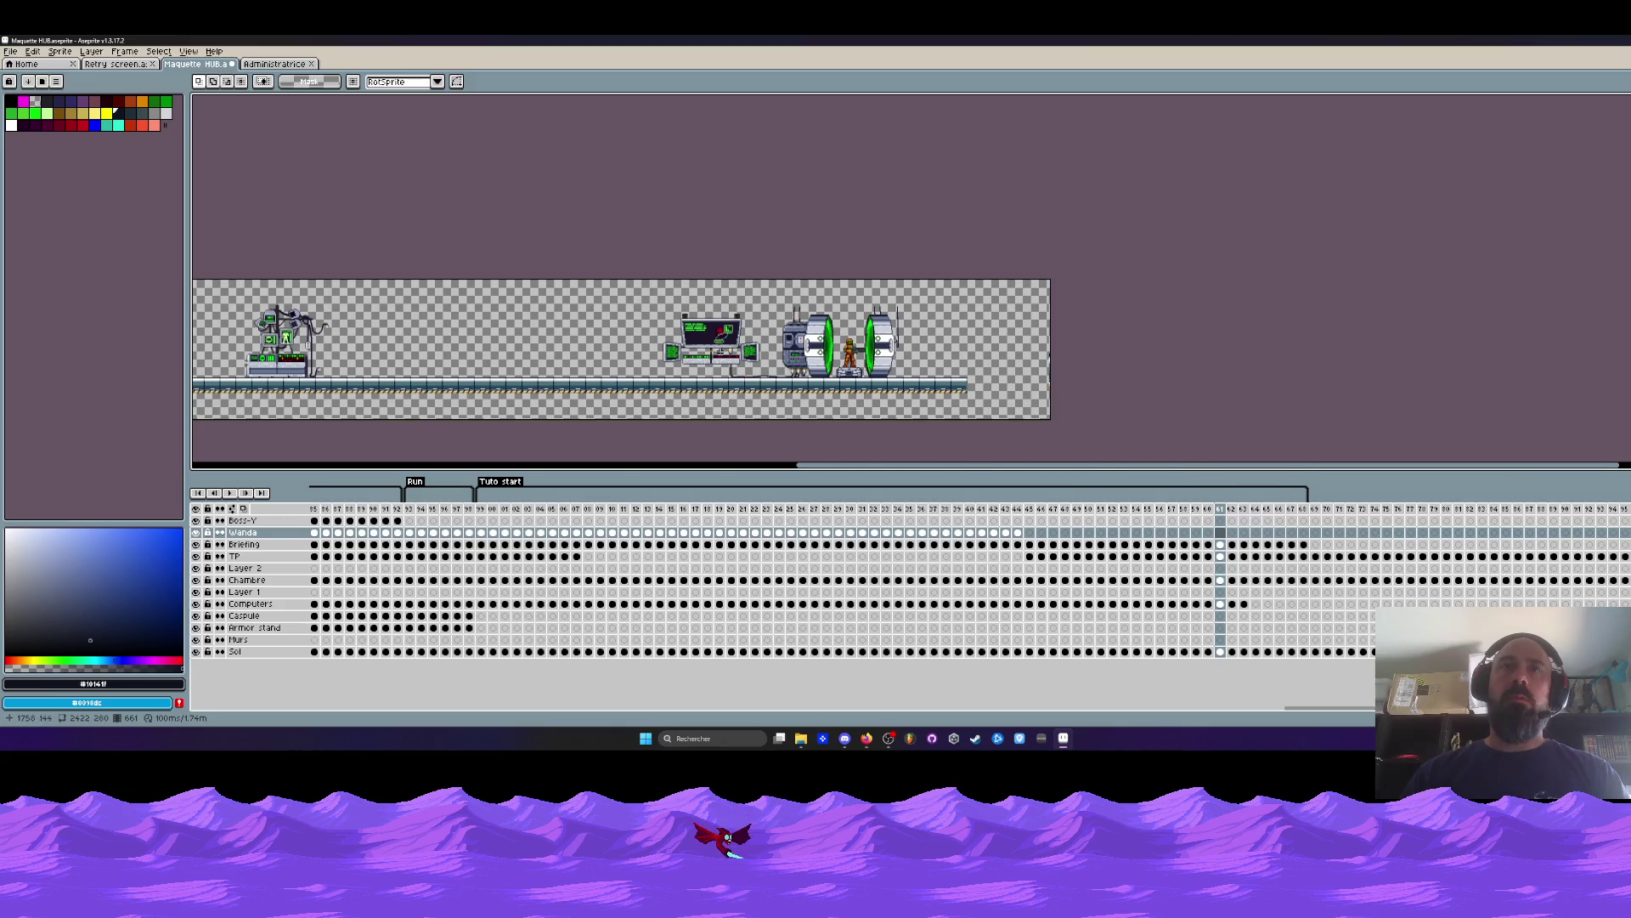
pyautogui.press('+')
# Extend the Tuto start tag's range through to the last frame, 770.
pyautogui.moveTo(476, 515); pyautogui.dragTo(1304, 527)
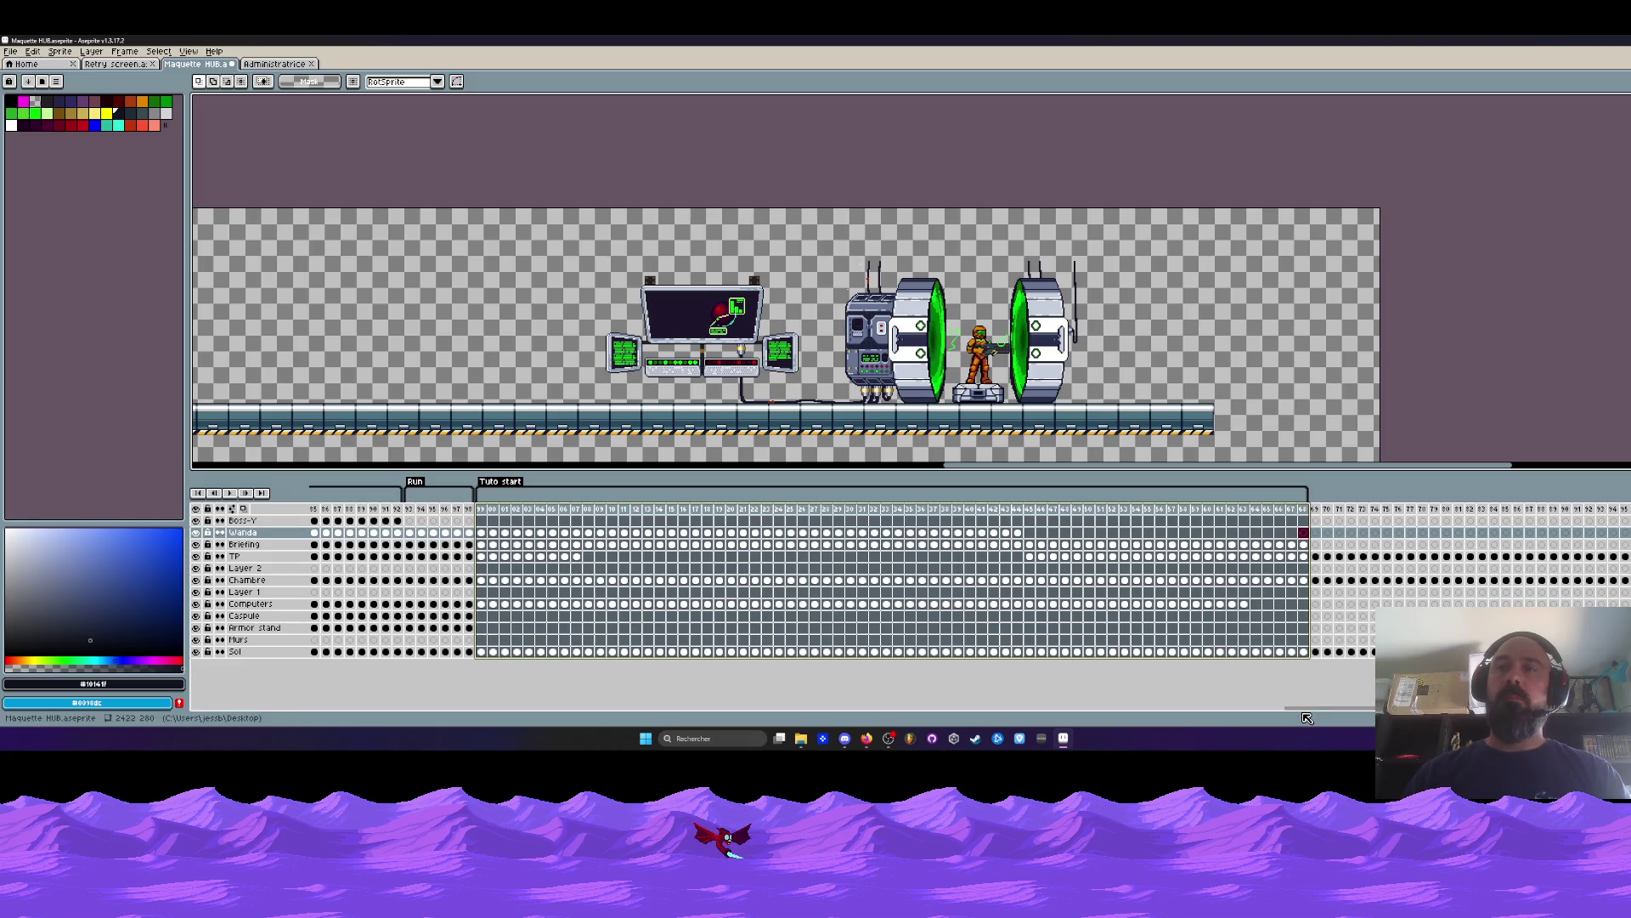
pyautogui.moveTo(1304, 710); pyautogui.dragTo(1422, 710)
pyautogui.moveTo(505, 498)
pyautogui.mouseDown()
pyautogui.moveTo(1521, 509)
pyautogui.moveTo(1105, 492)
pyautogui.moveTo(1322, 497)
pyautogui.moveTo(1200, 522)
pyautogui.moveTo(586, 527)
pyautogui.moveTo(1322, 534)
pyautogui.mouseUp()
pyautogui.click(1322, 509)
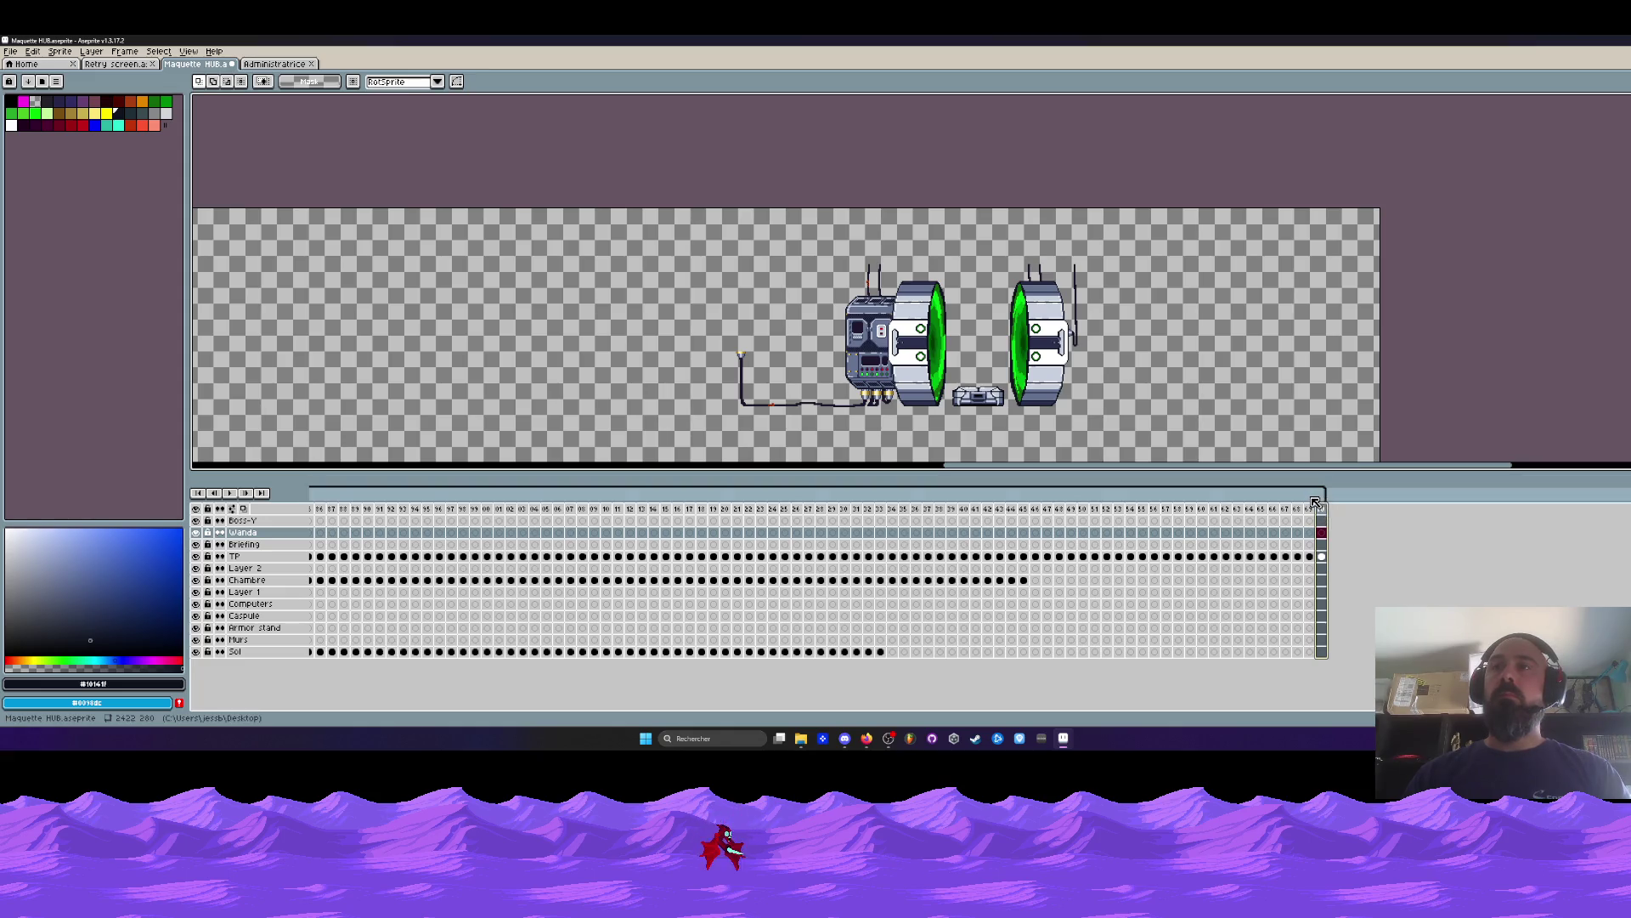
# Delete the animation's last frame, then play back the Sol cels to check the result.
pyautogui.hotkey('alt', 'Delete')
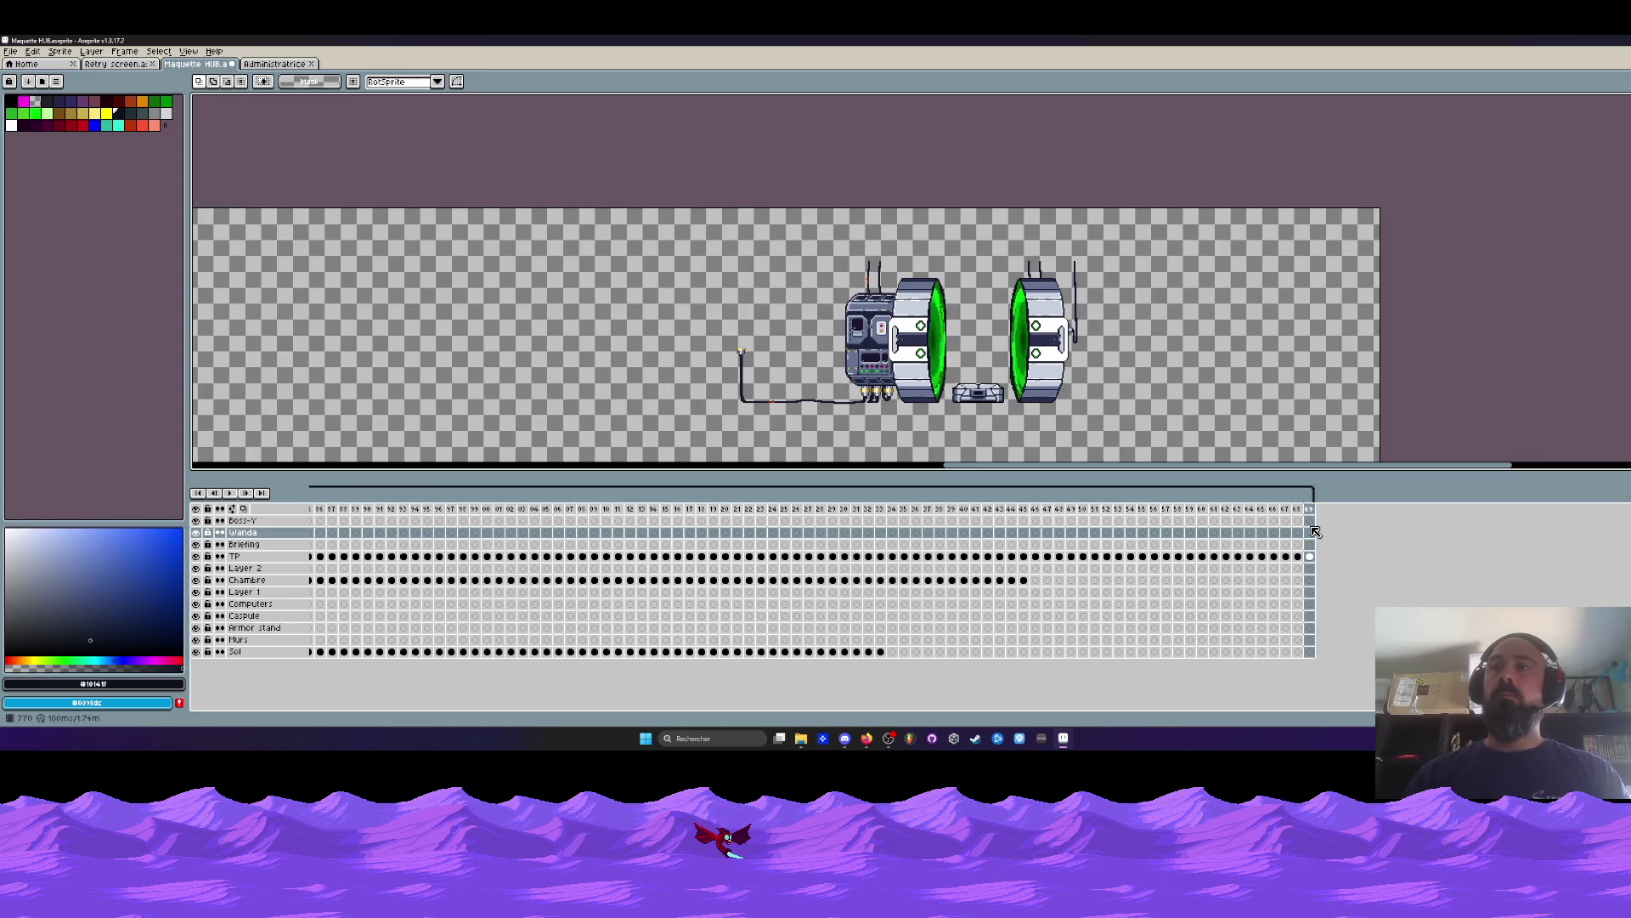
pyautogui.hscroll(-5, 924, 684)
pyautogui.click(811, 651)
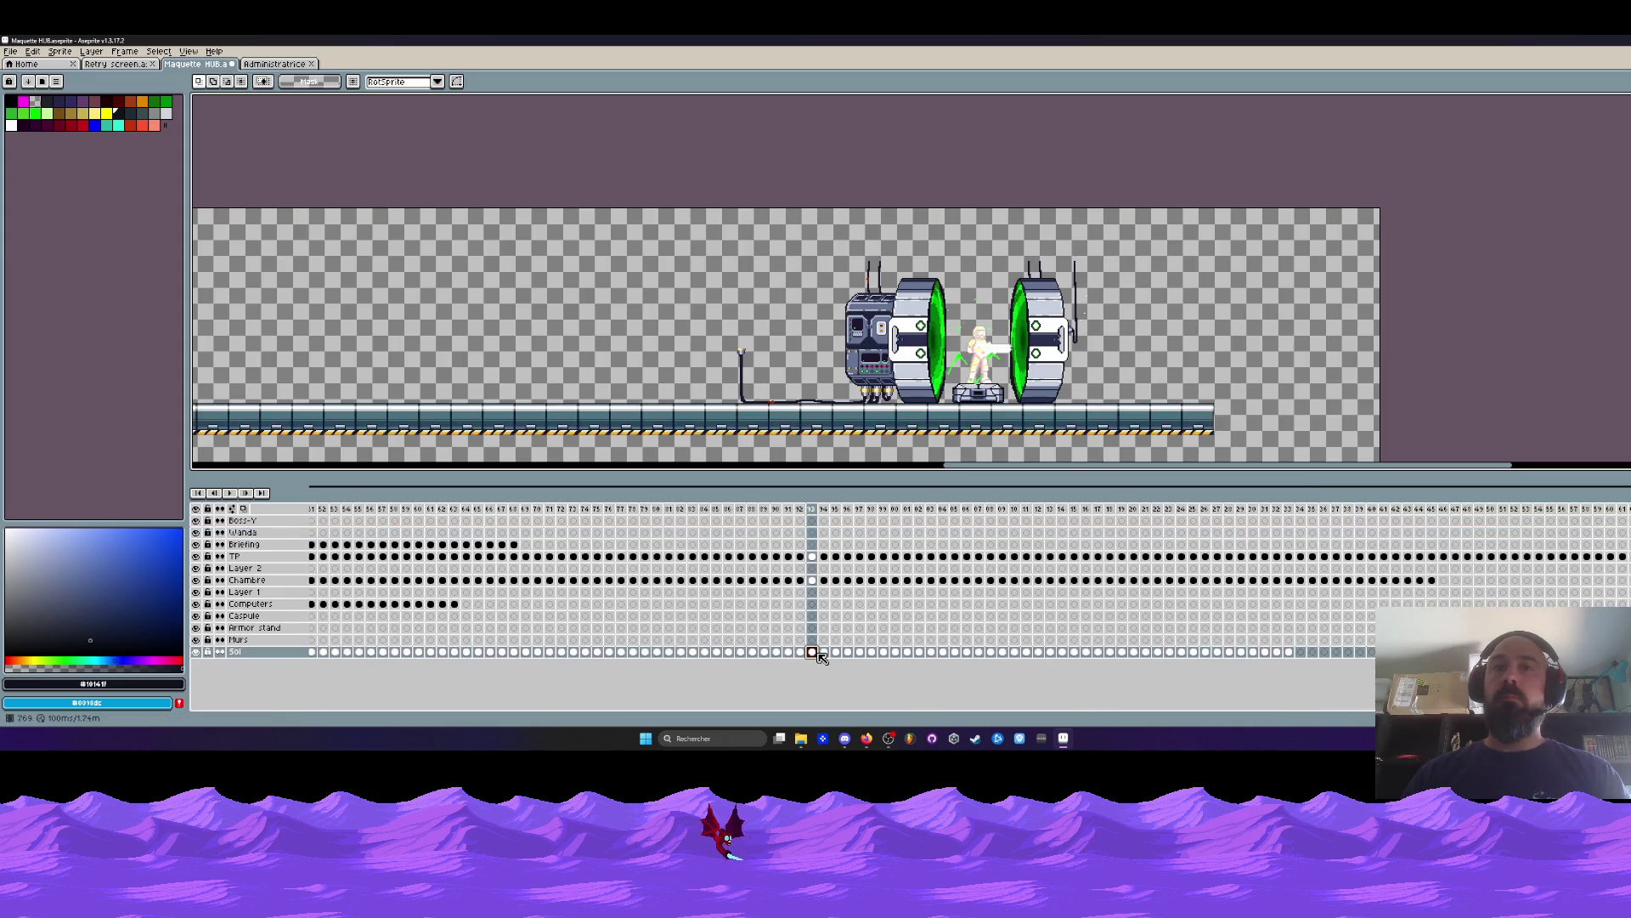
pyautogui.moveTo(1288, 655); pyautogui.dragTo(1108, 659)
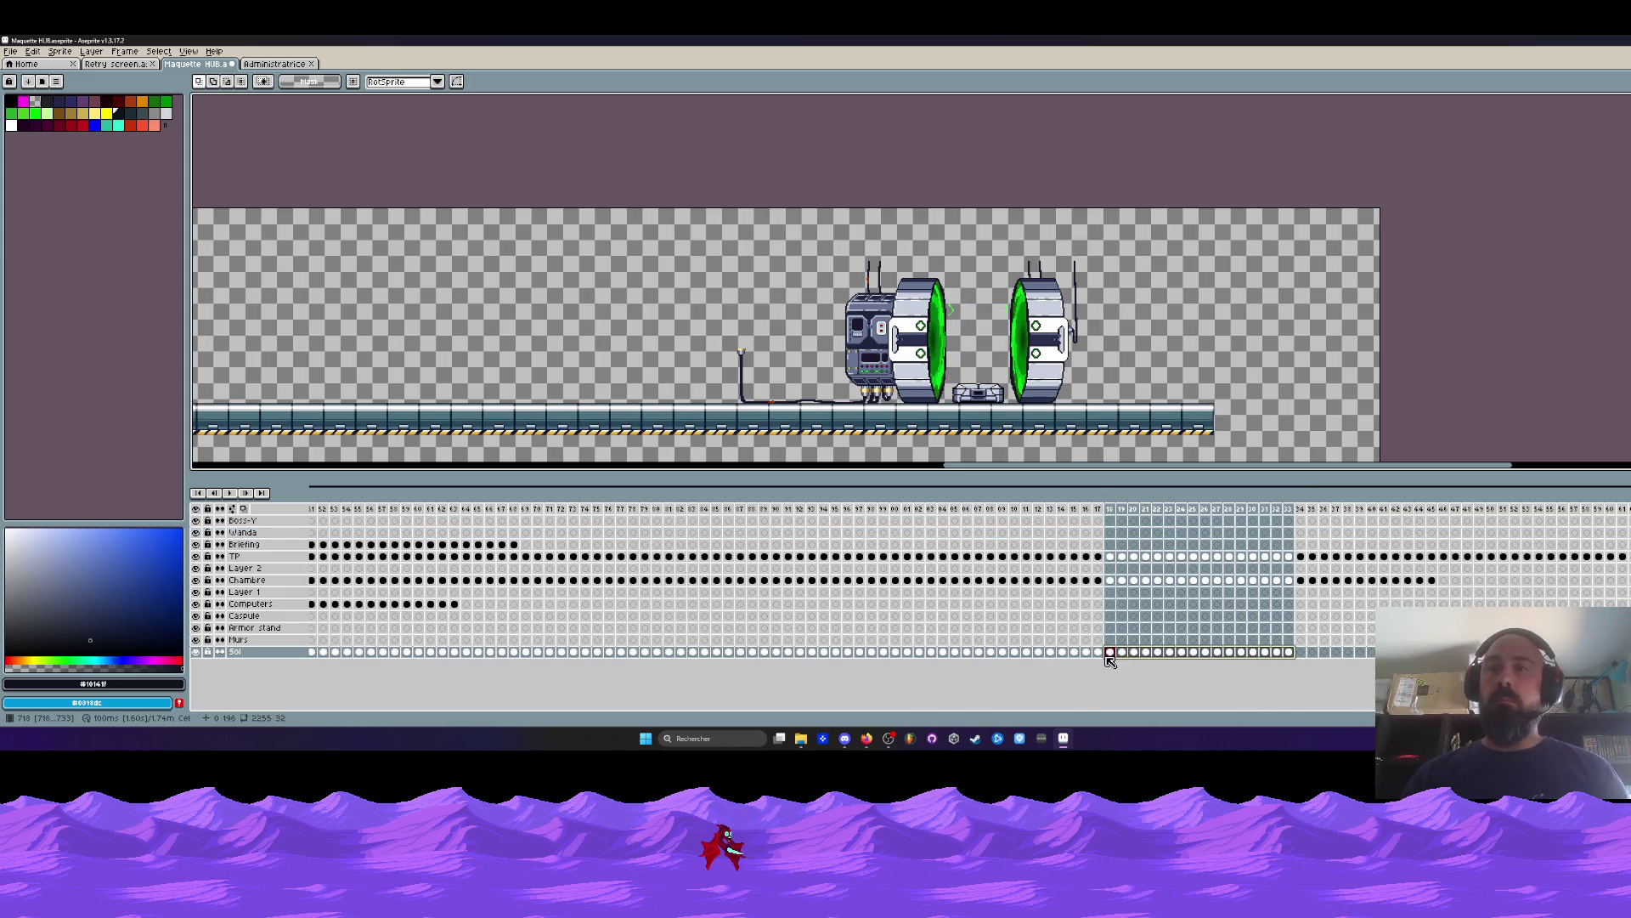
pyautogui.click(1299, 651)
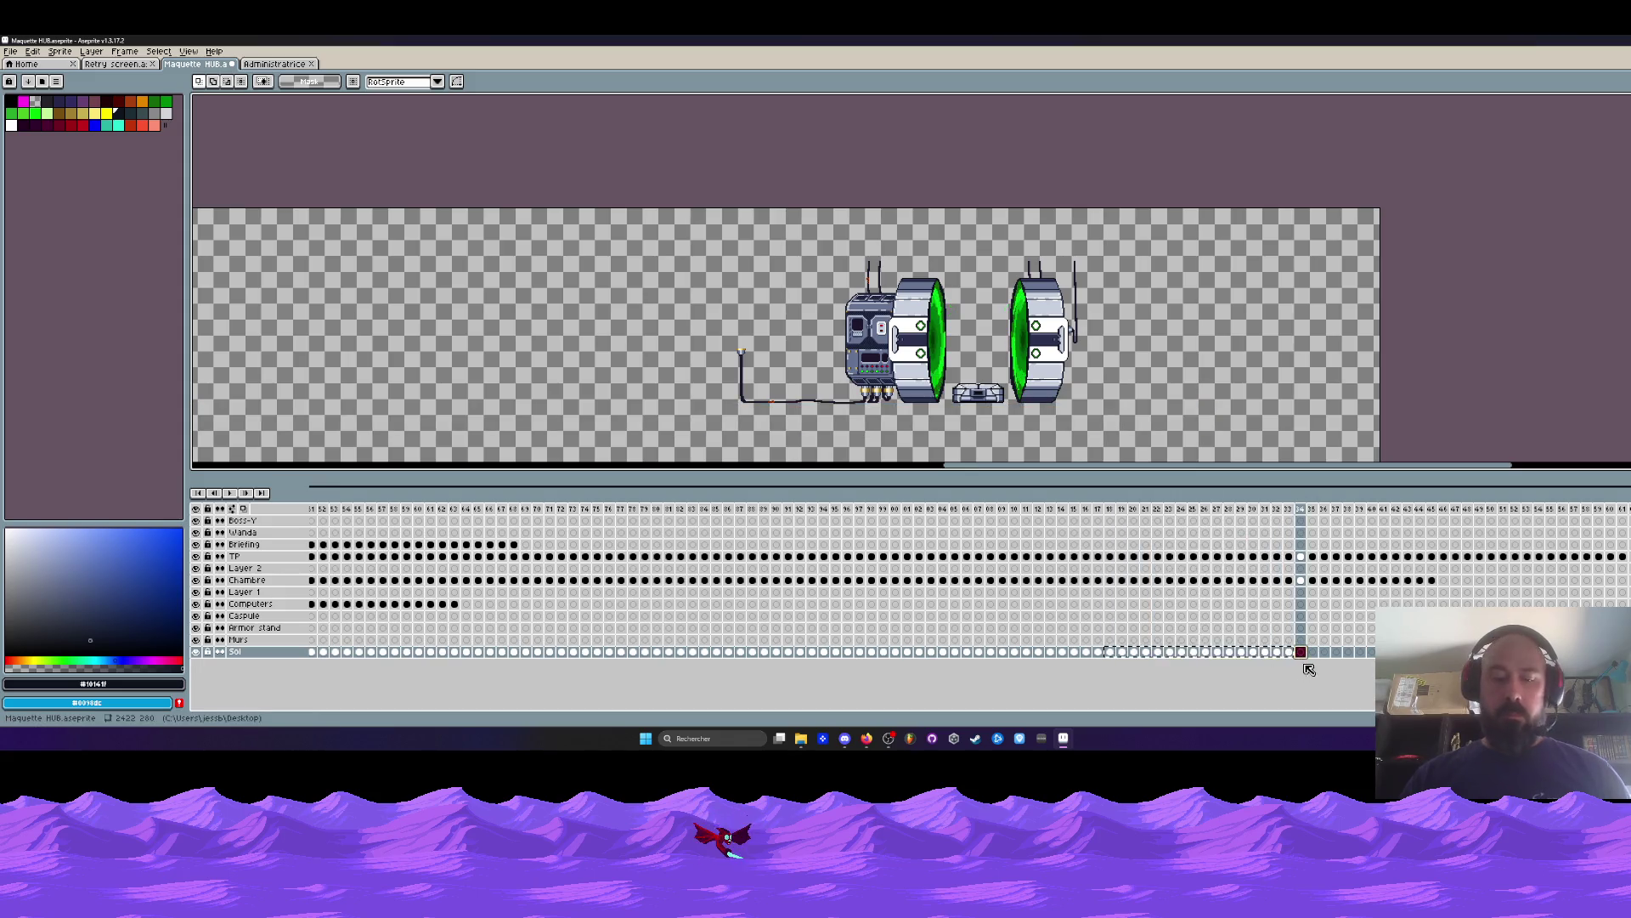
pyautogui.press('Return')
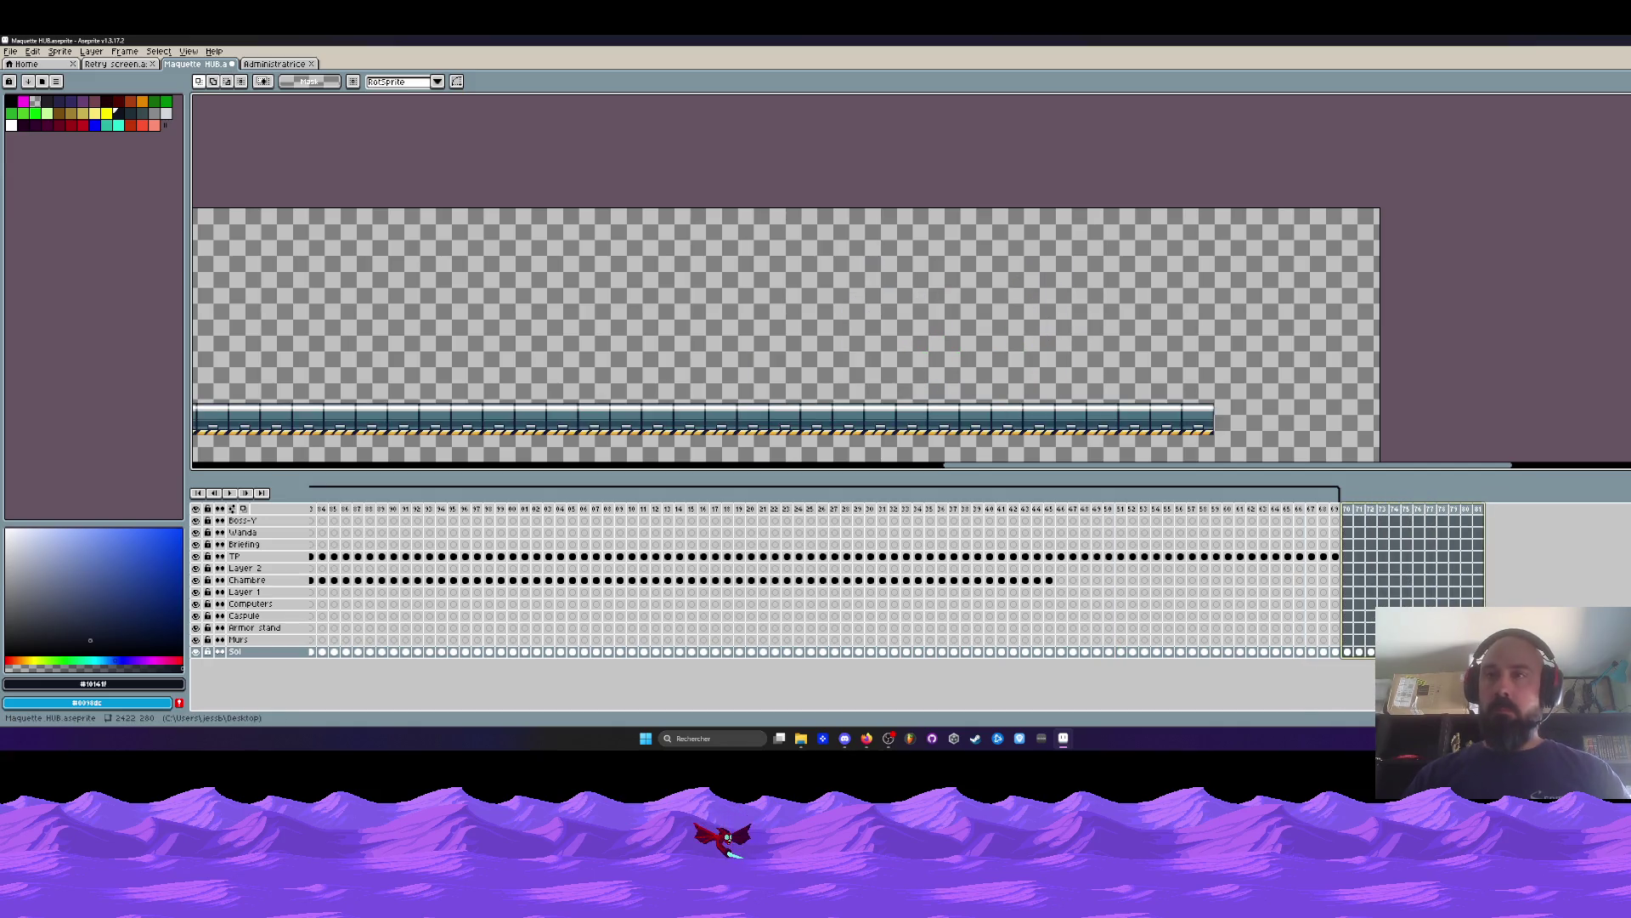
pyautogui.press('Return')
# Inspect the Chambre, Caspule and Armor stand cels, then shift the Murs wall cel to frame 2.
pyautogui.click(1050, 579)
pyautogui.moveTo(1050, 579); pyautogui.dragTo(477, 581)
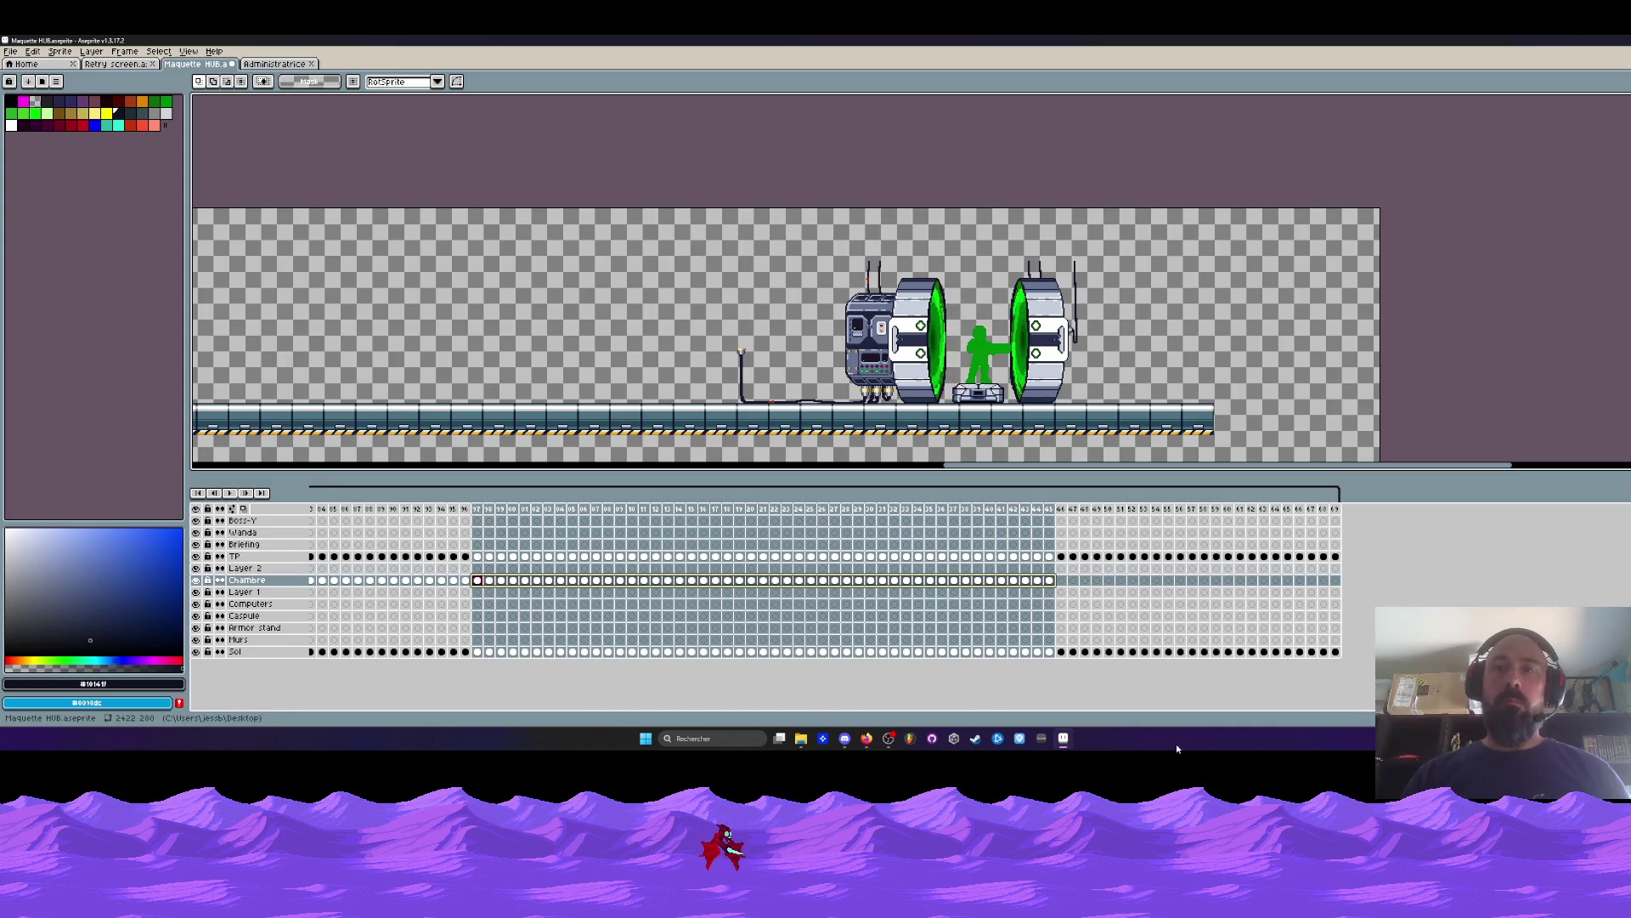
pyautogui.hscroll(-10, 423, 515)
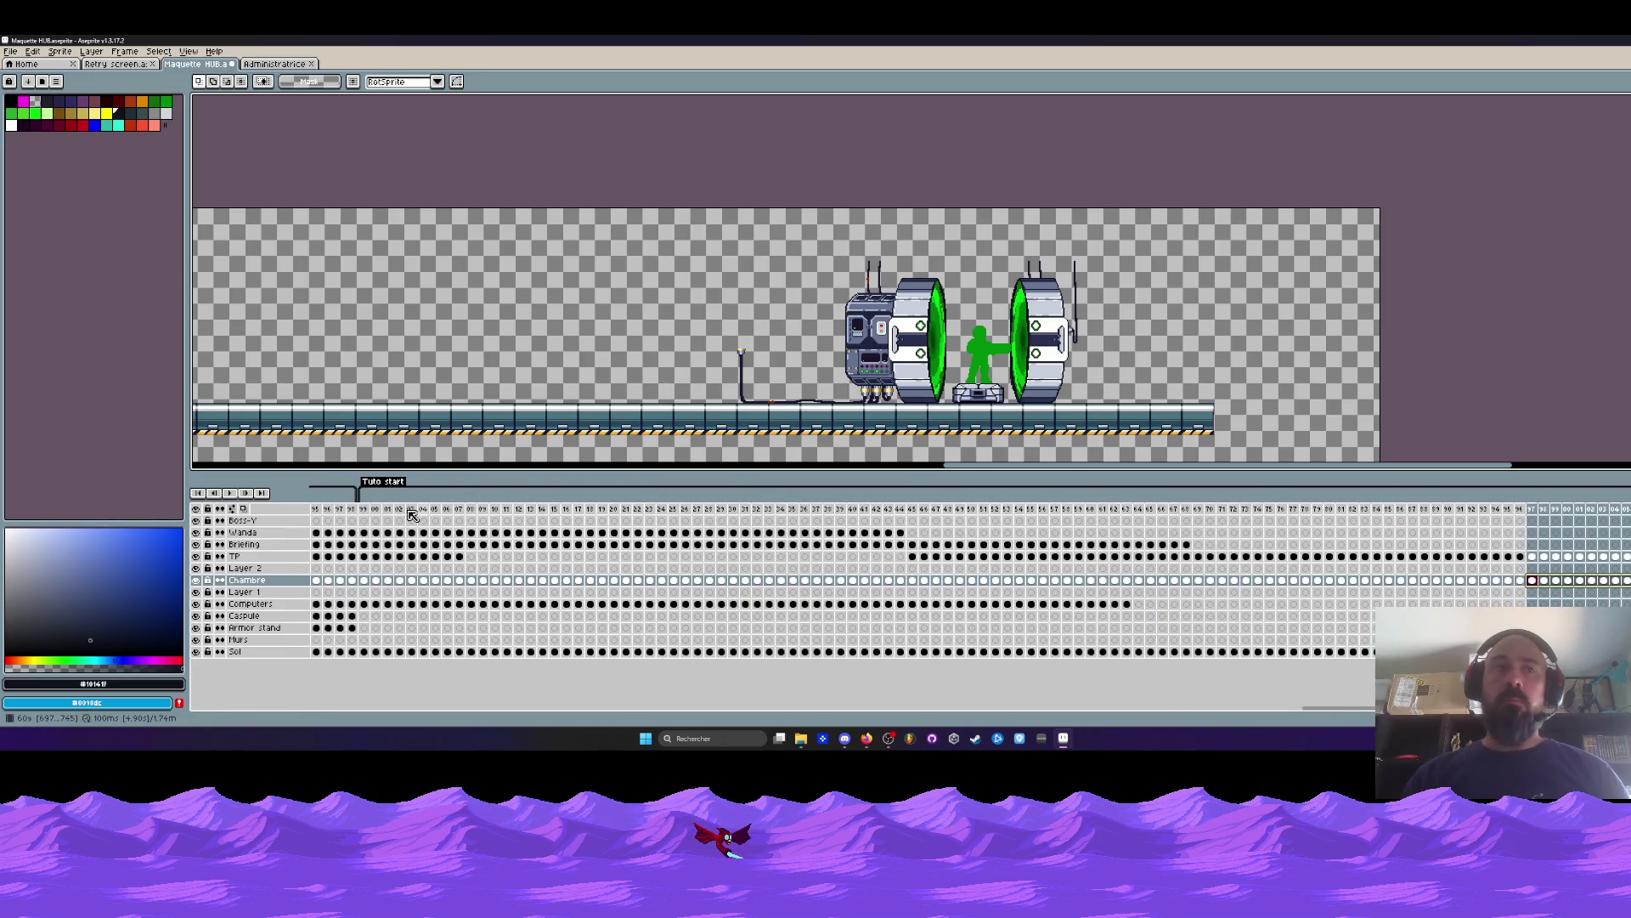
pyautogui.click(372, 510)
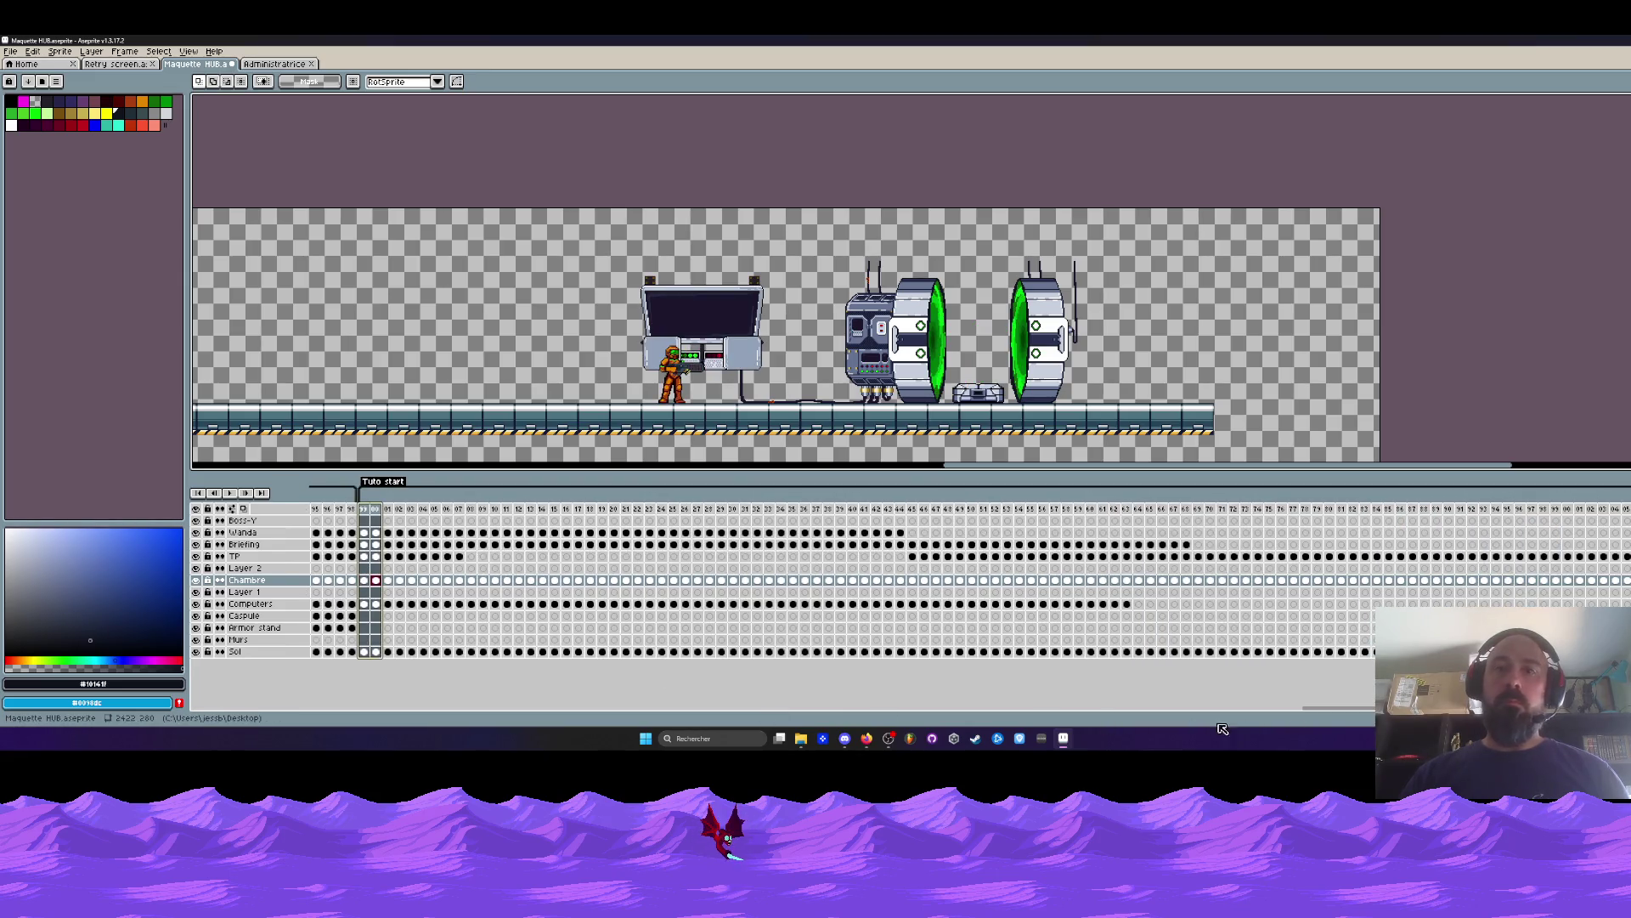
pyautogui.hscroll(-5, 656, 646)
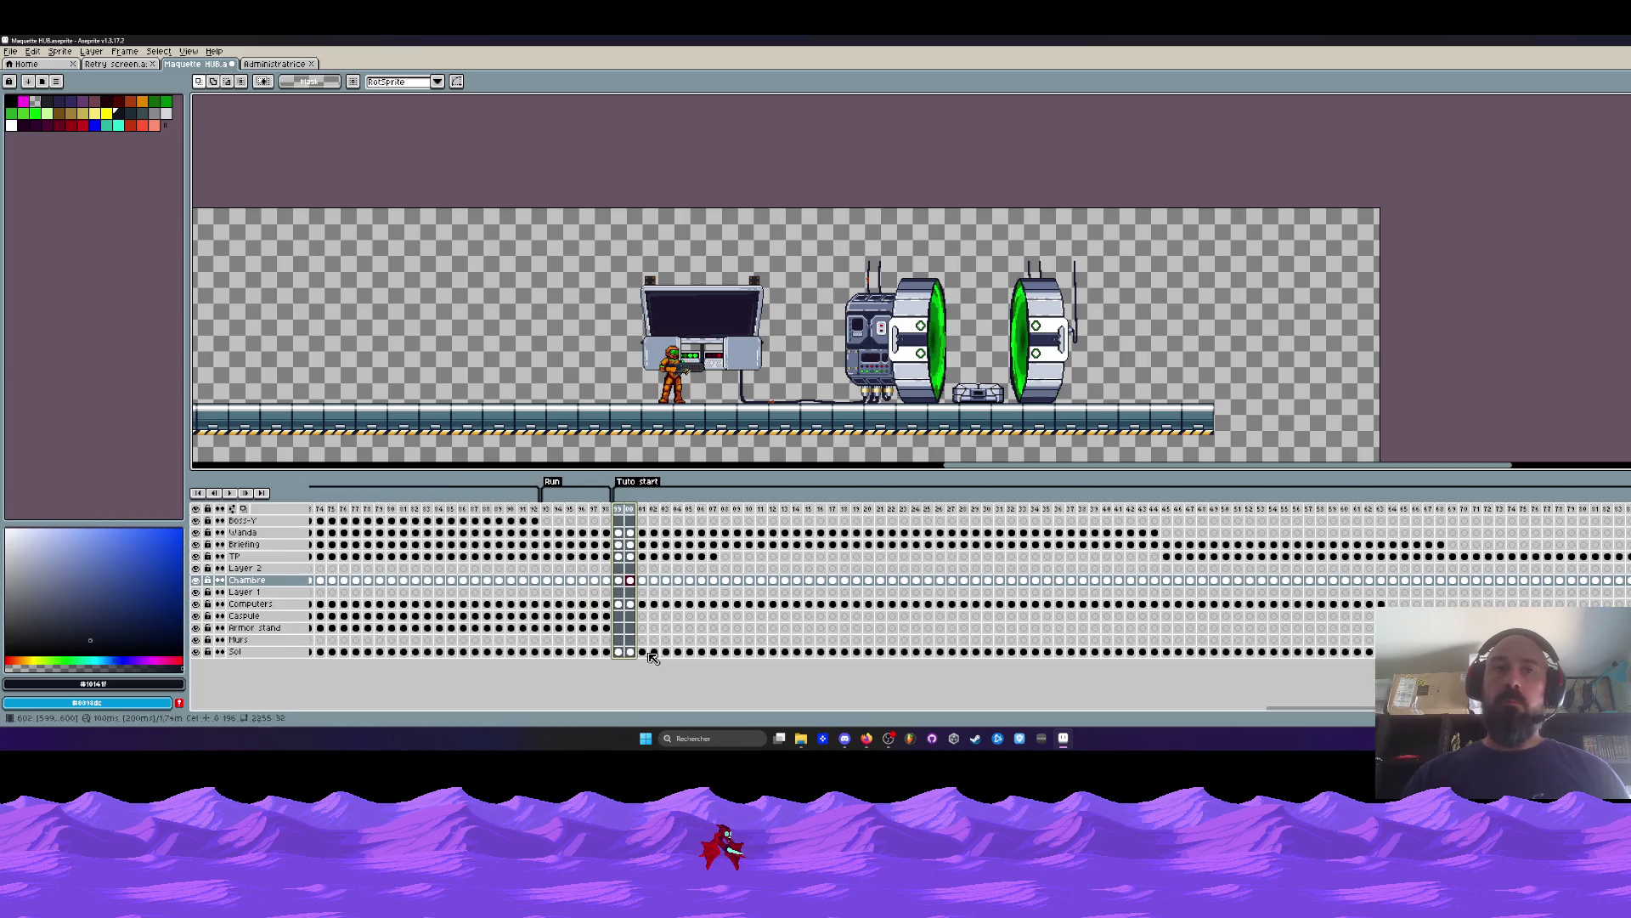
pyautogui.moveTo(601, 615)
pyautogui.mouseDown()
pyautogui.moveTo(425, 627)
pyautogui.moveTo(440, 627)
pyautogui.mouseUp()
pyautogui.click(607, 627)
pyautogui.moveTo(546, 509)
pyautogui.mouseDown()
pyautogui.moveTo(986, 518)
pyautogui.moveTo(610, 546)
pyautogui.mouseUp()
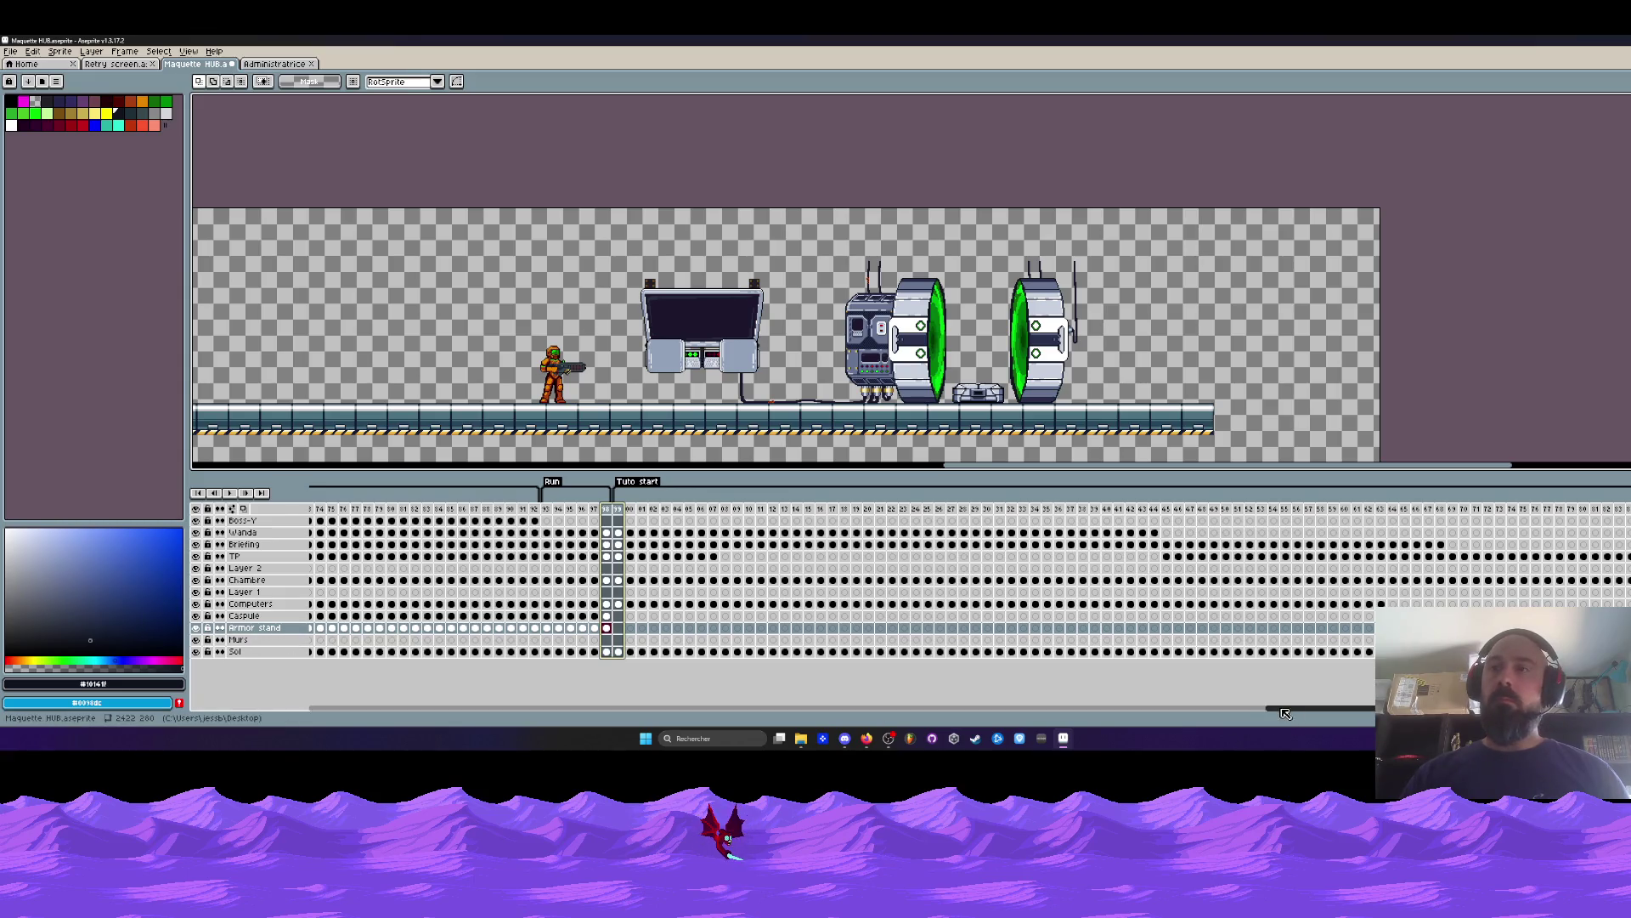
pyautogui.hscroll(-10, 420, 680)
pyautogui.moveTo(316, 641)
pyautogui.mouseDown()
pyautogui.moveTo(415, 648)
pyautogui.moveTo(319, 646)
pyautogui.mouseUp()
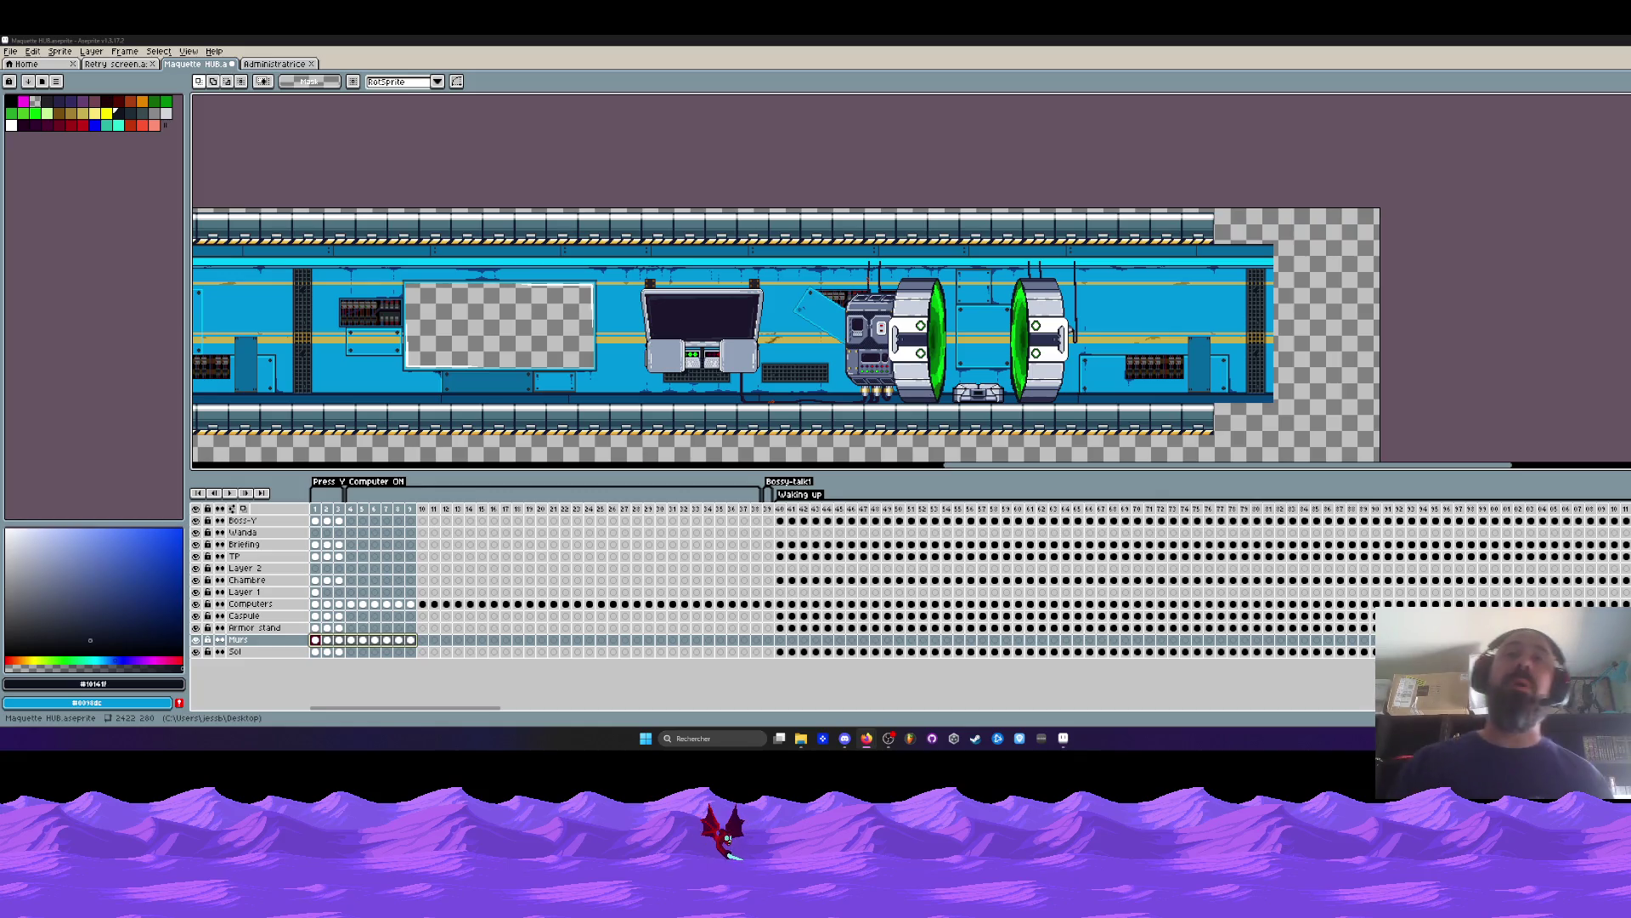
# Preview the Boss-Y row at frames 1, 4, 9 and 10 and zoom to frame the room.
pyautogui.click(315, 520)
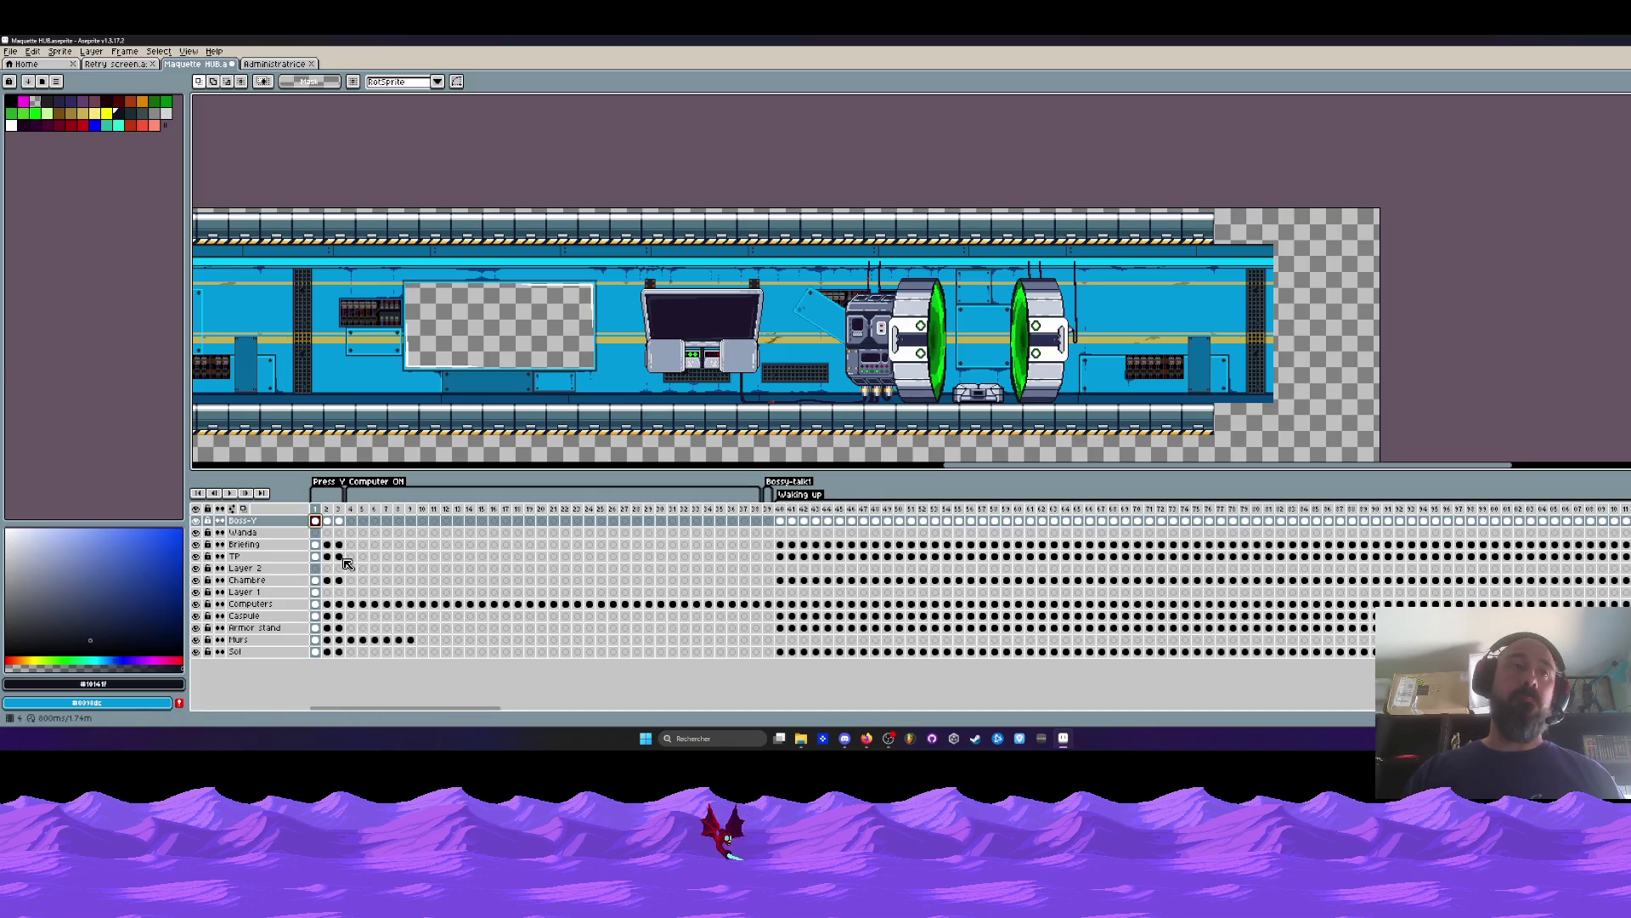
pyautogui.click(318, 522)
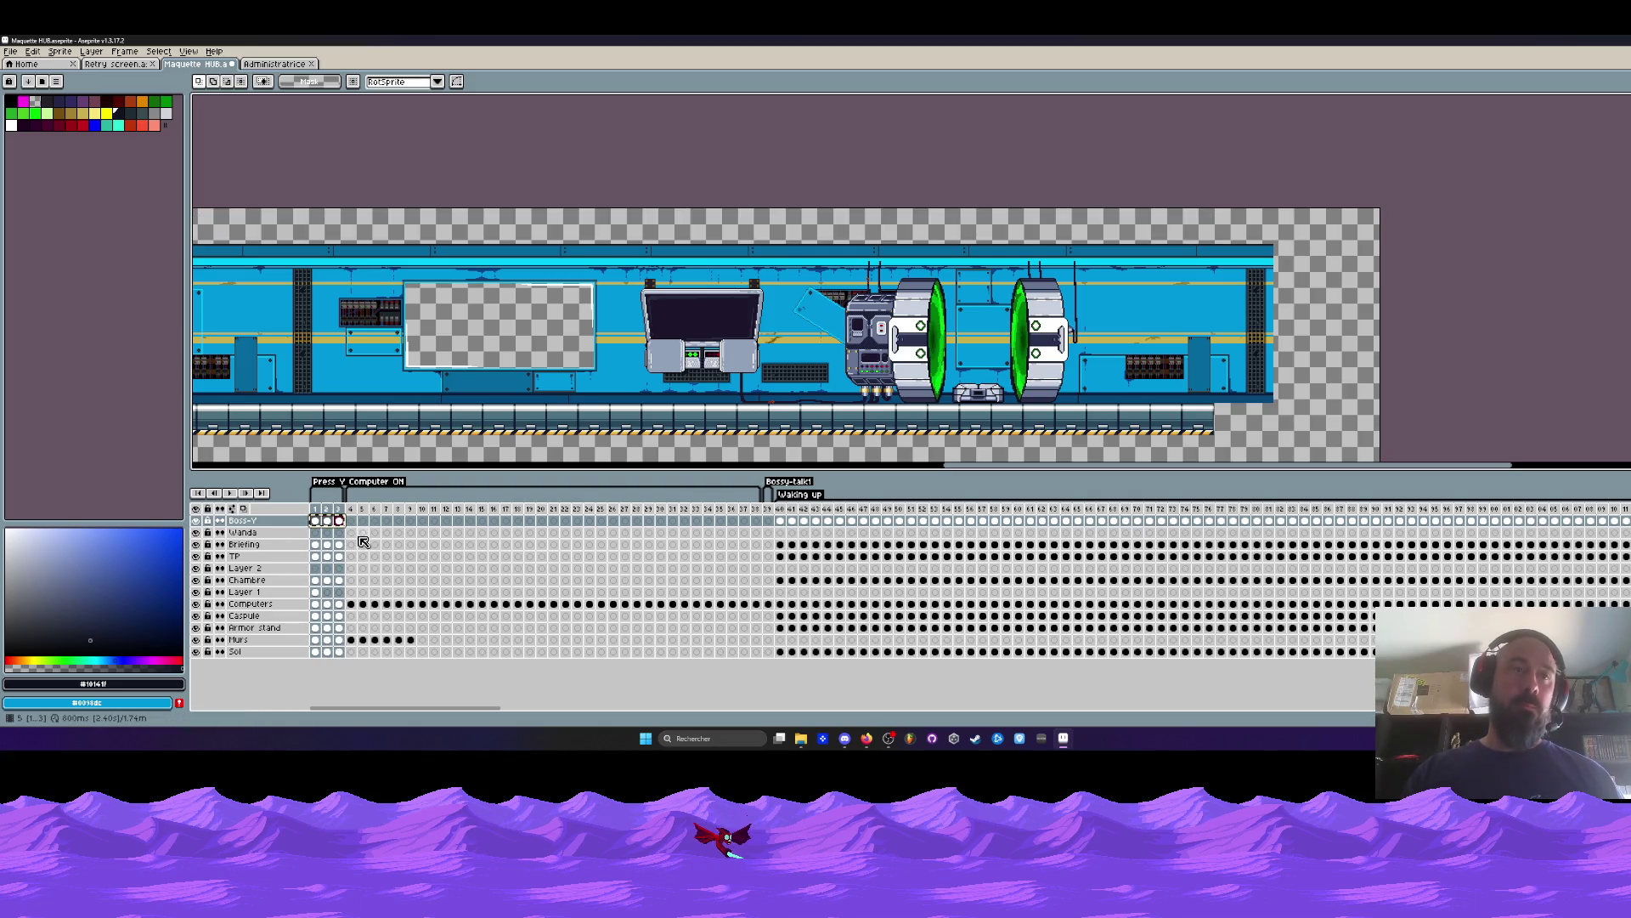
pyautogui.click(352, 521)
pyautogui.click(398, 522)
pyautogui.click(411, 521)
pyautogui.click(423, 522)
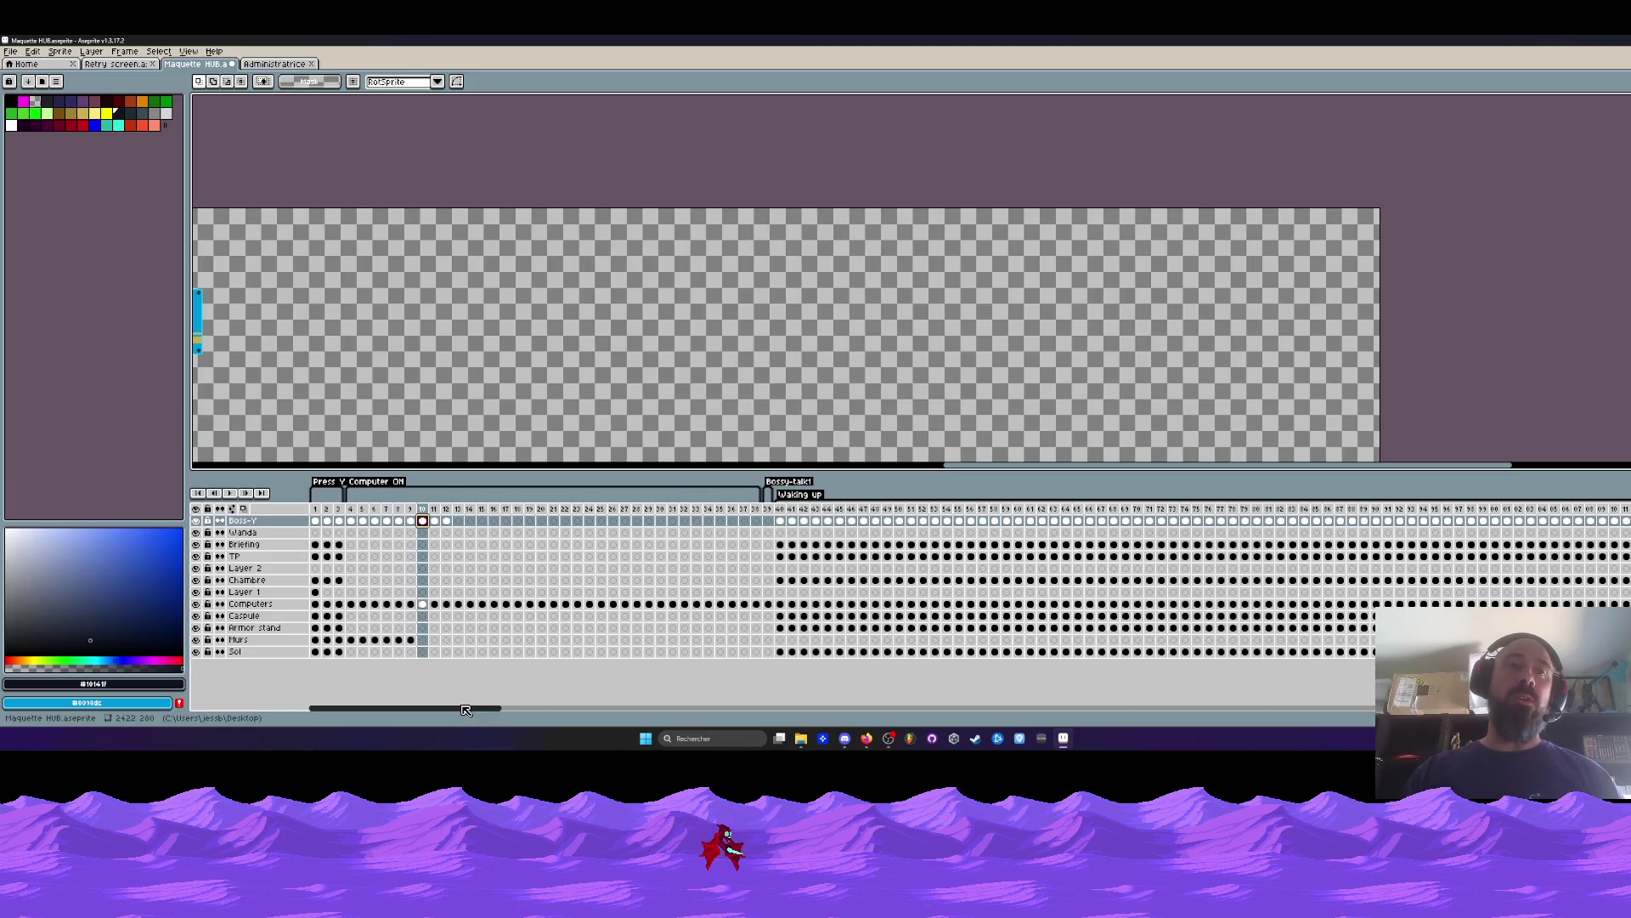
pyautogui.press('-')
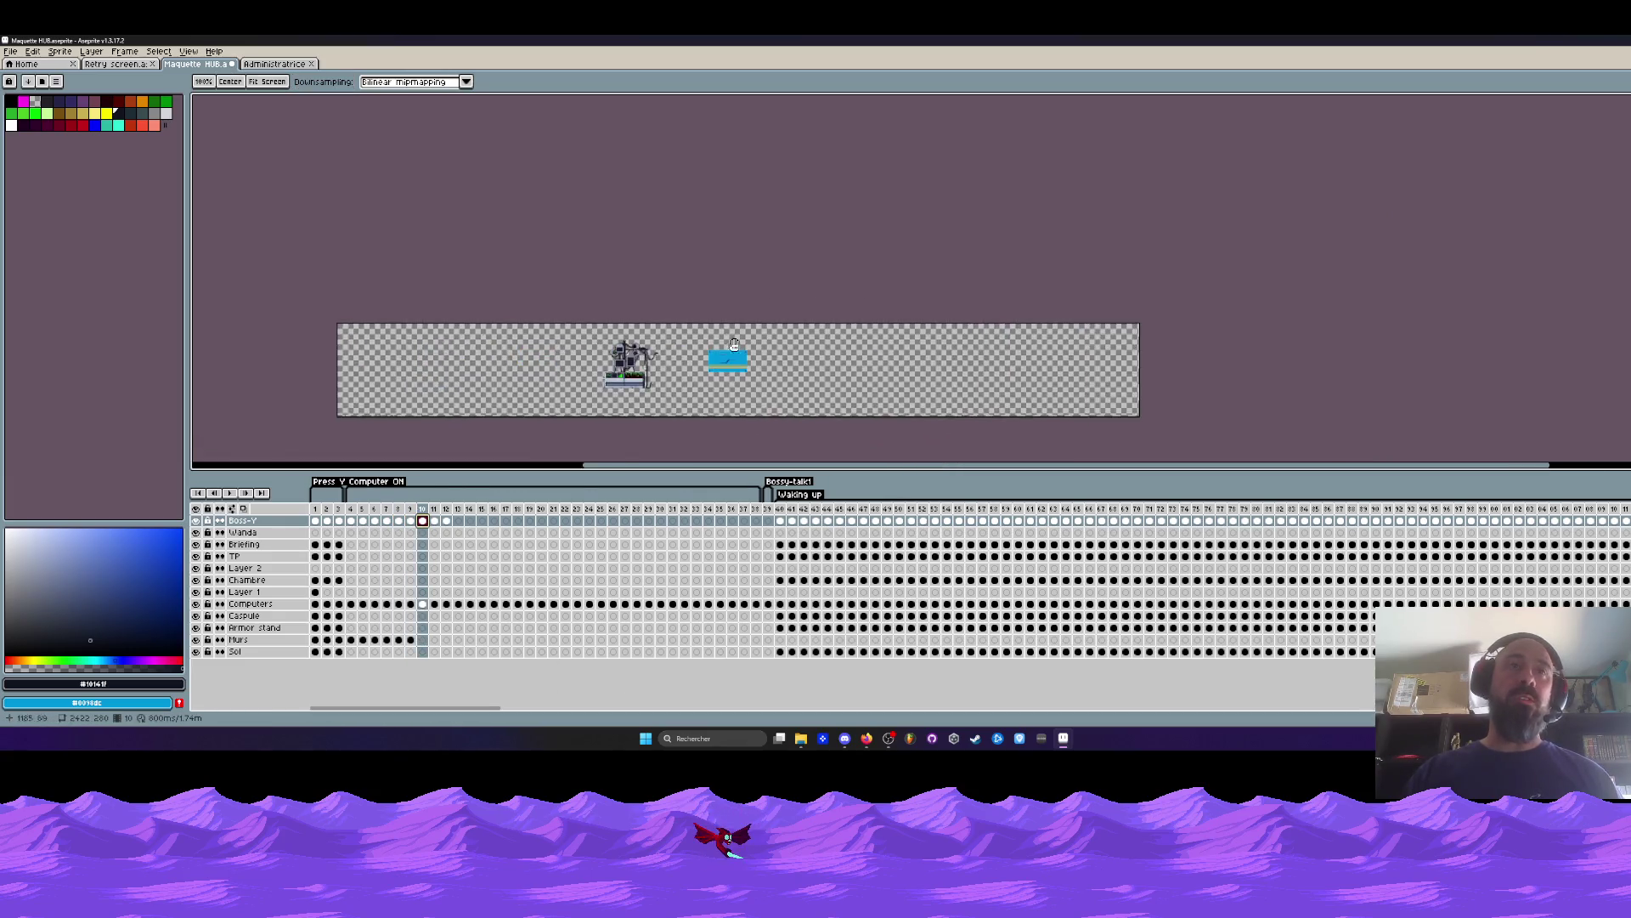
pyautogui.press('+')
# Step through frames 13, 16, 19 and onward in threes up to frame 40.
pyautogui.click(459, 521)
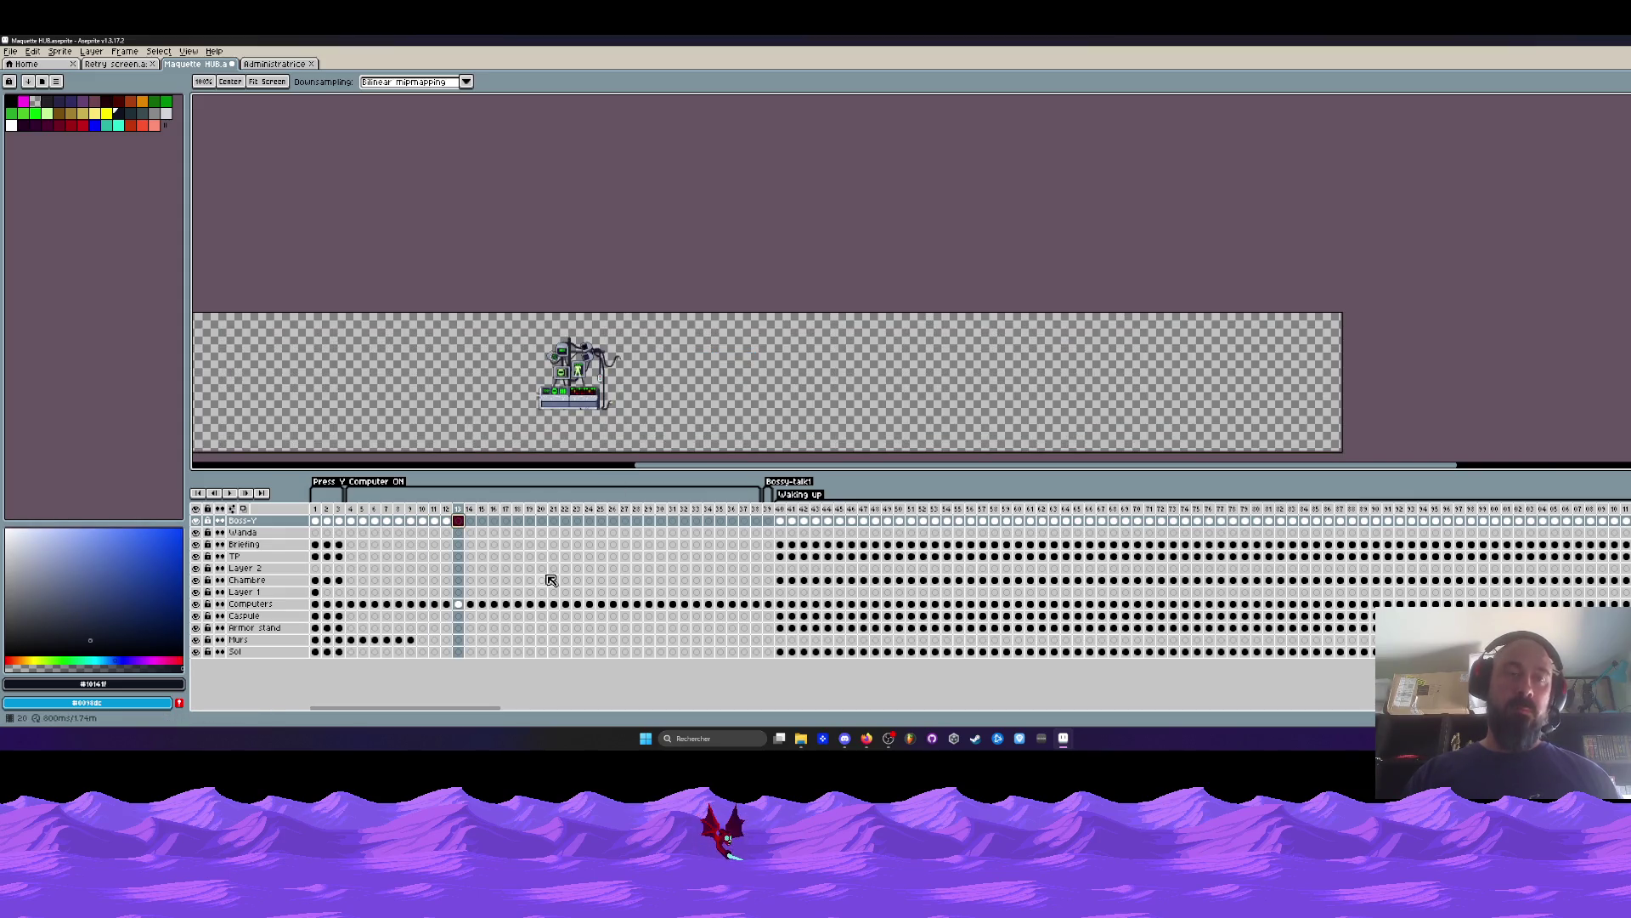
pyautogui.click(493, 523)
pyautogui.click(529, 523)
pyautogui.click(565, 521)
pyautogui.click(600, 521)
pyautogui.click(636, 522)
pyautogui.click(672, 522)
pyautogui.click(708, 521)
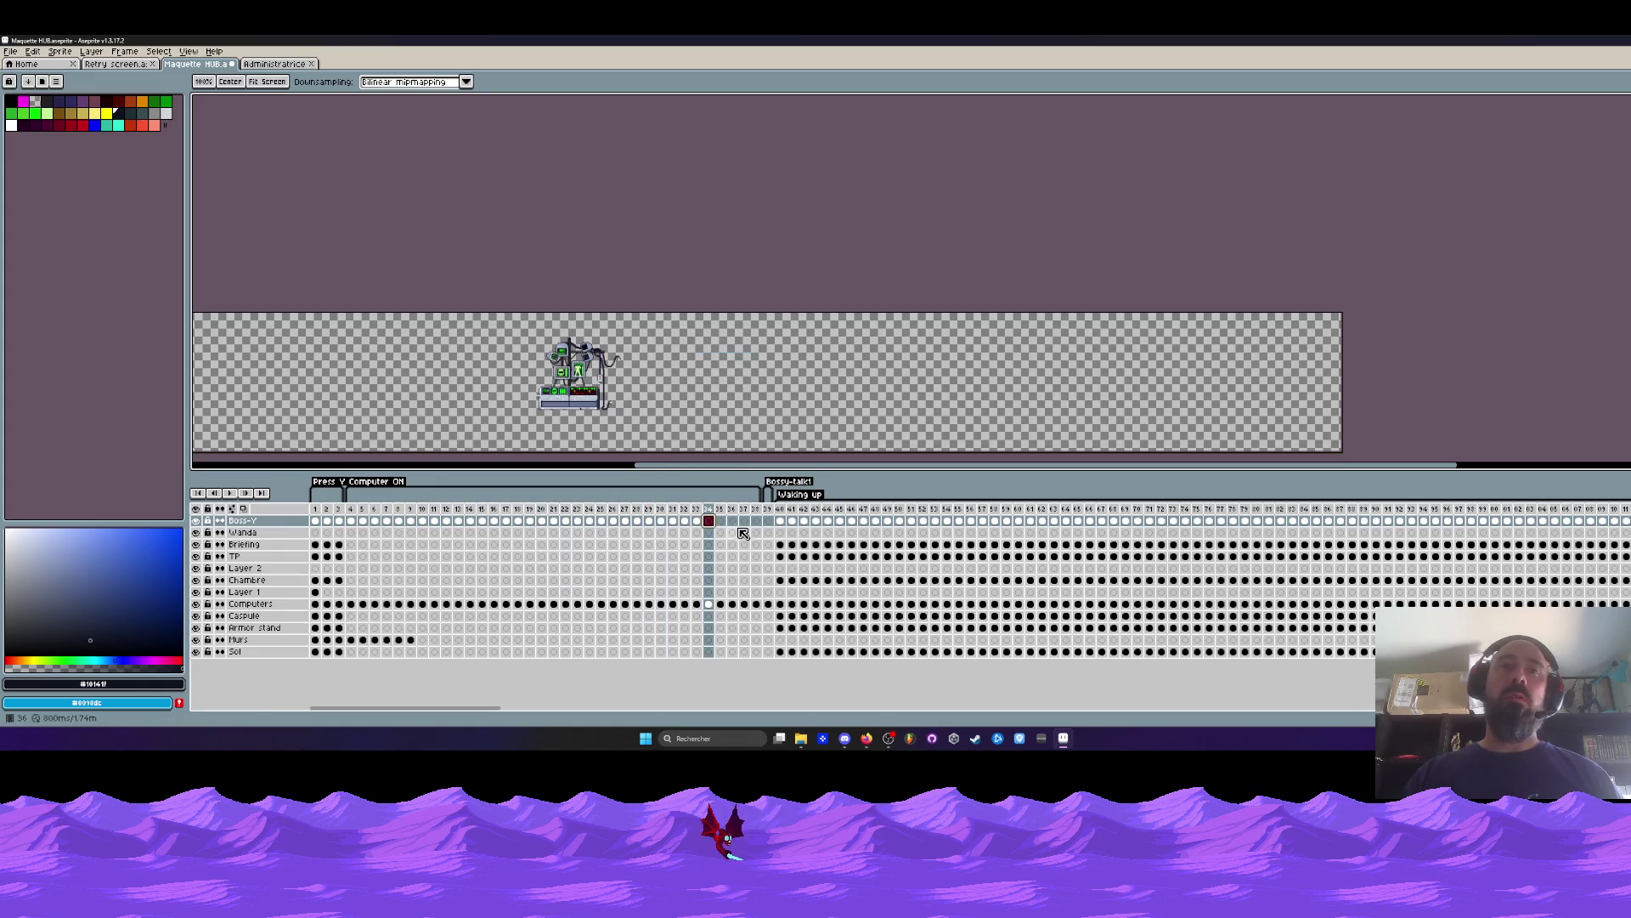
pyautogui.click(745, 521)
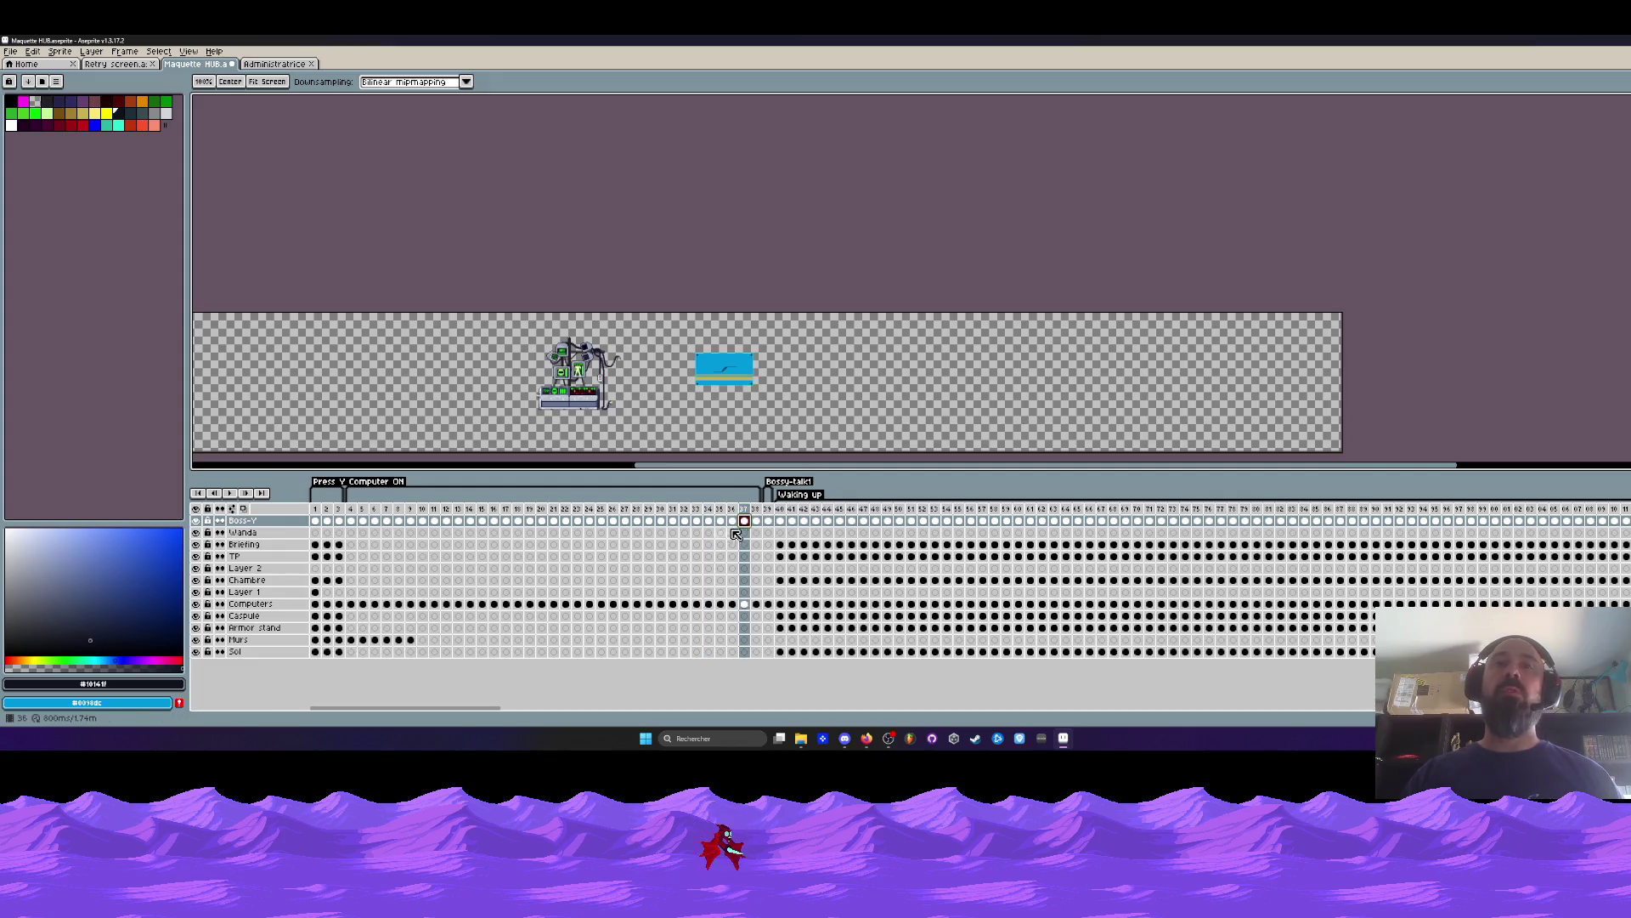
pyautogui.click(780, 522)
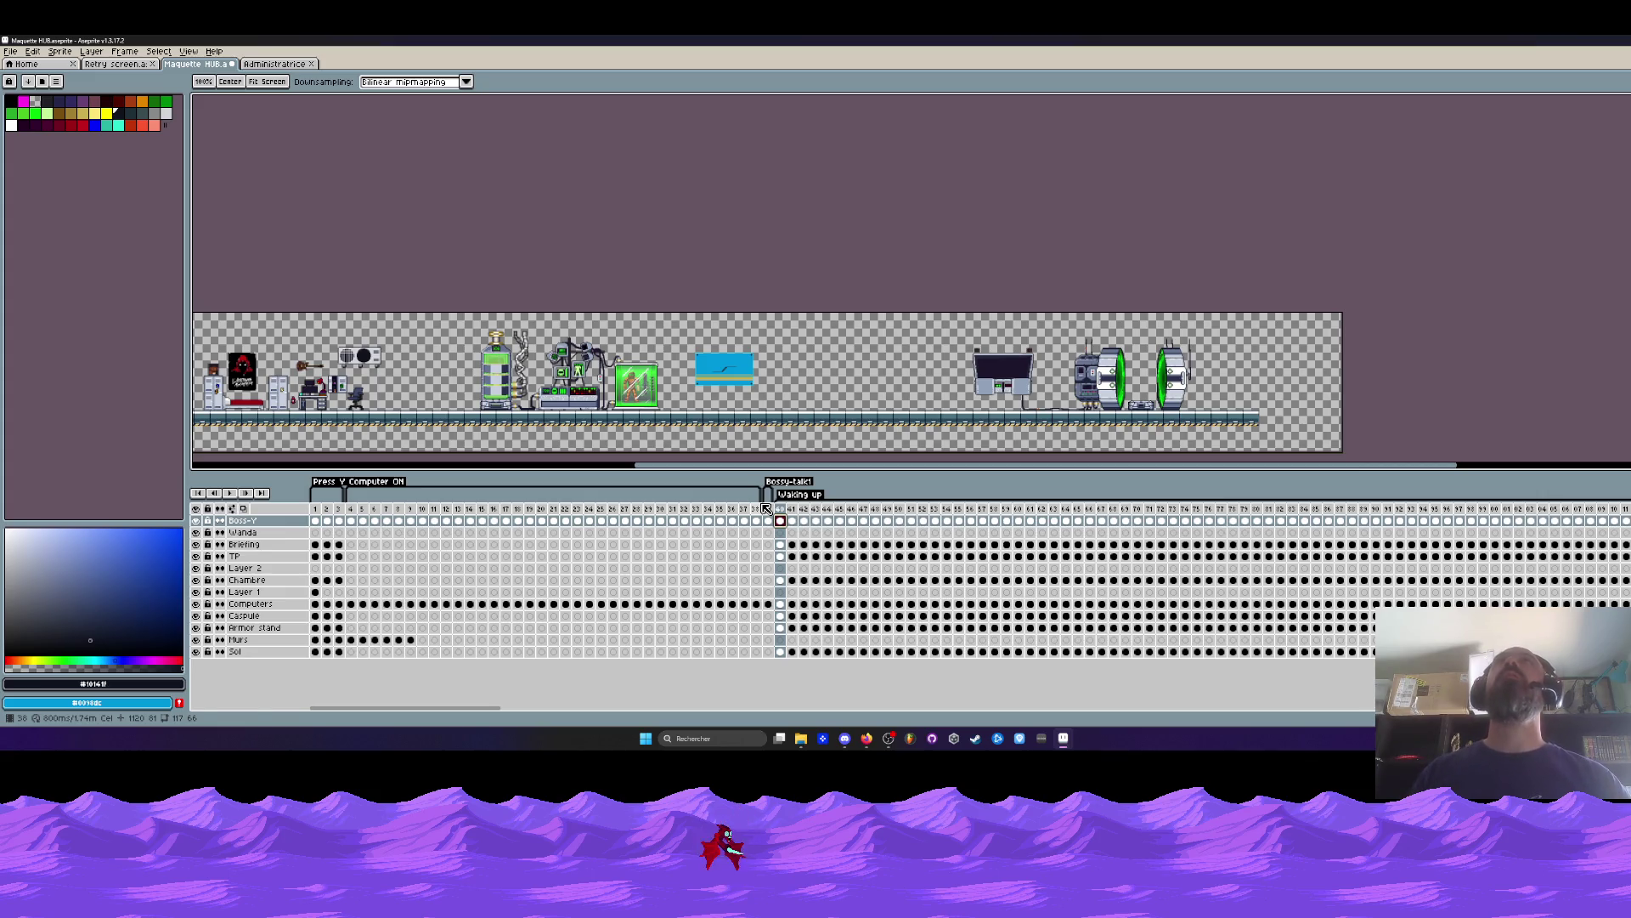
pyautogui.press('m')
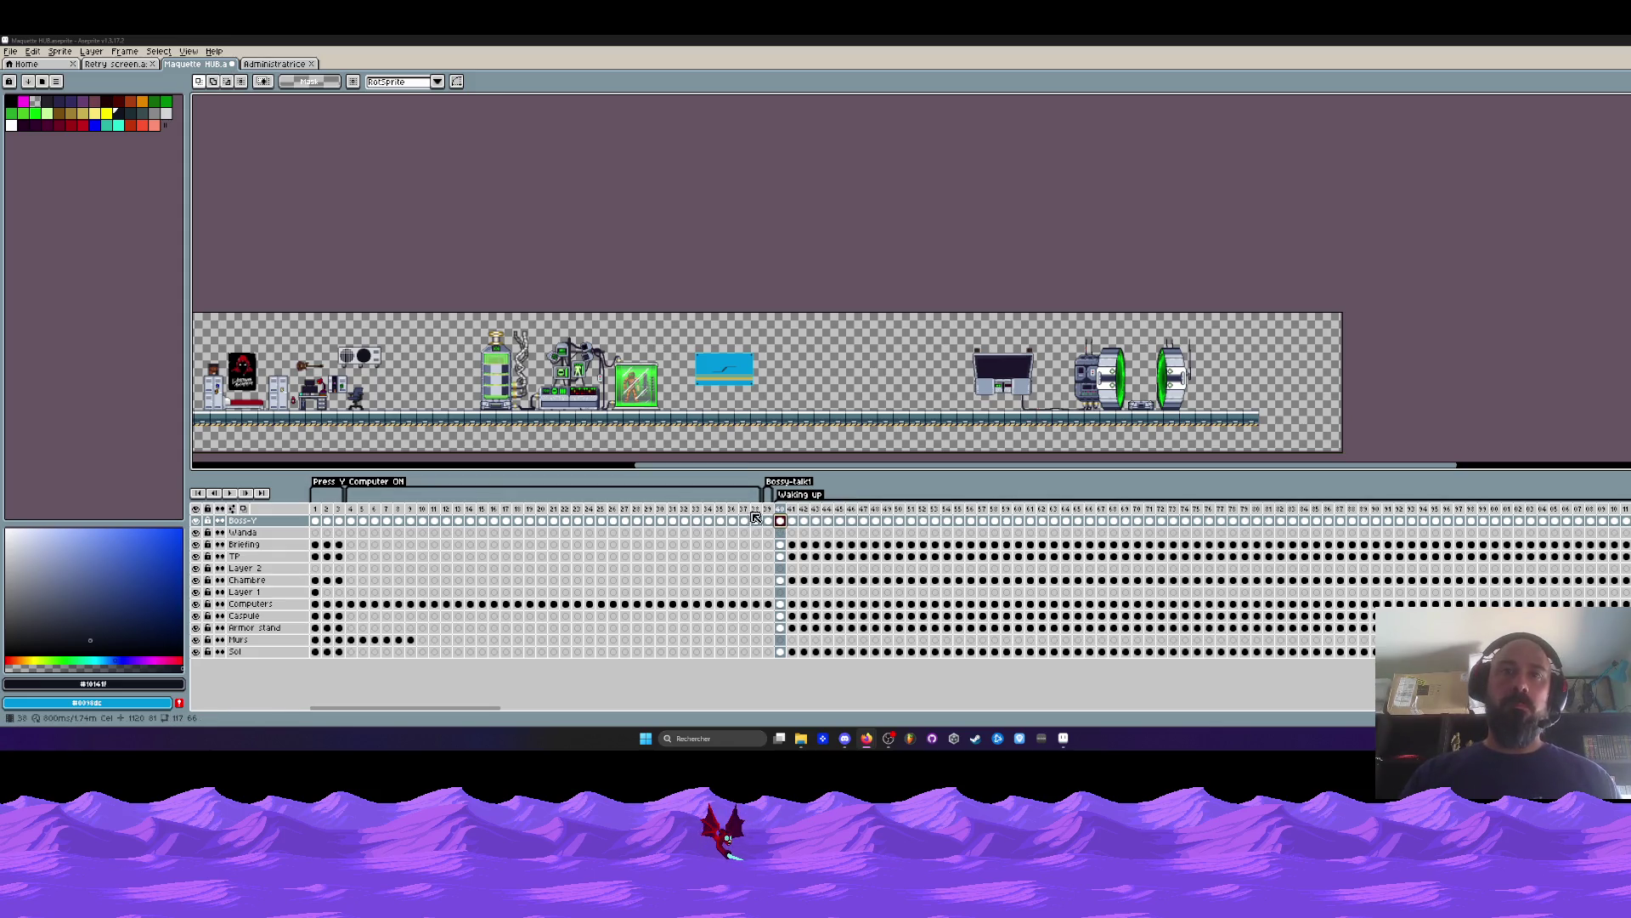
# Select cel ranges across frames 1–33, ending with Murs frames 1–9.
pyautogui.moveTo(350, 508); pyautogui.dragTo(756, 521)
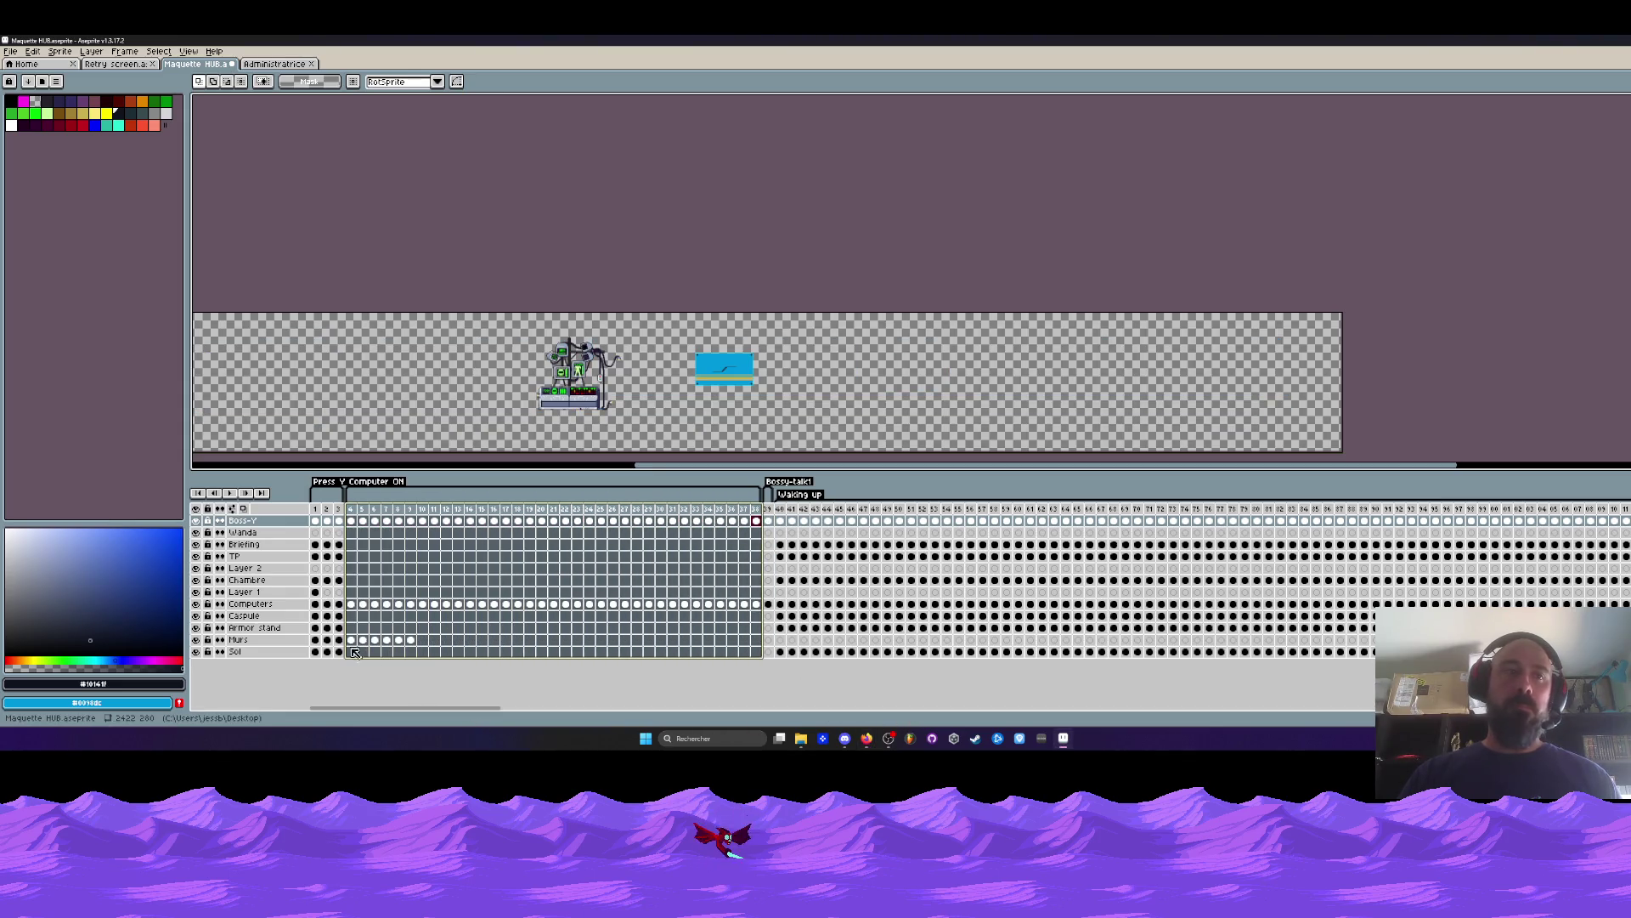
pyautogui.moveTo(327, 615); pyautogui.dragTo(339, 615)
pyautogui.keyDown('shift'); pyautogui.click(315, 627); pyautogui.keyUp('shift')
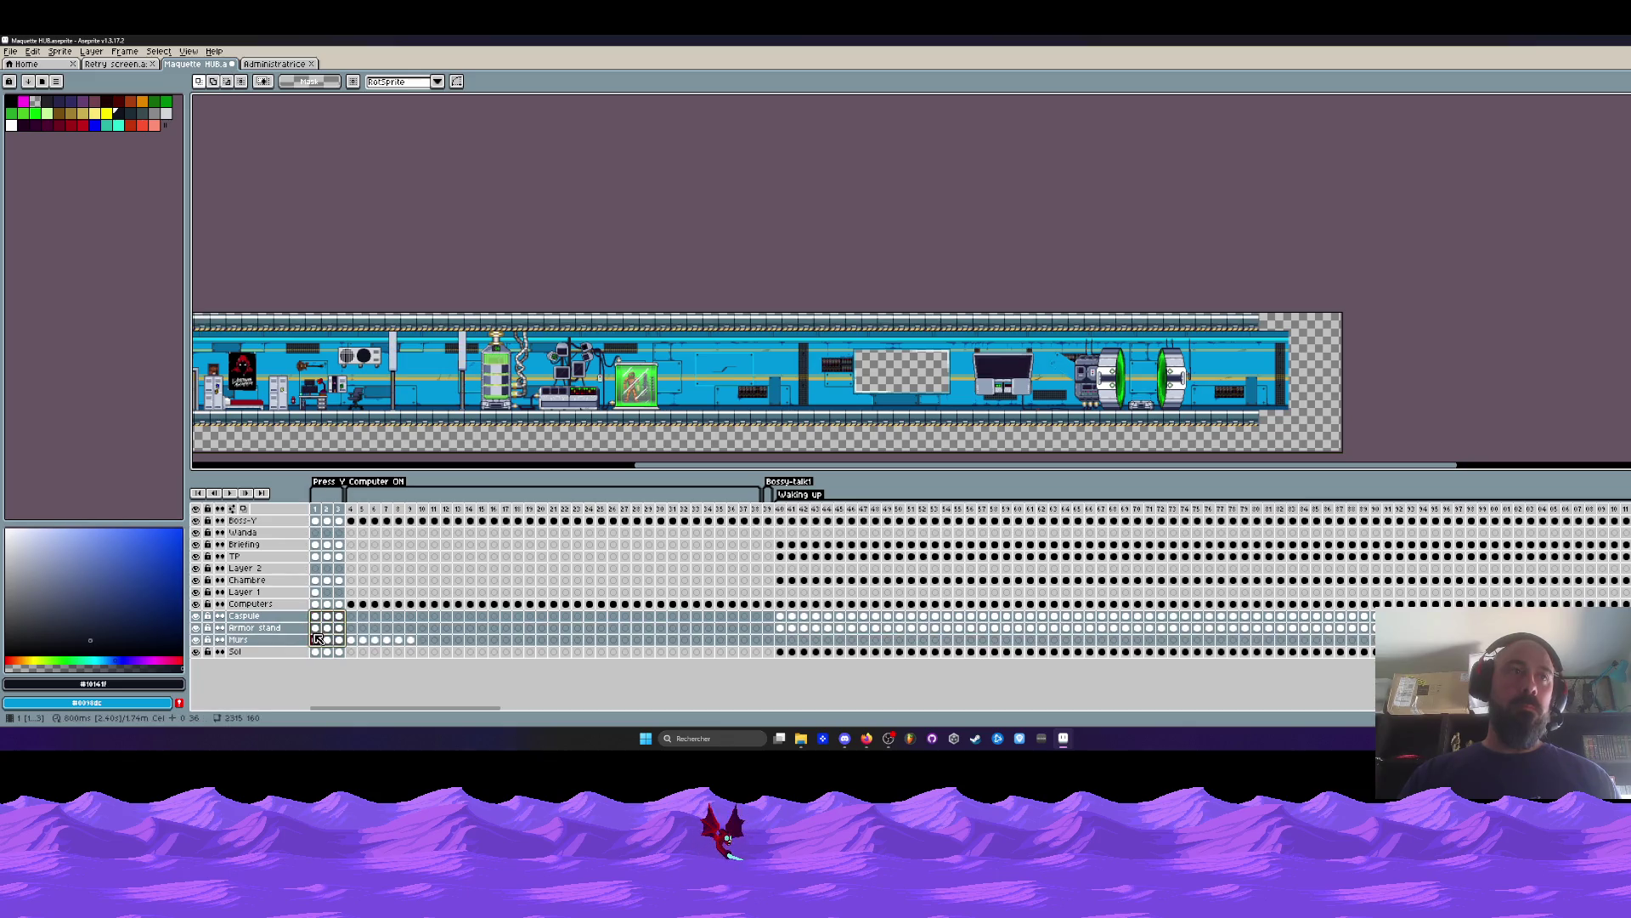
pyautogui.moveTo(350, 508); pyautogui.dragTo(768, 520)
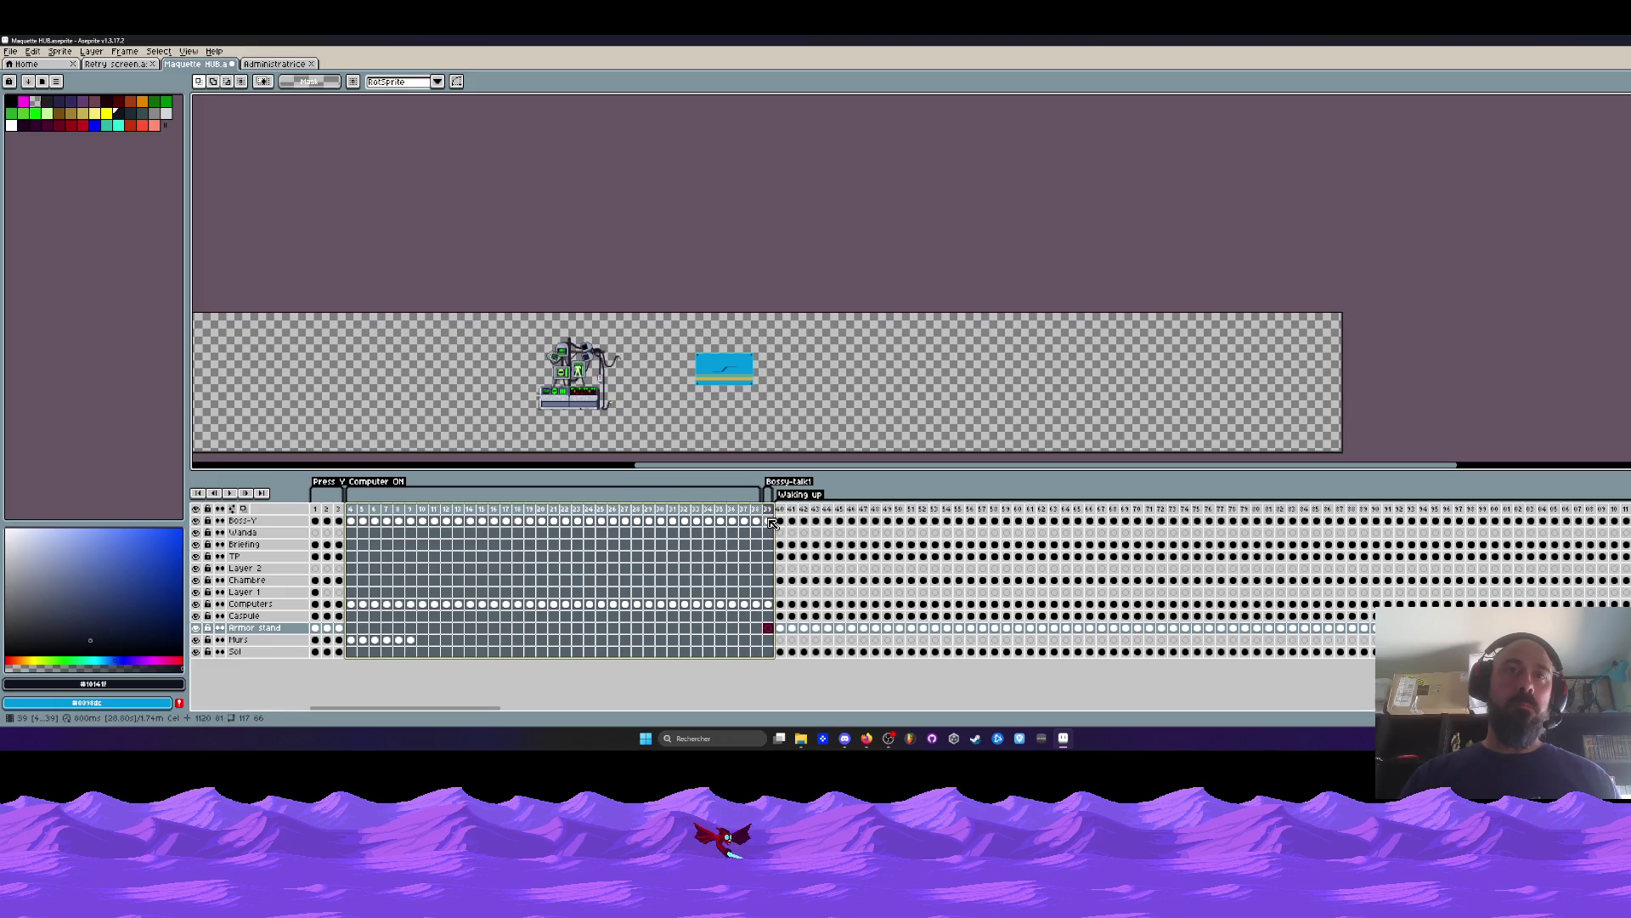
pyautogui.moveTo(339, 545); pyautogui.dragTo(319, 557)
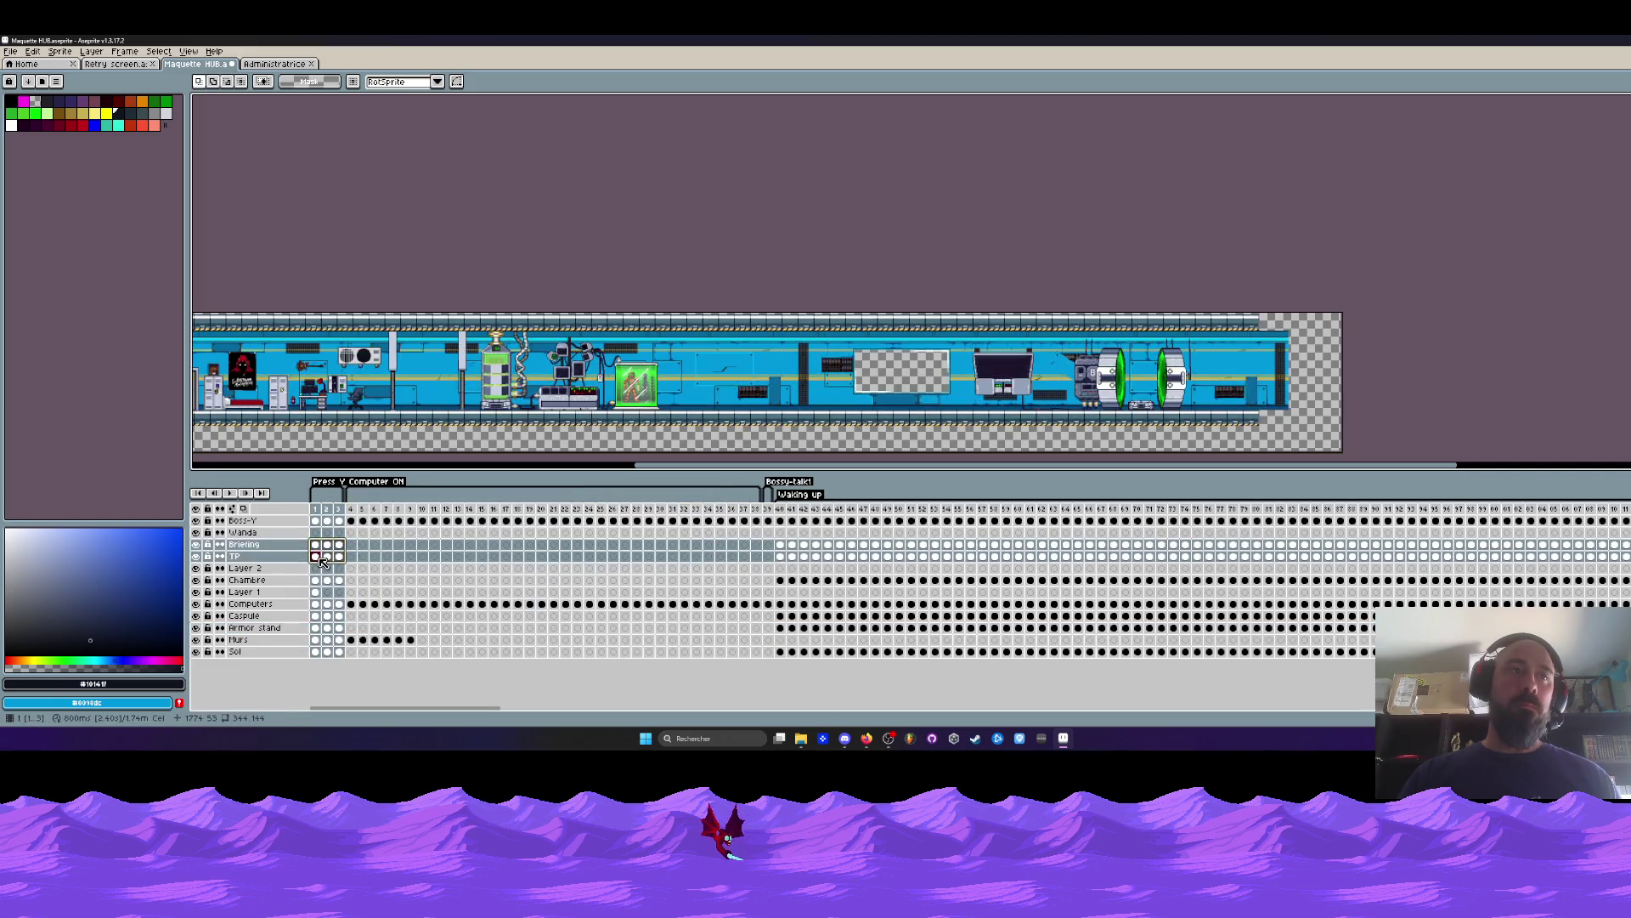
pyautogui.moveTo(410, 643); pyautogui.dragTo(316, 642)
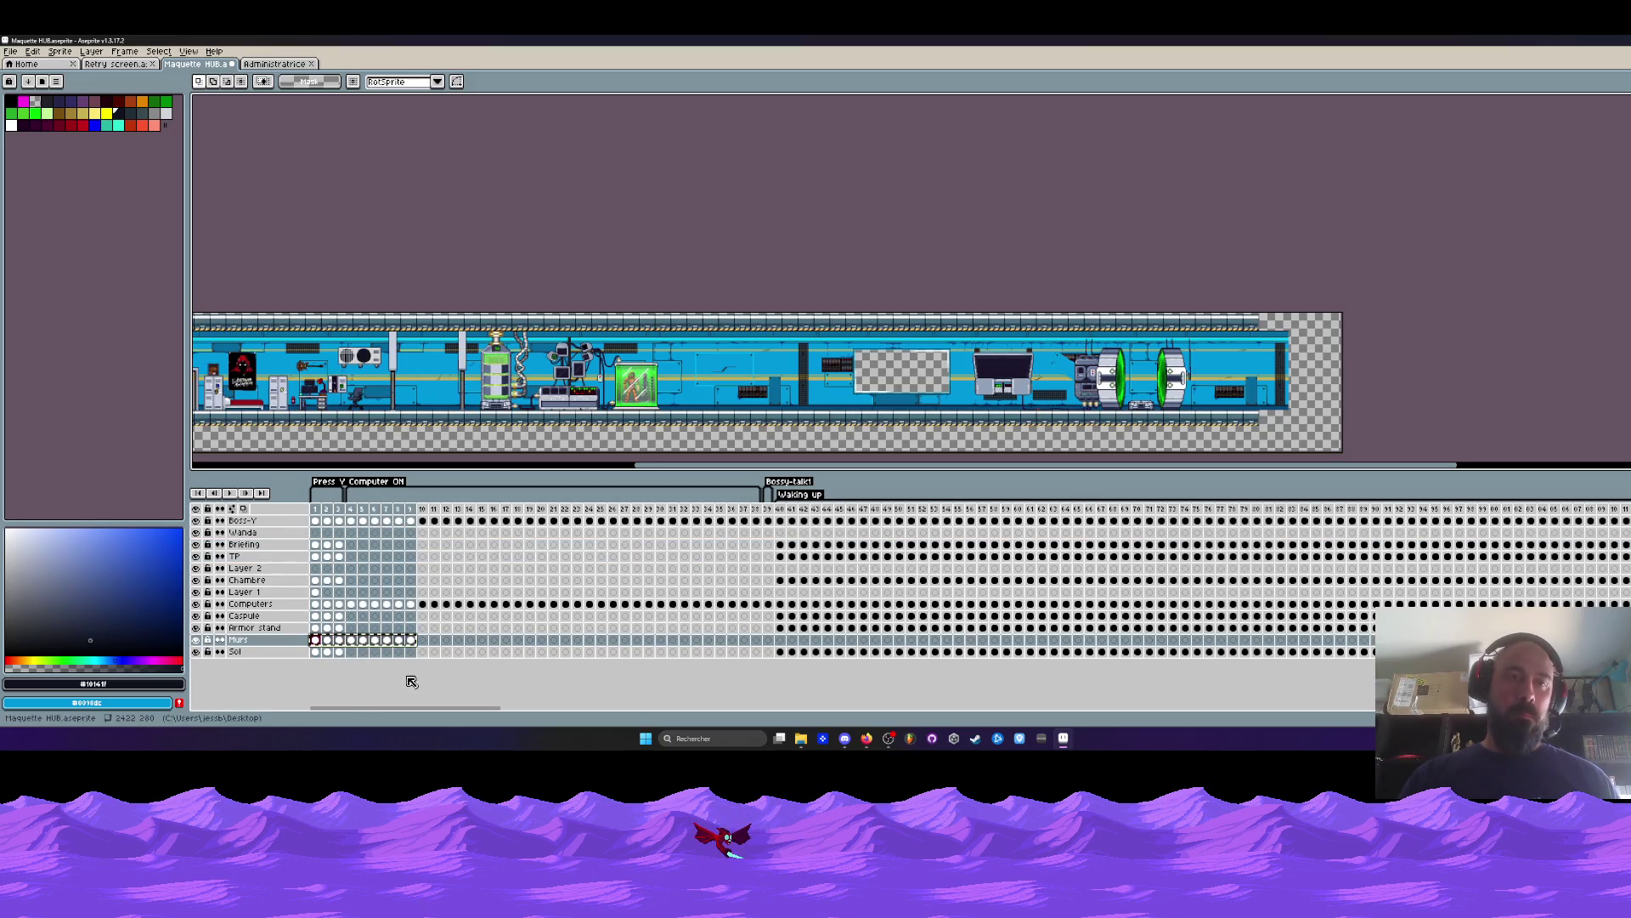
# Check the Murs wall at frames 10, 19, 28, 30, 40 and 36.
pyautogui.click(422, 639)
pyautogui.click(530, 639)
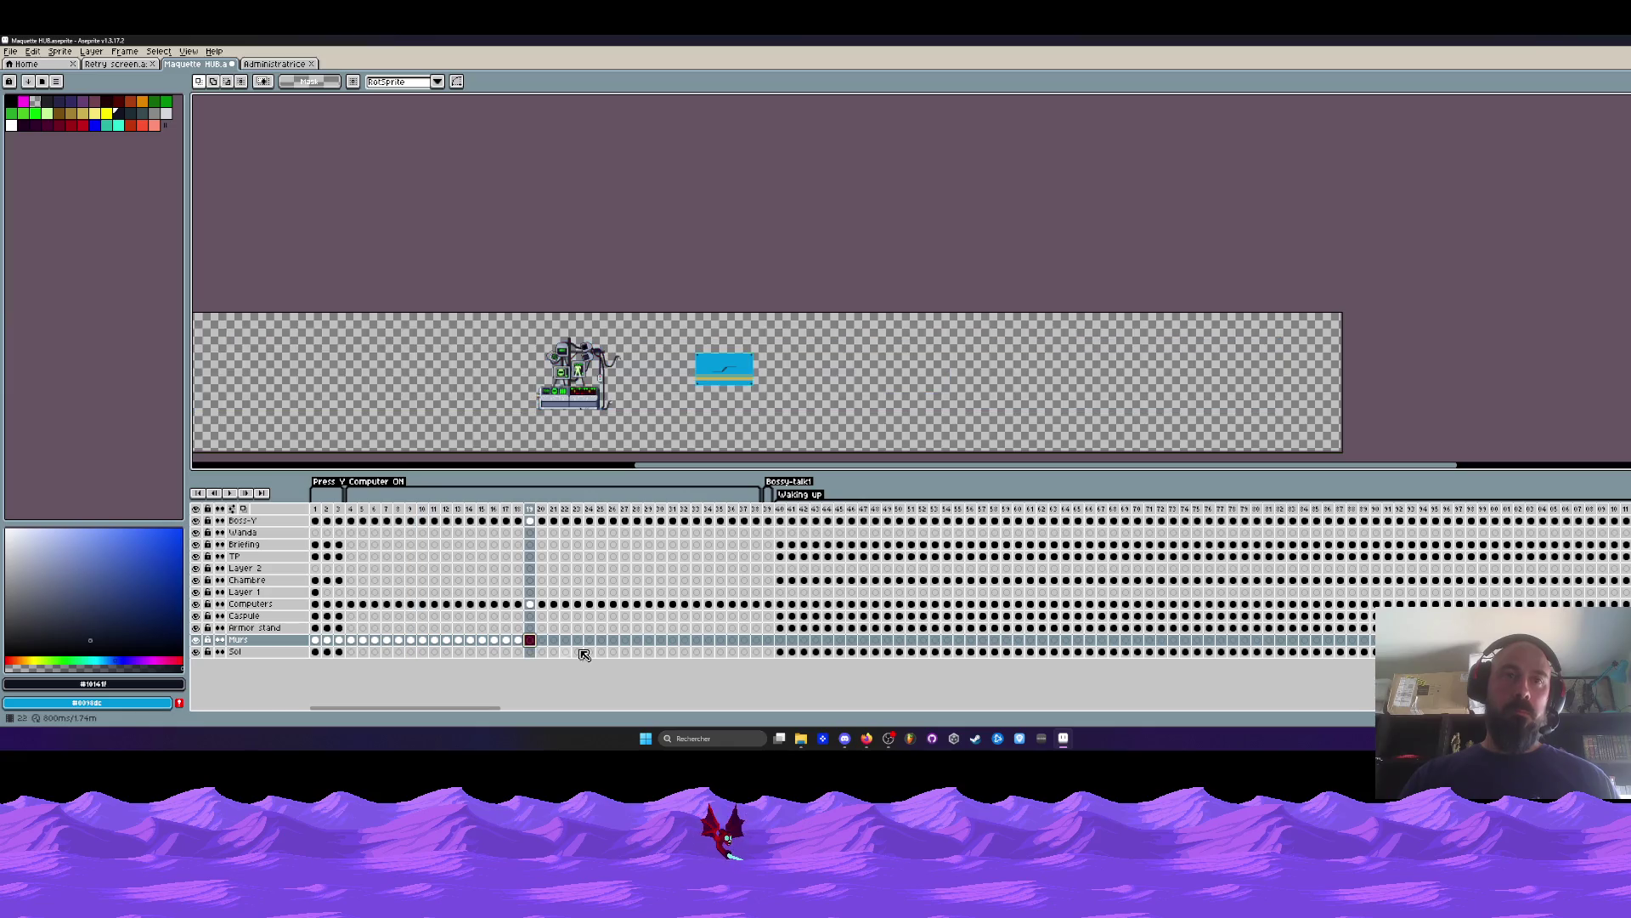
pyautogui.click(636, 639)
pyautogui.click(661, 640)
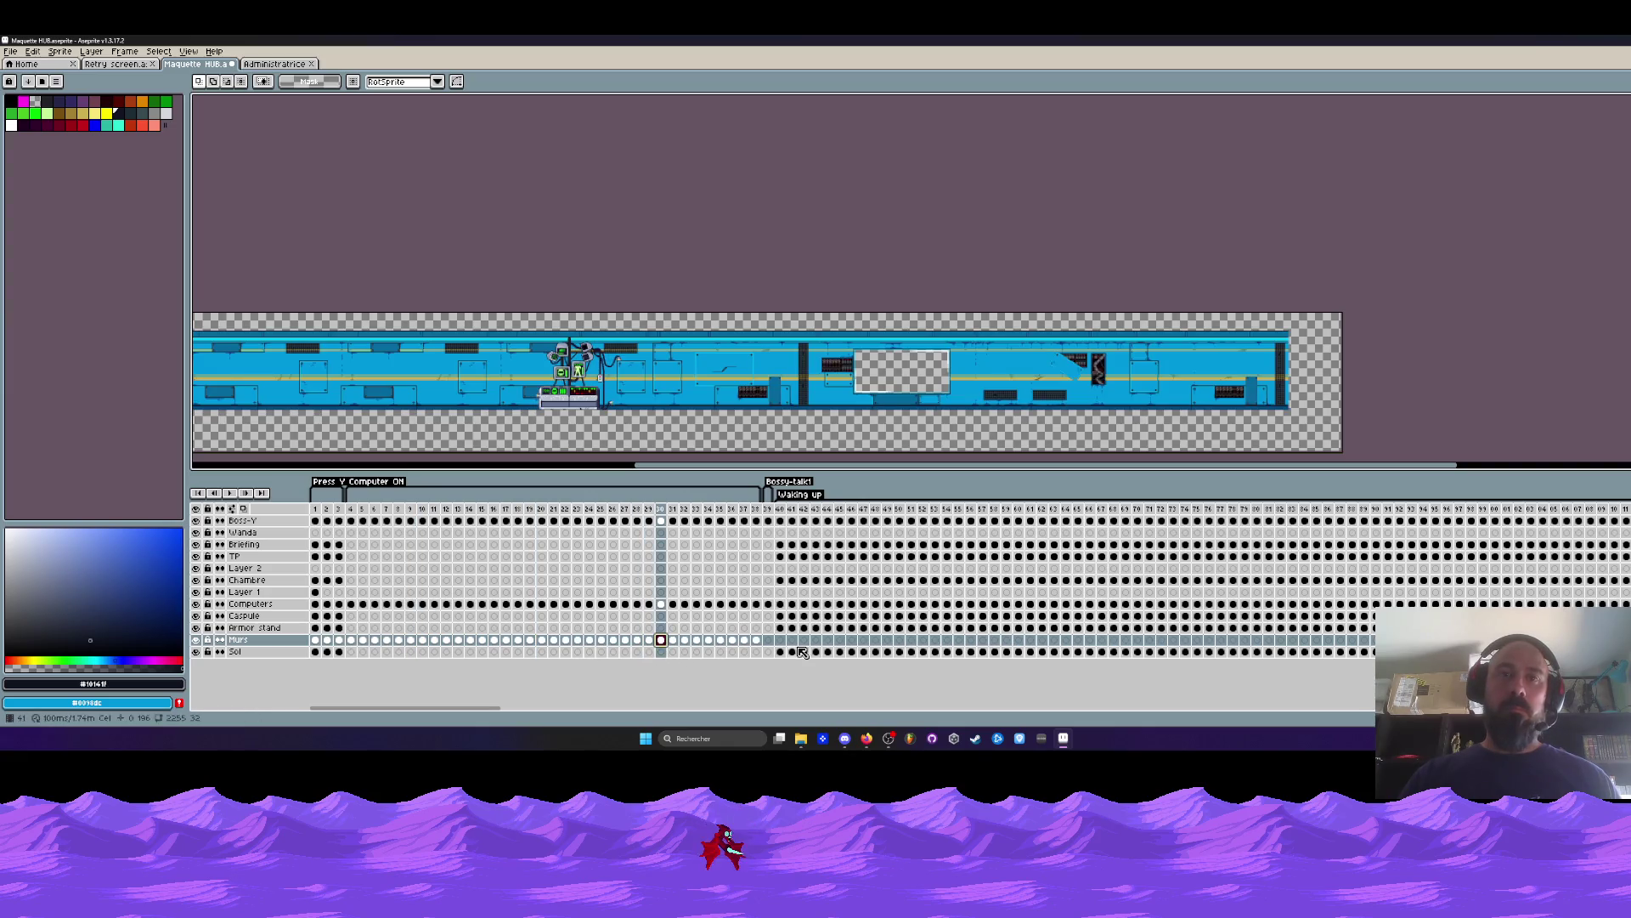
pyautogui.click(779, 639)
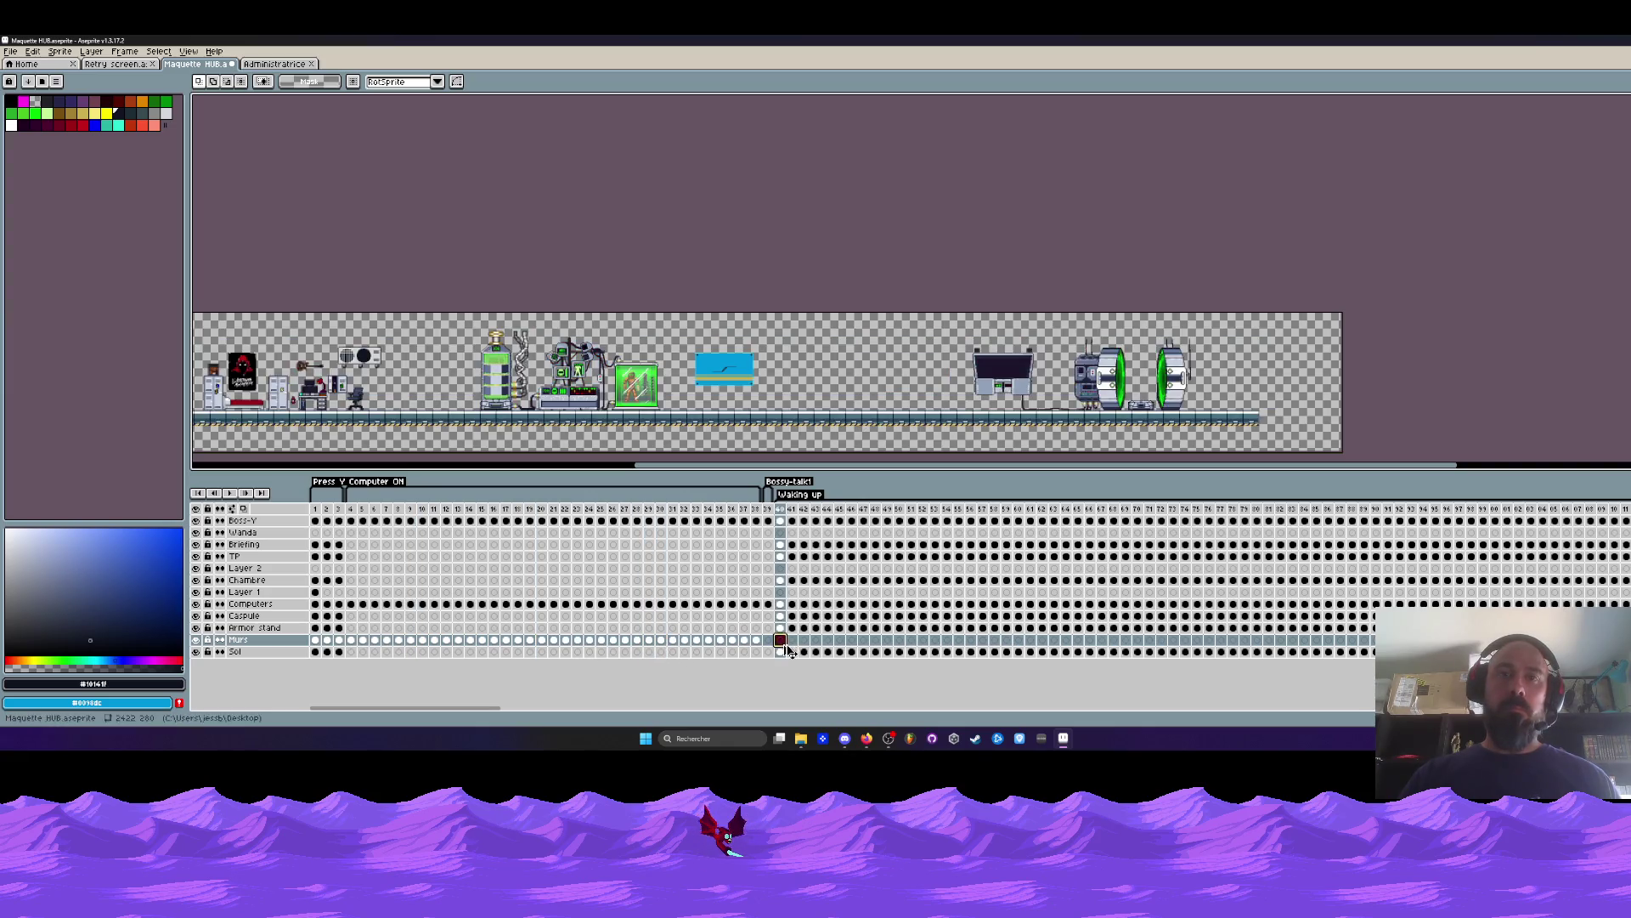
pyautogui.click(732, 640)
# Stretch the Sol floor cels across frames 1–48 and check the floor at frames 4 through 31.
pyautogui.moveTo(876, 649); pyautogui.dragTo(316, 650)
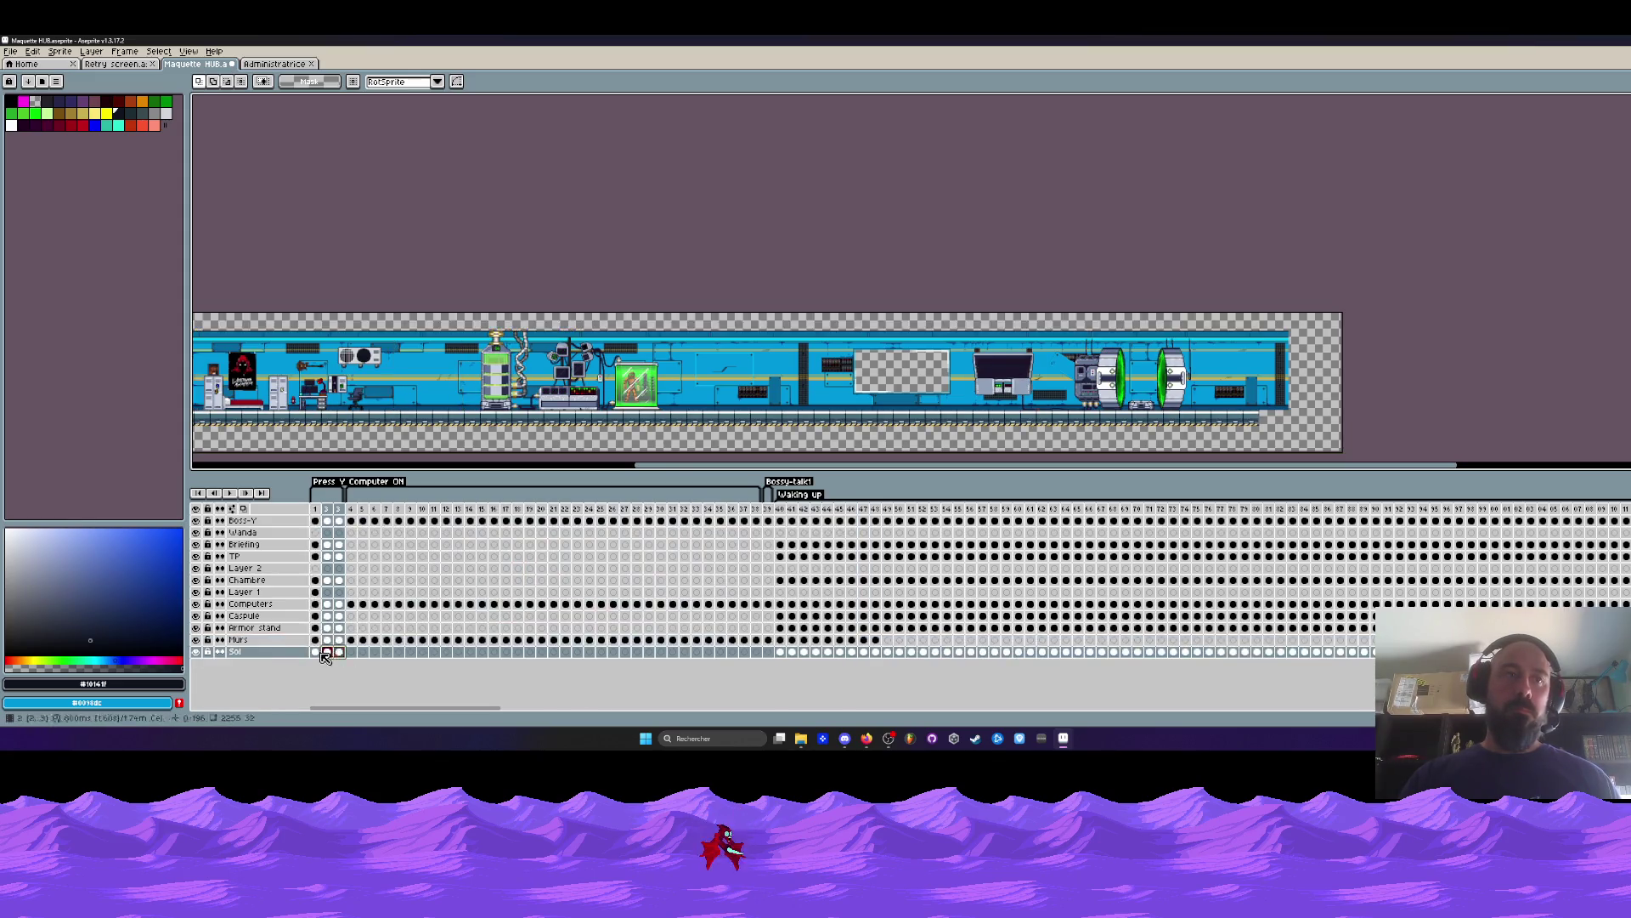
pyautogui.click(351, 651)
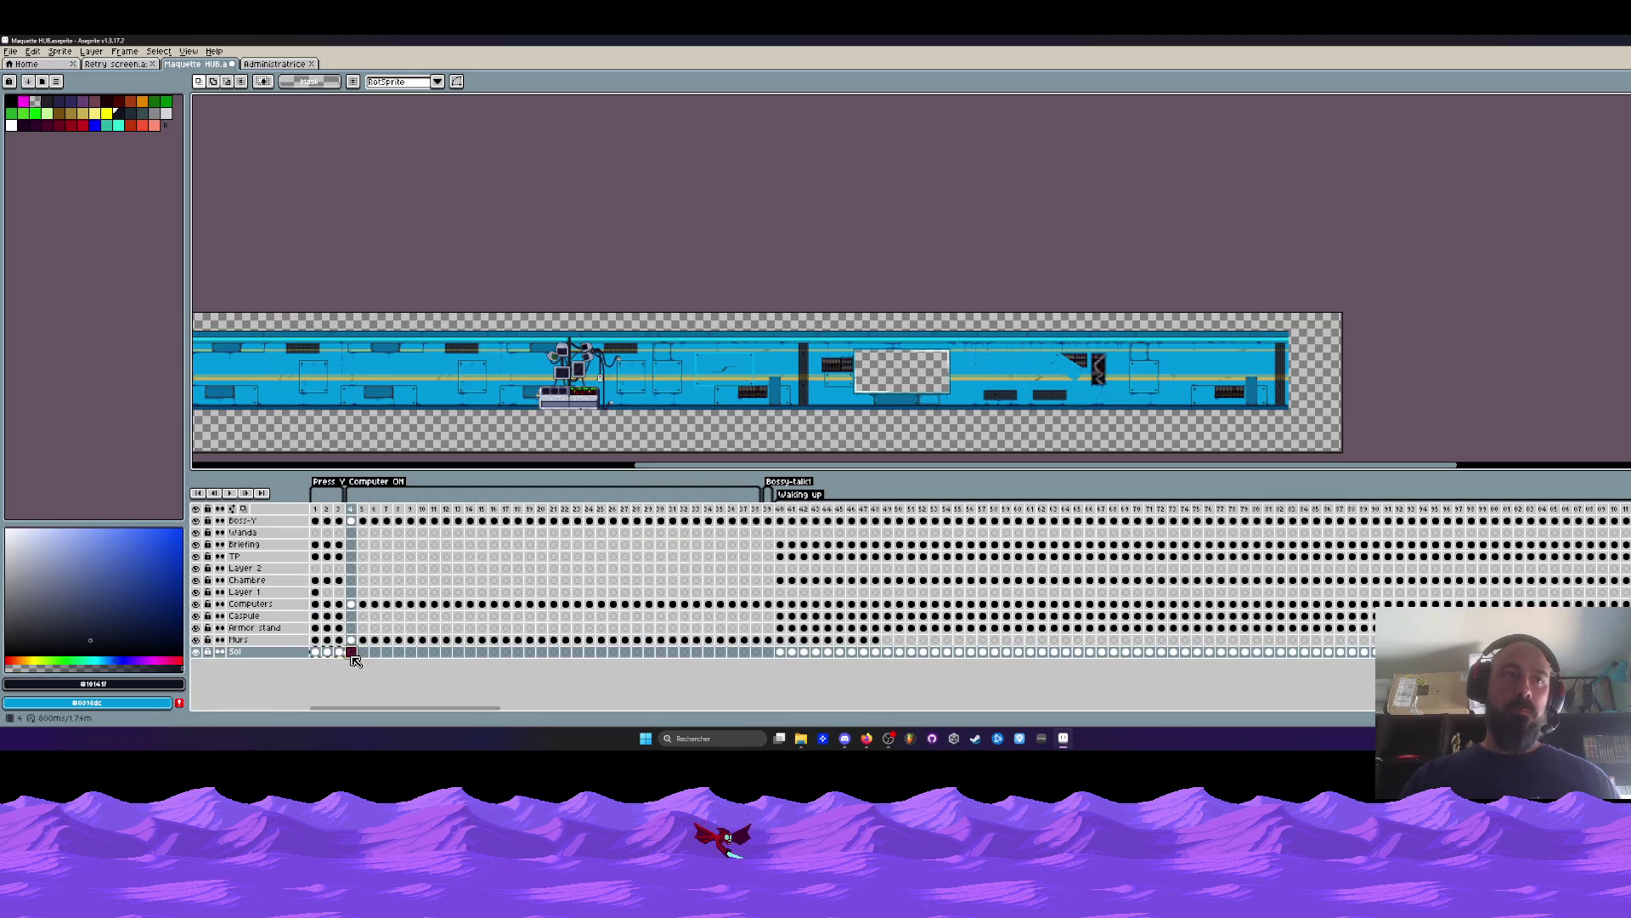
pyautogui.click(422, 652)
pyautogui.click(458, 652)
pyautogui.click(494, 652)
pyautogui.moveTo(520, 651); pyautogui.dragTo(314, 654)
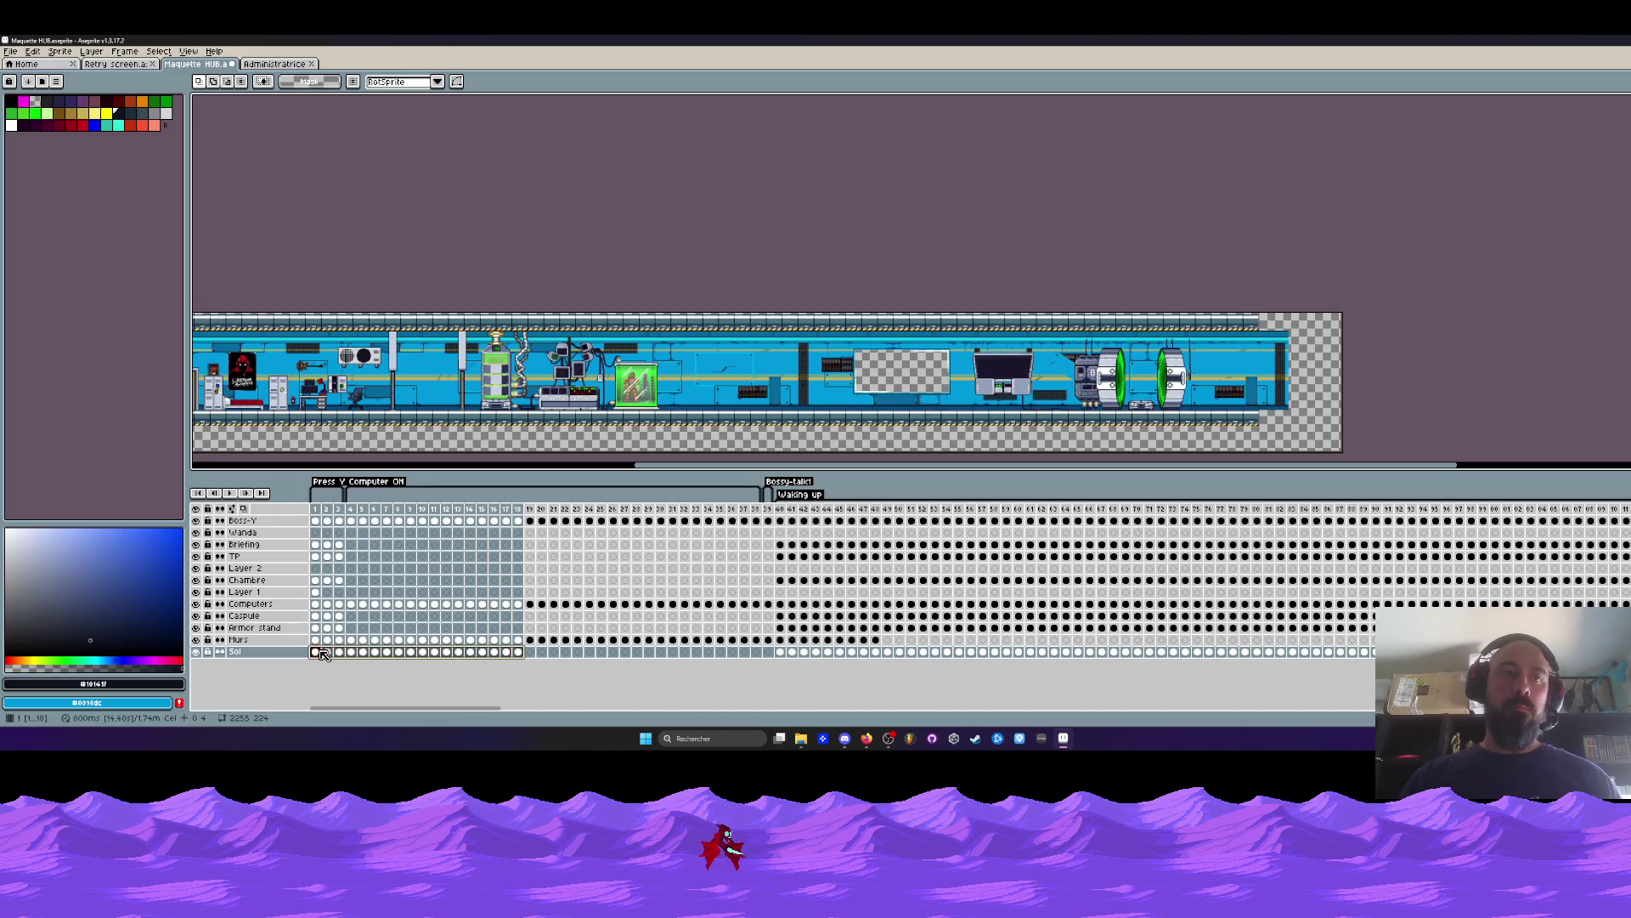
pyautogui.click(529, 651)
pyautogui.click(672, 652)
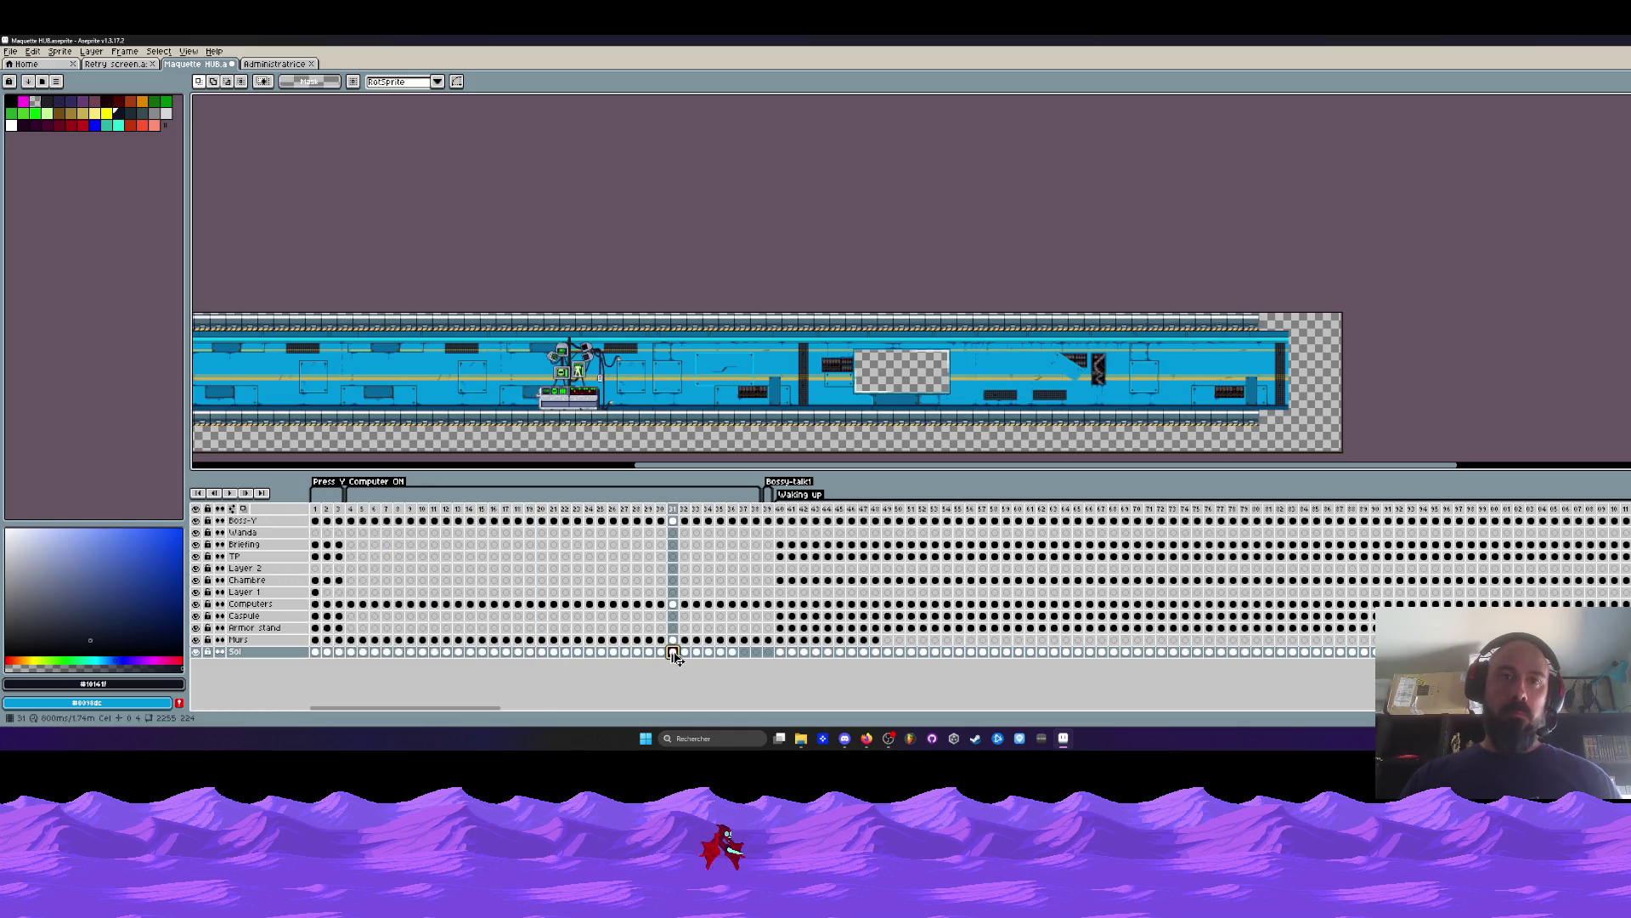
# Return to frame 1 and play the animation to preview the extended backdrop.
pyautogui.click(323, 630)
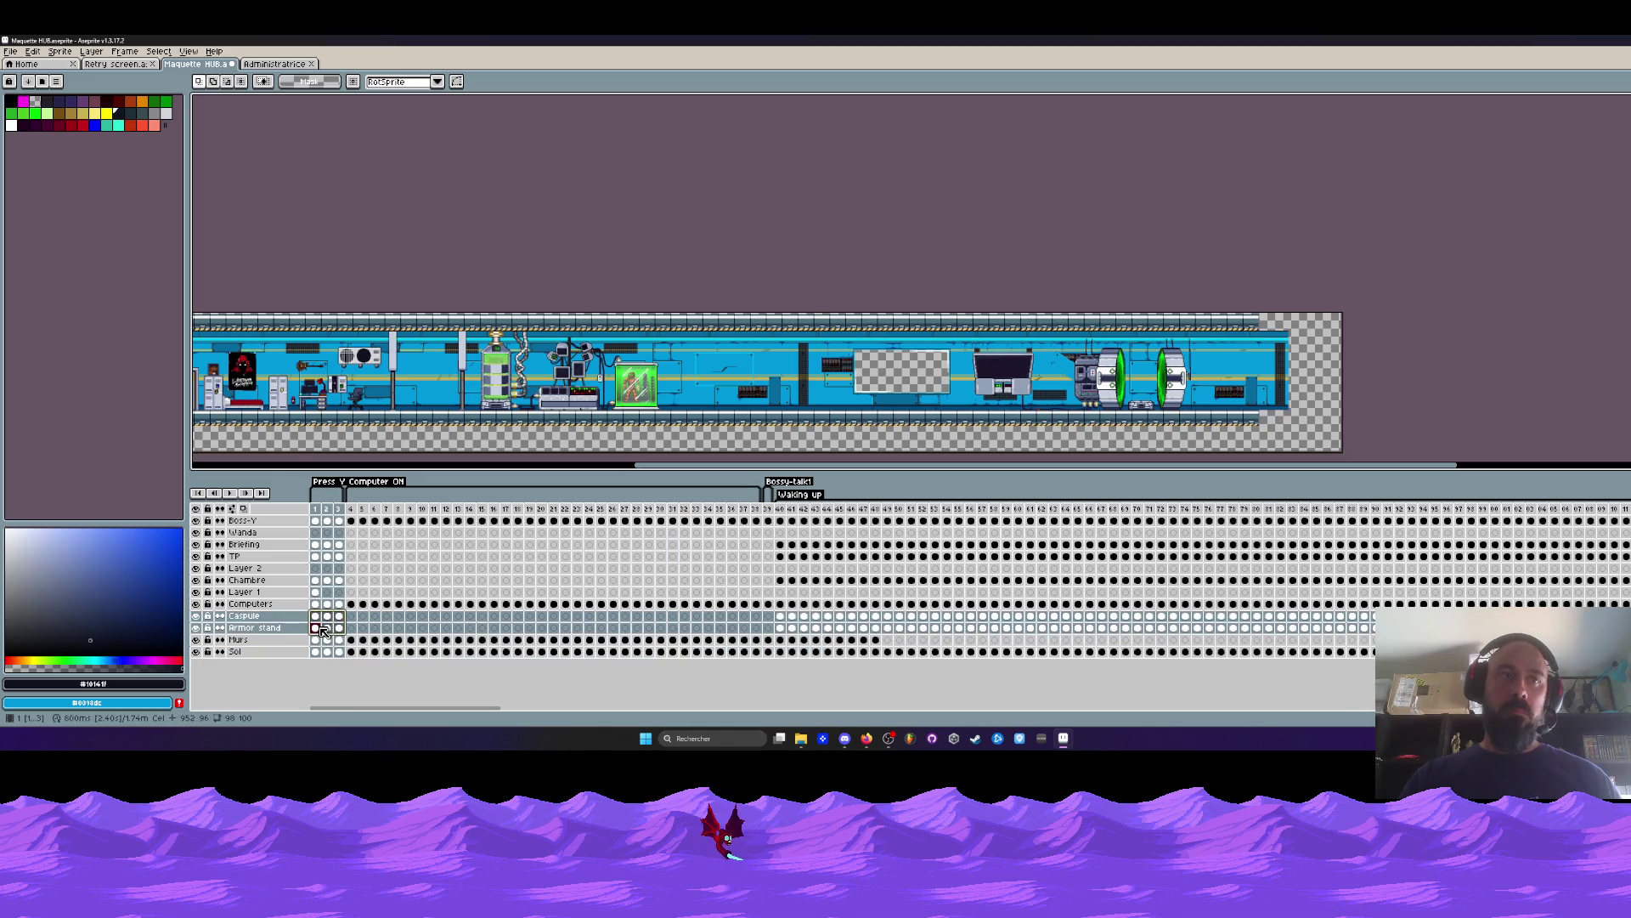
pyautogui.click(358, 616)
pyautogui.press('Return')
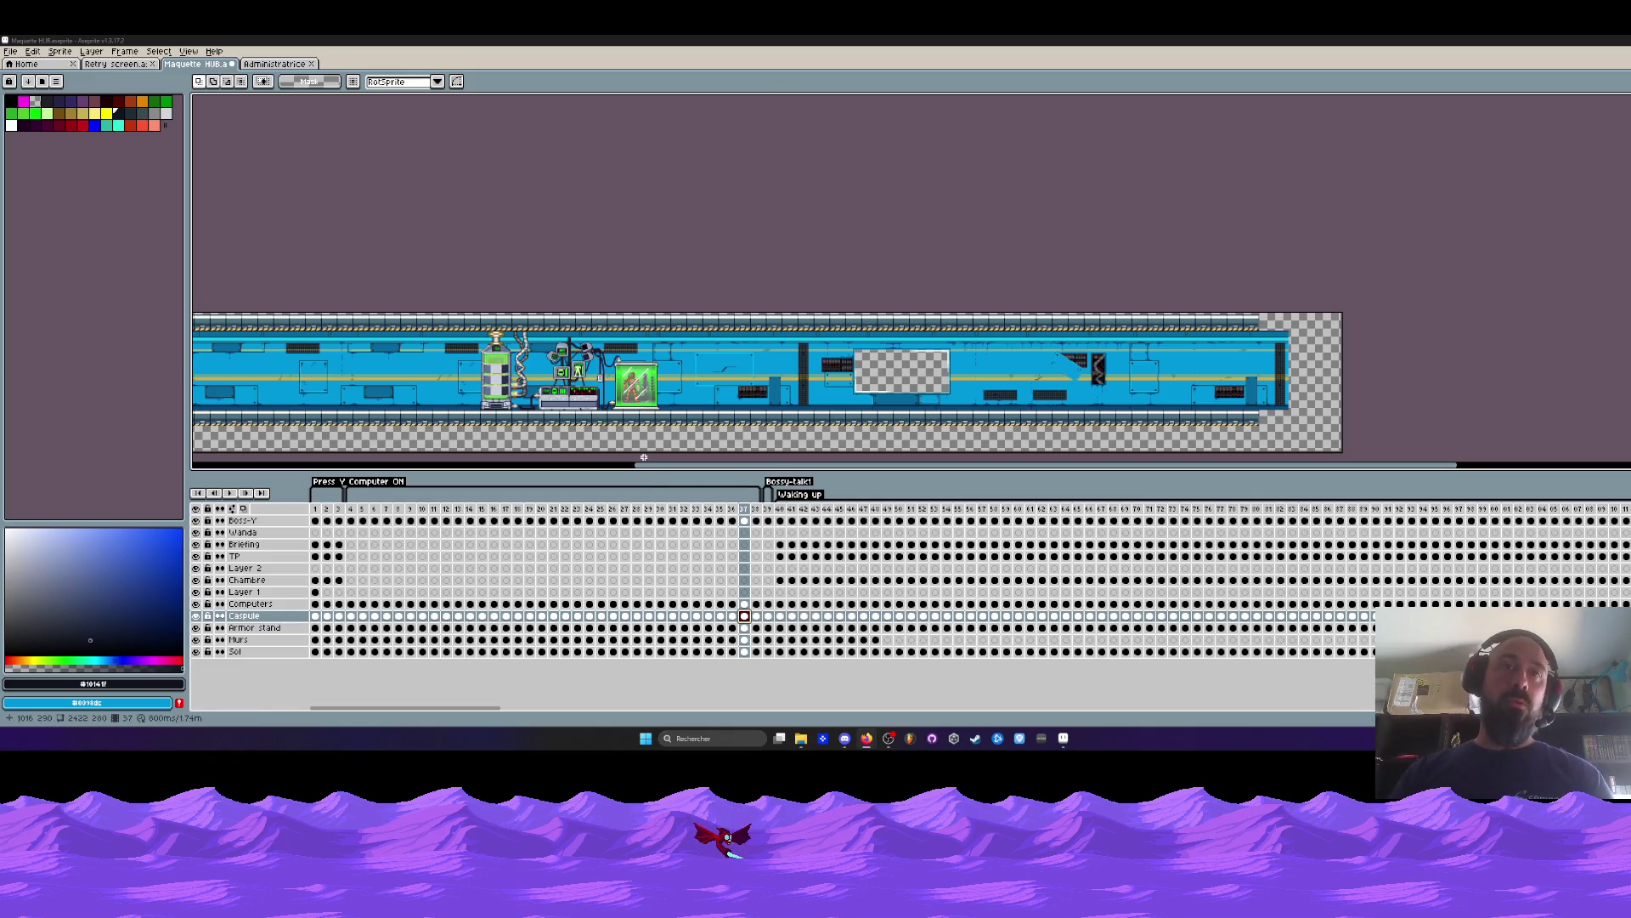
pyautogui.scroll(-1, 490, 365)
# Zoom onto the bedroom at frame 1, toggle Layer 1's visibility and make it active.
pyautogui.scroll(4, 490, 365)
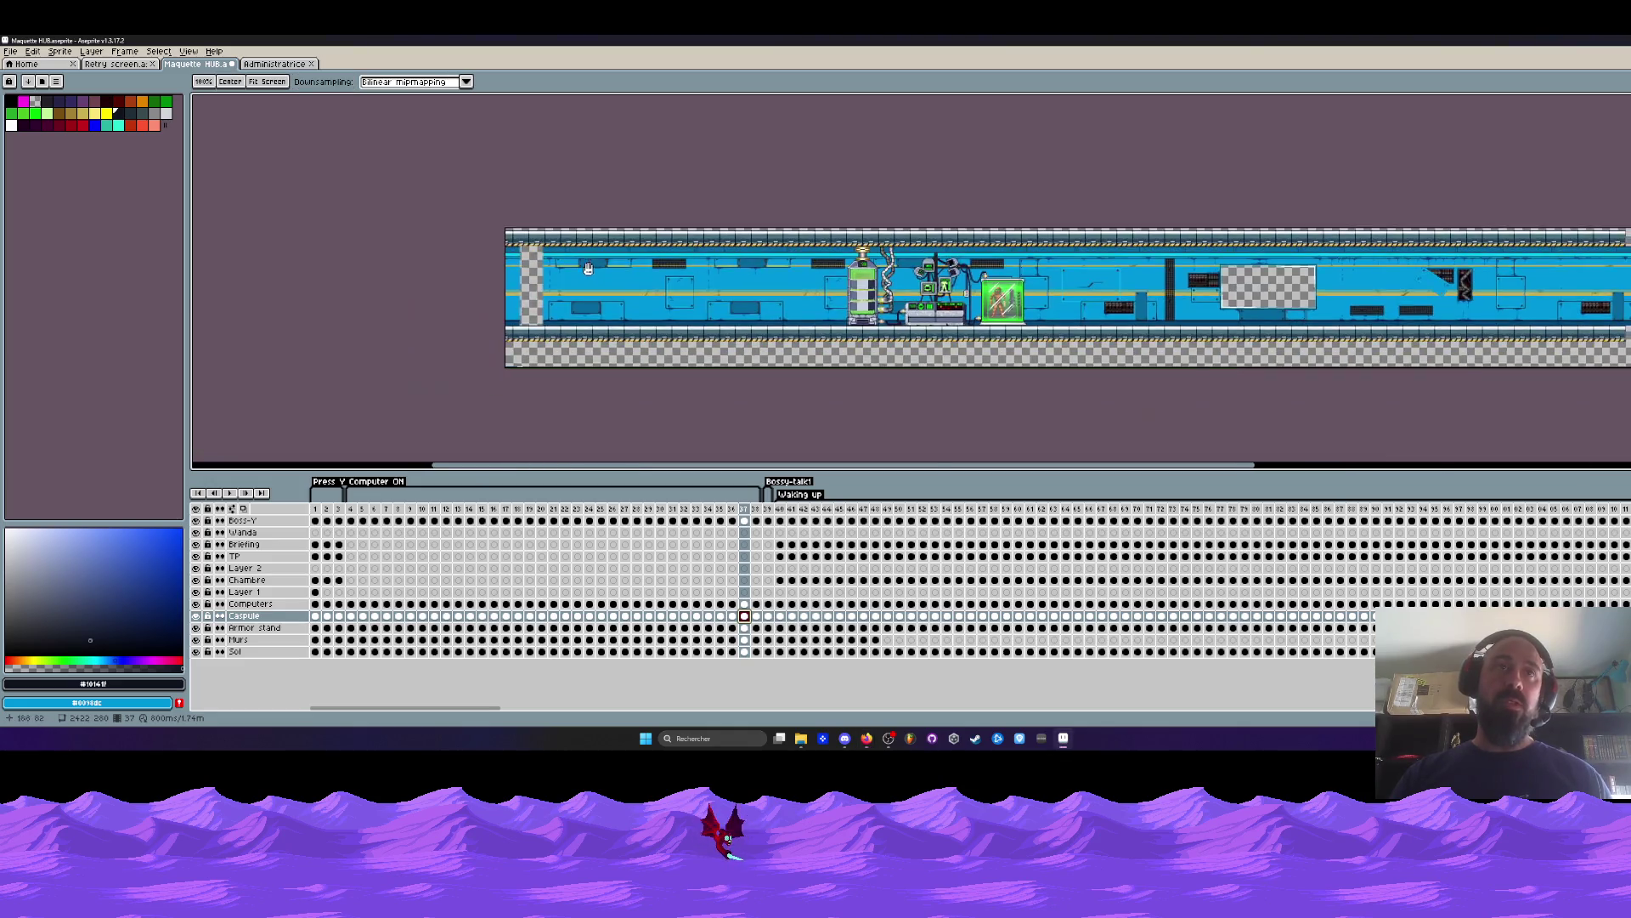
pyautogui.moveTo(315, 509); pyautogui.dragTo(350, 513)
pyautogui.click(316, 509)
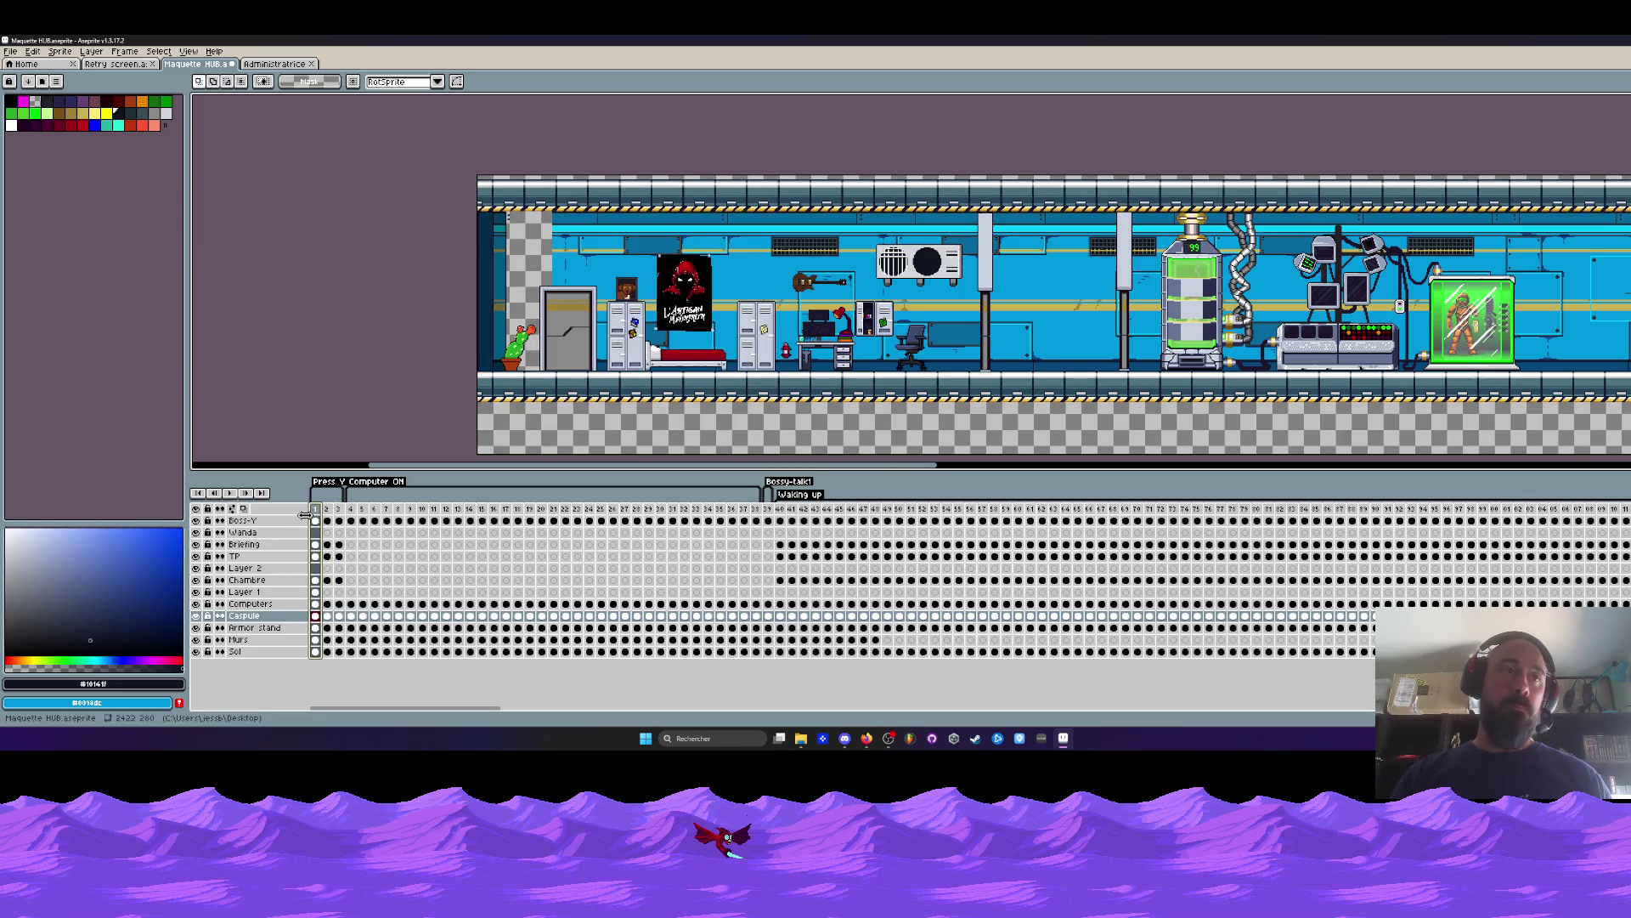
pyautogui.click(196, 593)
pyautogui.click(196, 592)
pyautogui.click(196, 593)
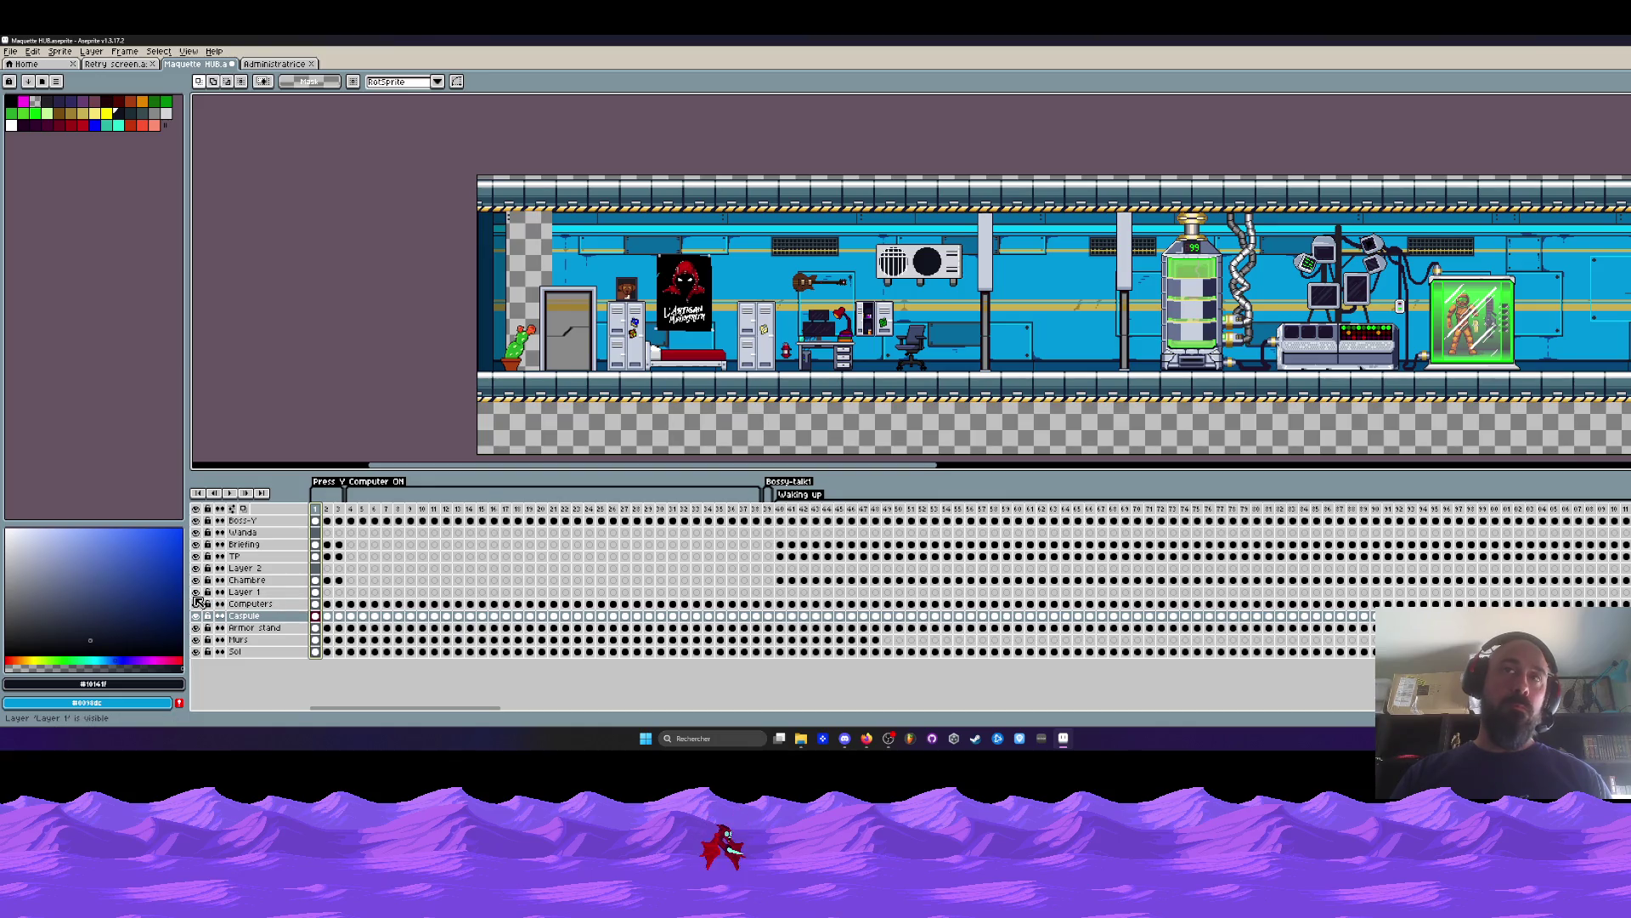
pyautogui.click(316, 593)
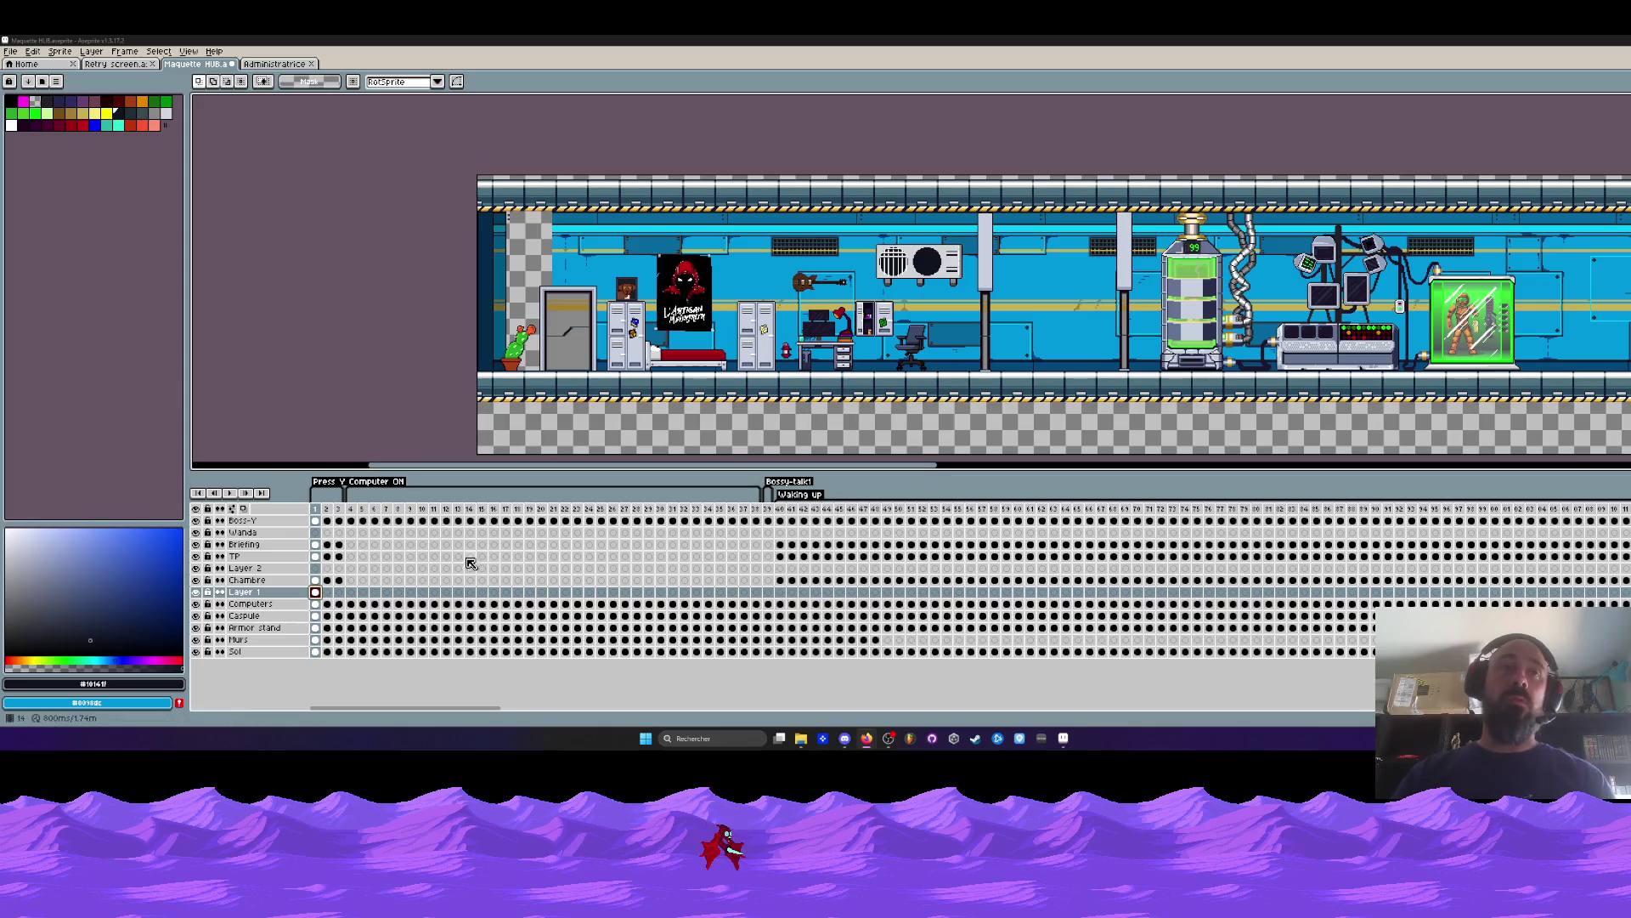
pyautogui.moveTo(358, 512)
pyautogui.mouseDown()
pyautogui.moveTo(776, 513)
pyautogui.moveTo(377, 513)
pyautogui.mouseUp()
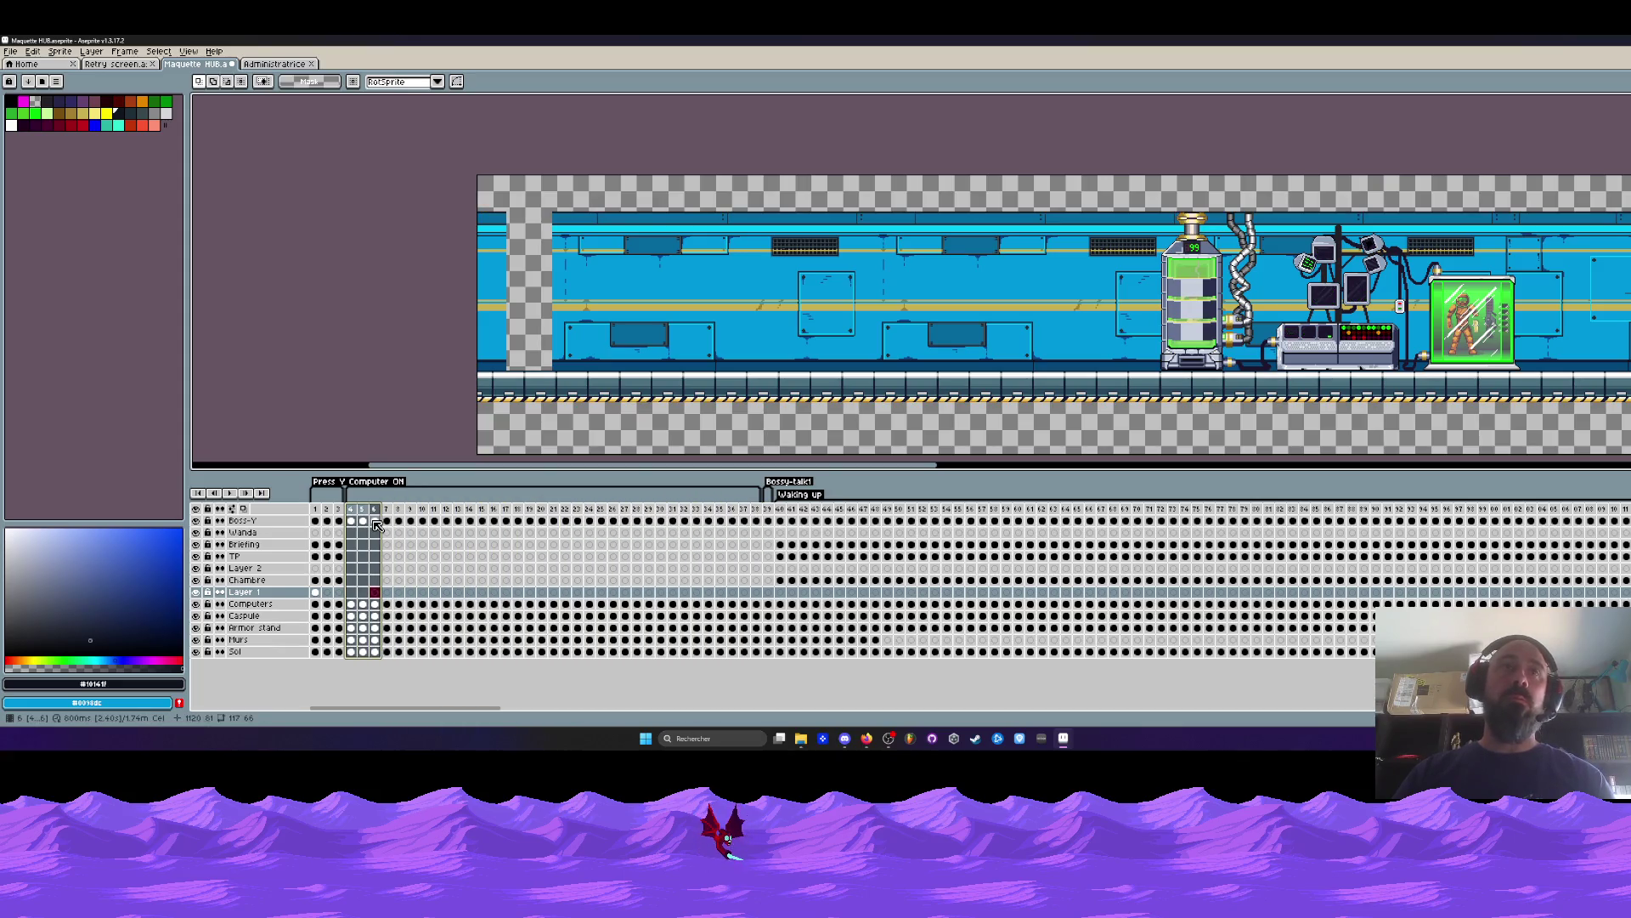
pyautogui.moveTo(350, 651)
pyautogui.mouseDown()
pyautogui.moveTo(584, 656)
pyautogui.moveTo(354, 650)
pyautogui.mouseUp()
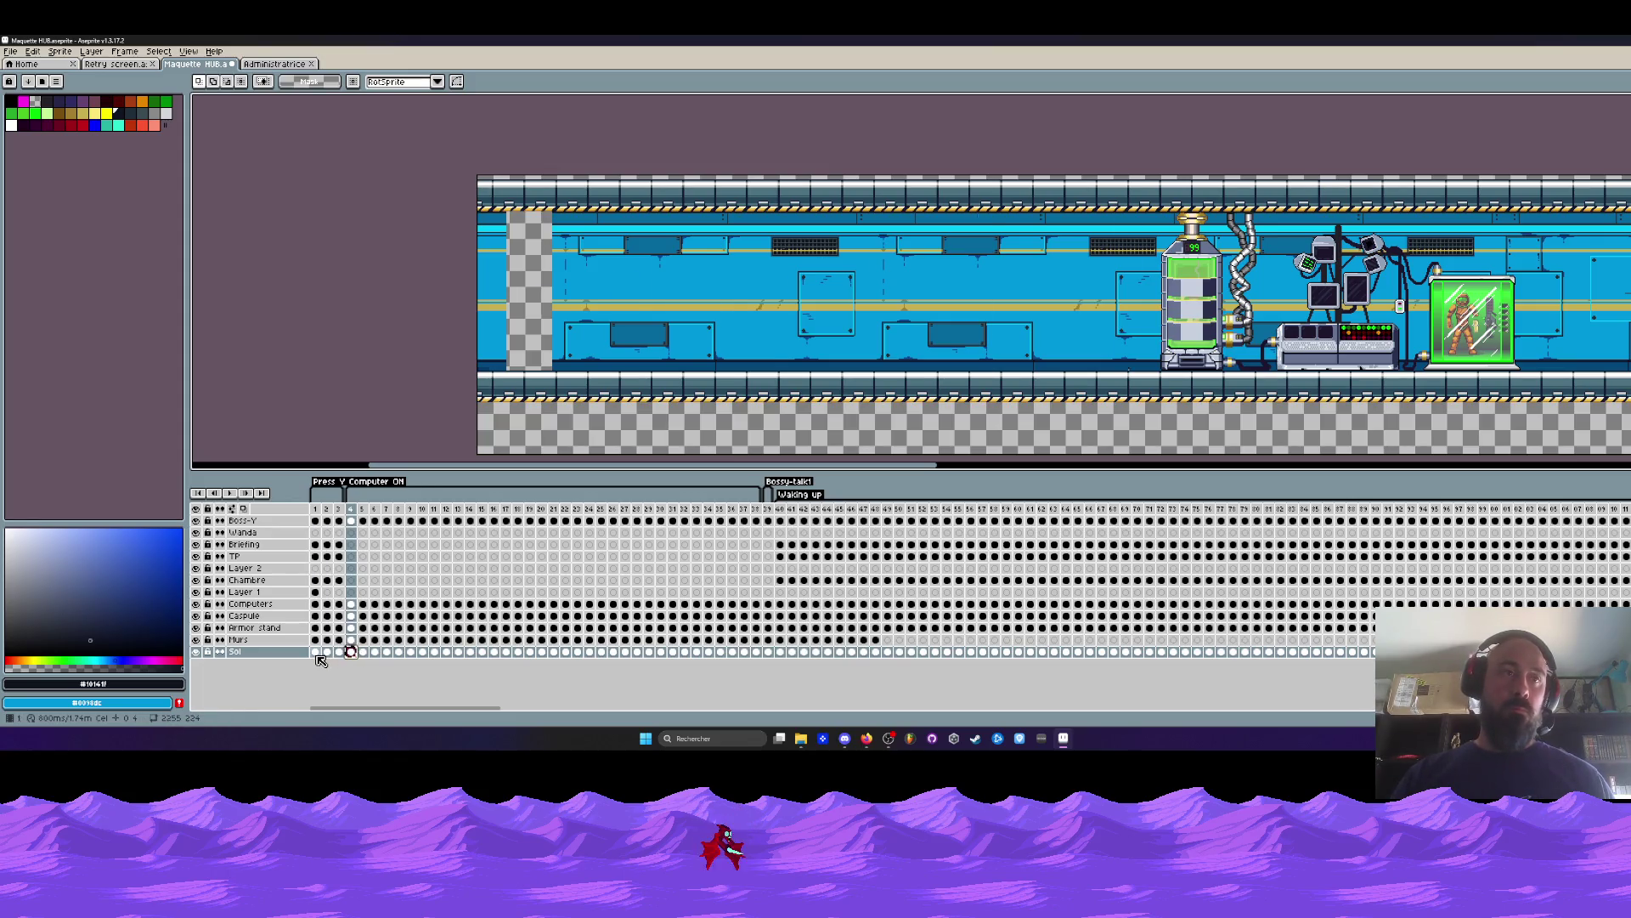
pyautogui.click(315, 653)
pyautogui.click(330, 655)
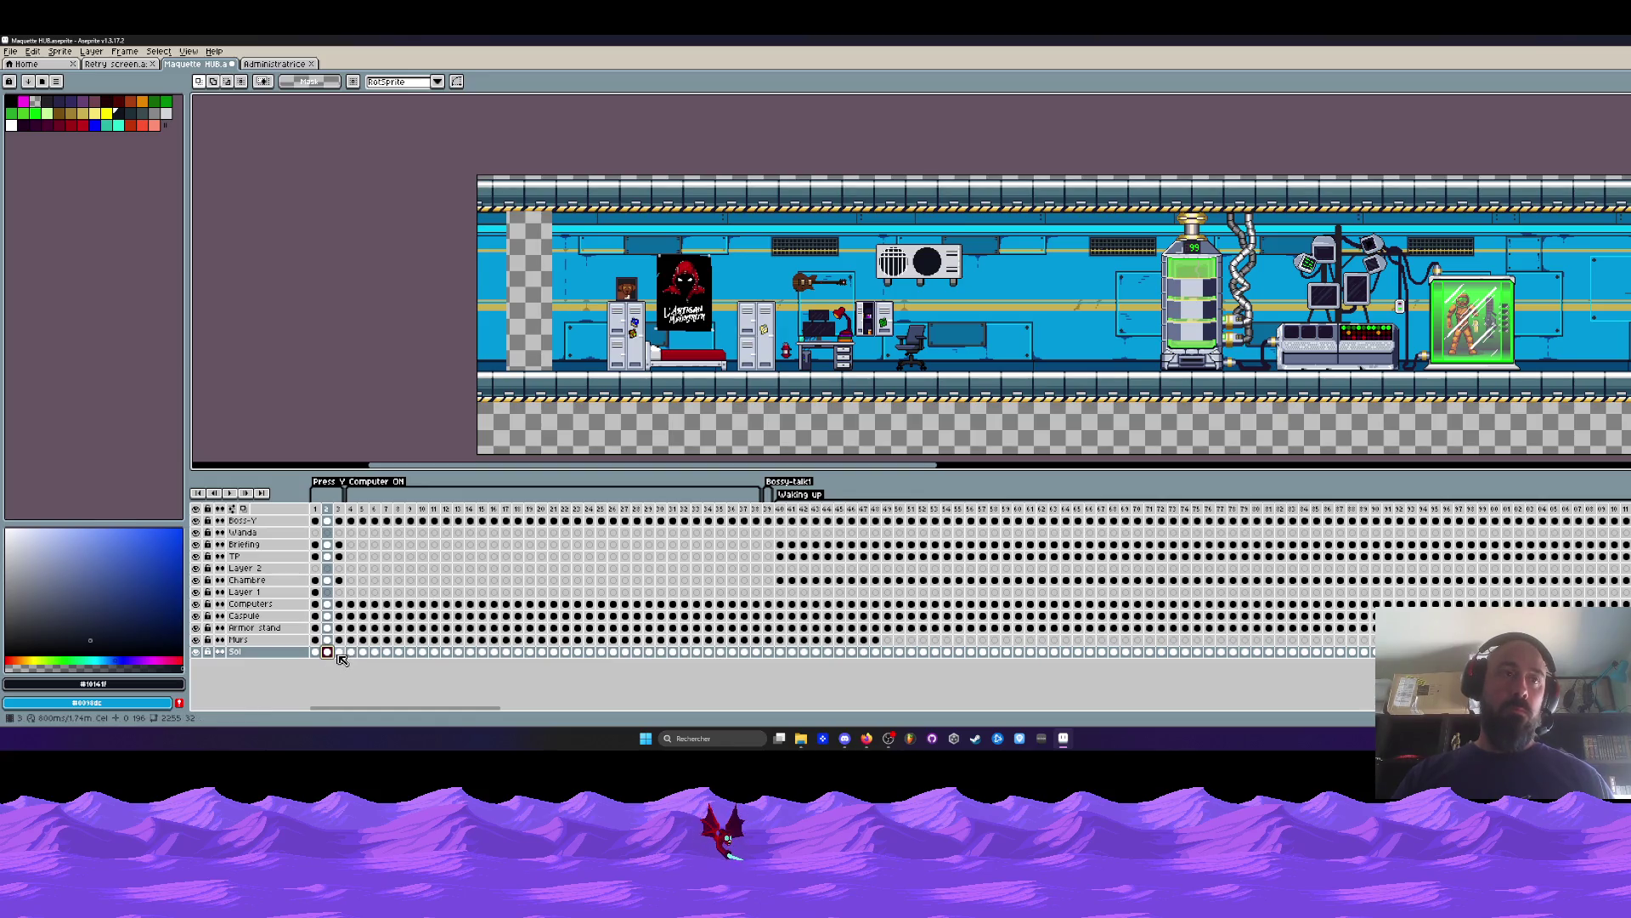
pyautogui.click(339, 653)
pyautogui.moveTo(341, 653); pyautogui.dragTo(331, 655)
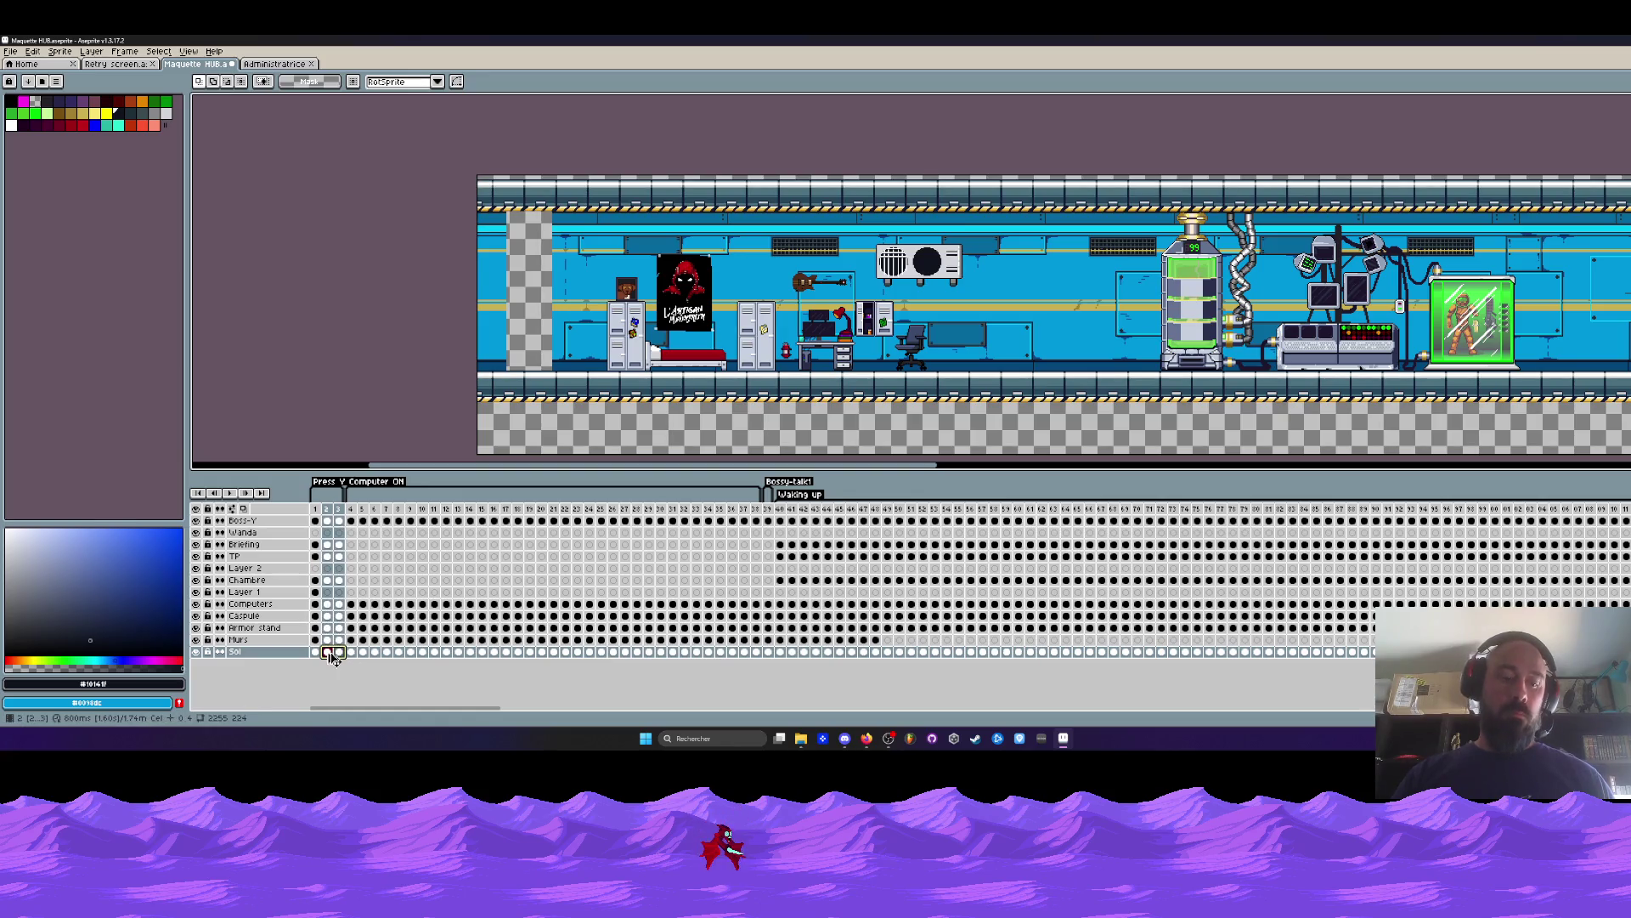
pyautogui.click(350, 653)
pyautogui.click(386, 653)
pyautogui.click(399, 654)
pyautogui.click(410, 653)
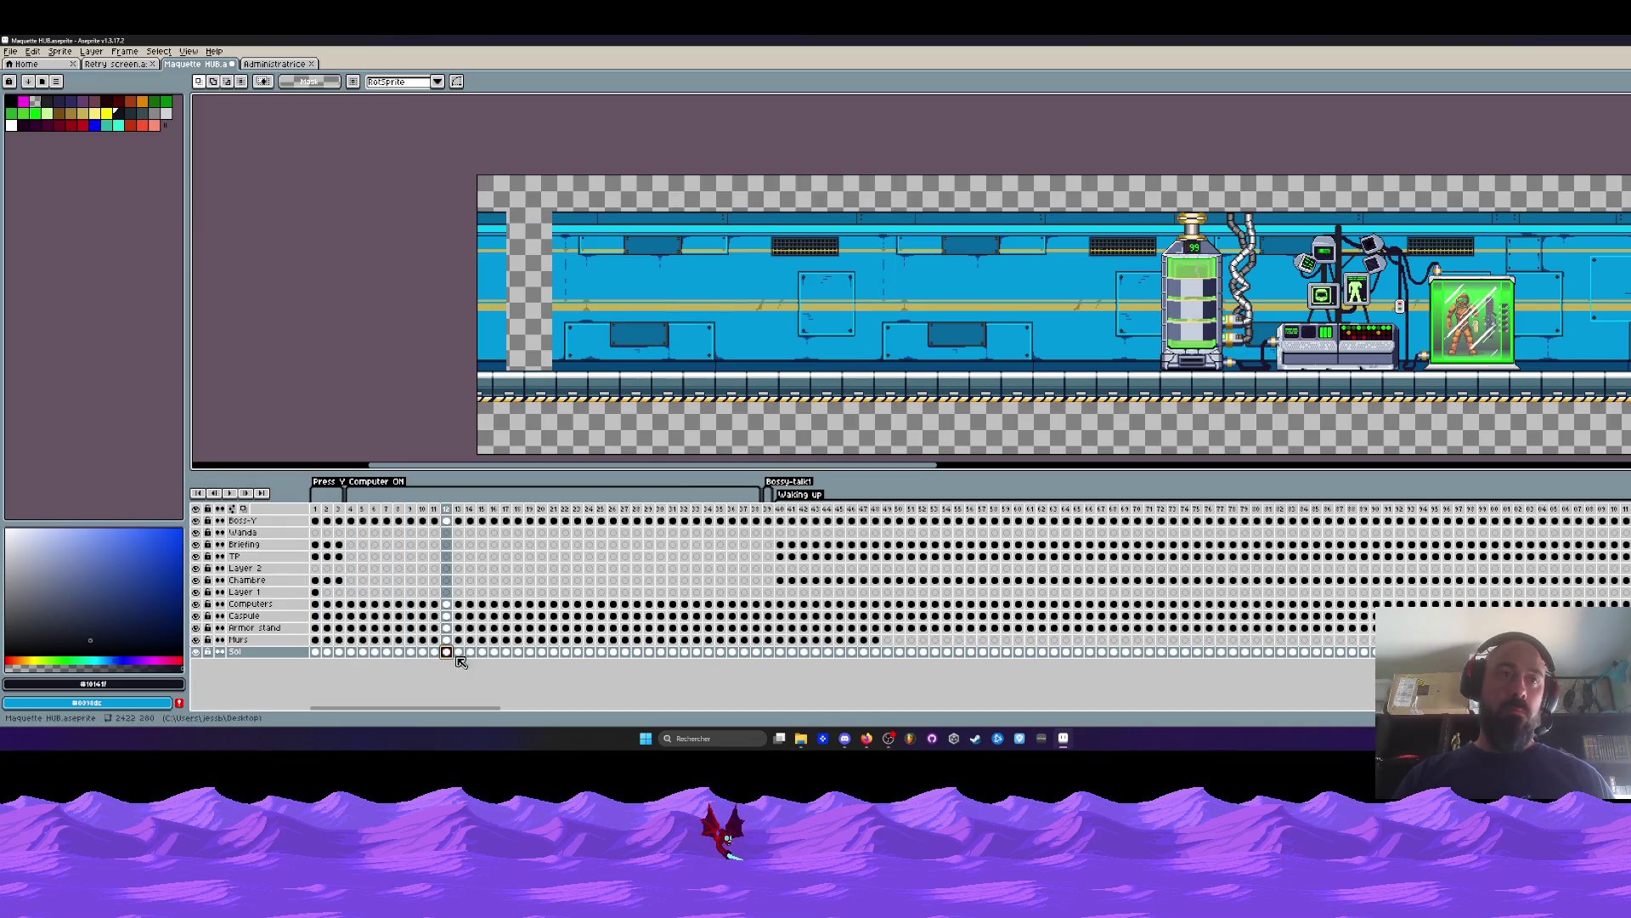
pyautogui.moveTo(457, 653); pyautogui.dragTo(320, 659)
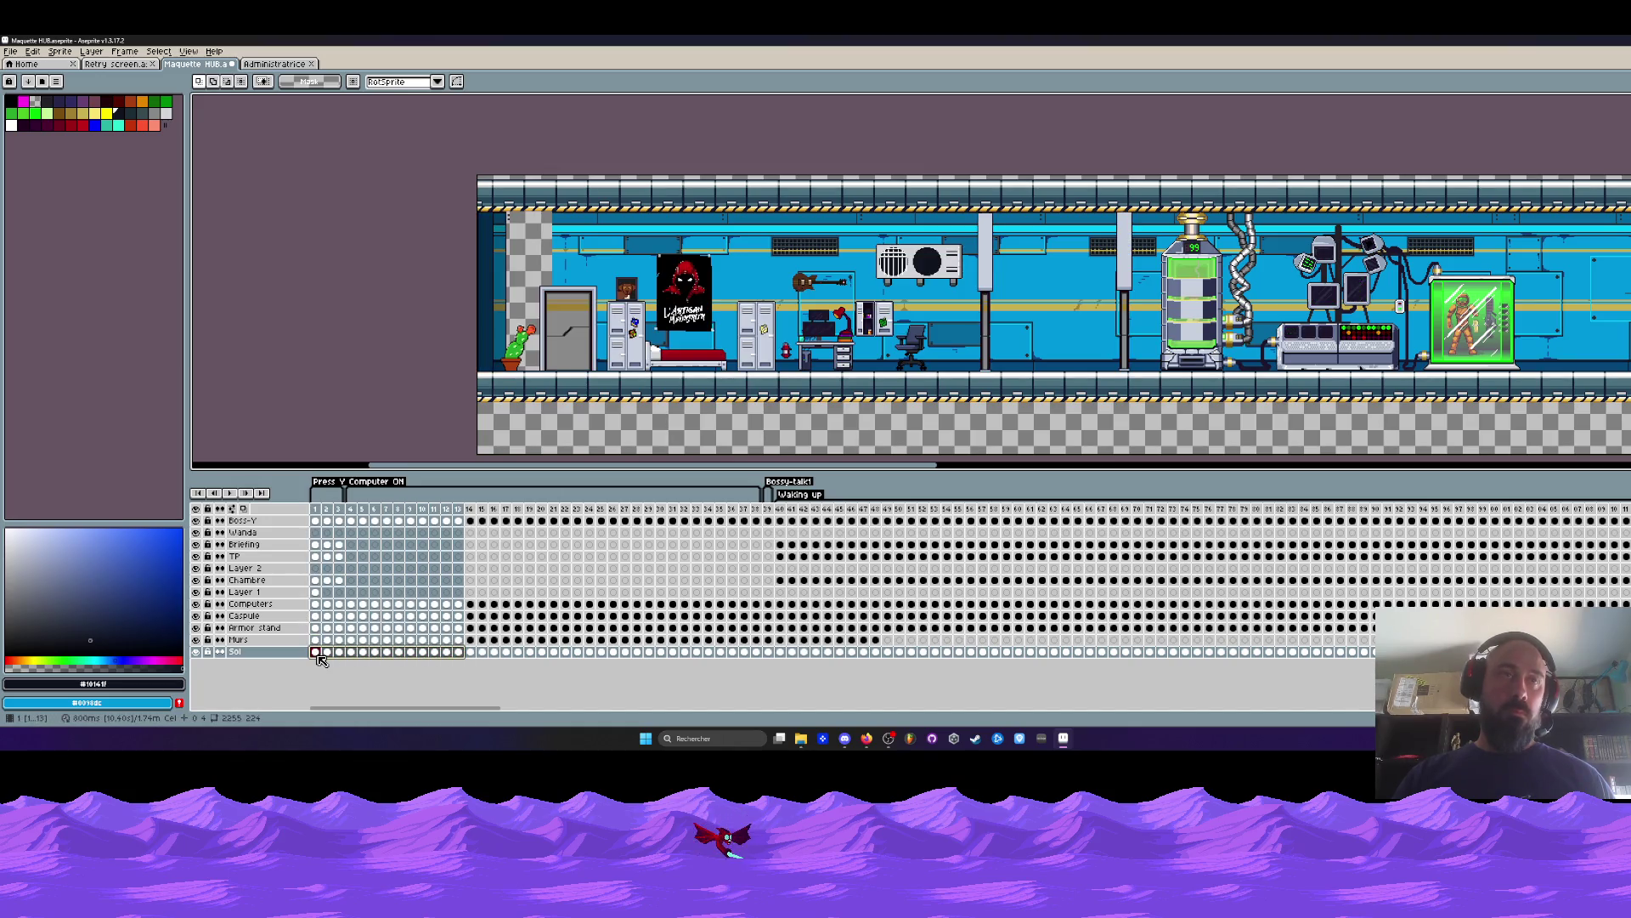
pyautogui.click(328, 656)
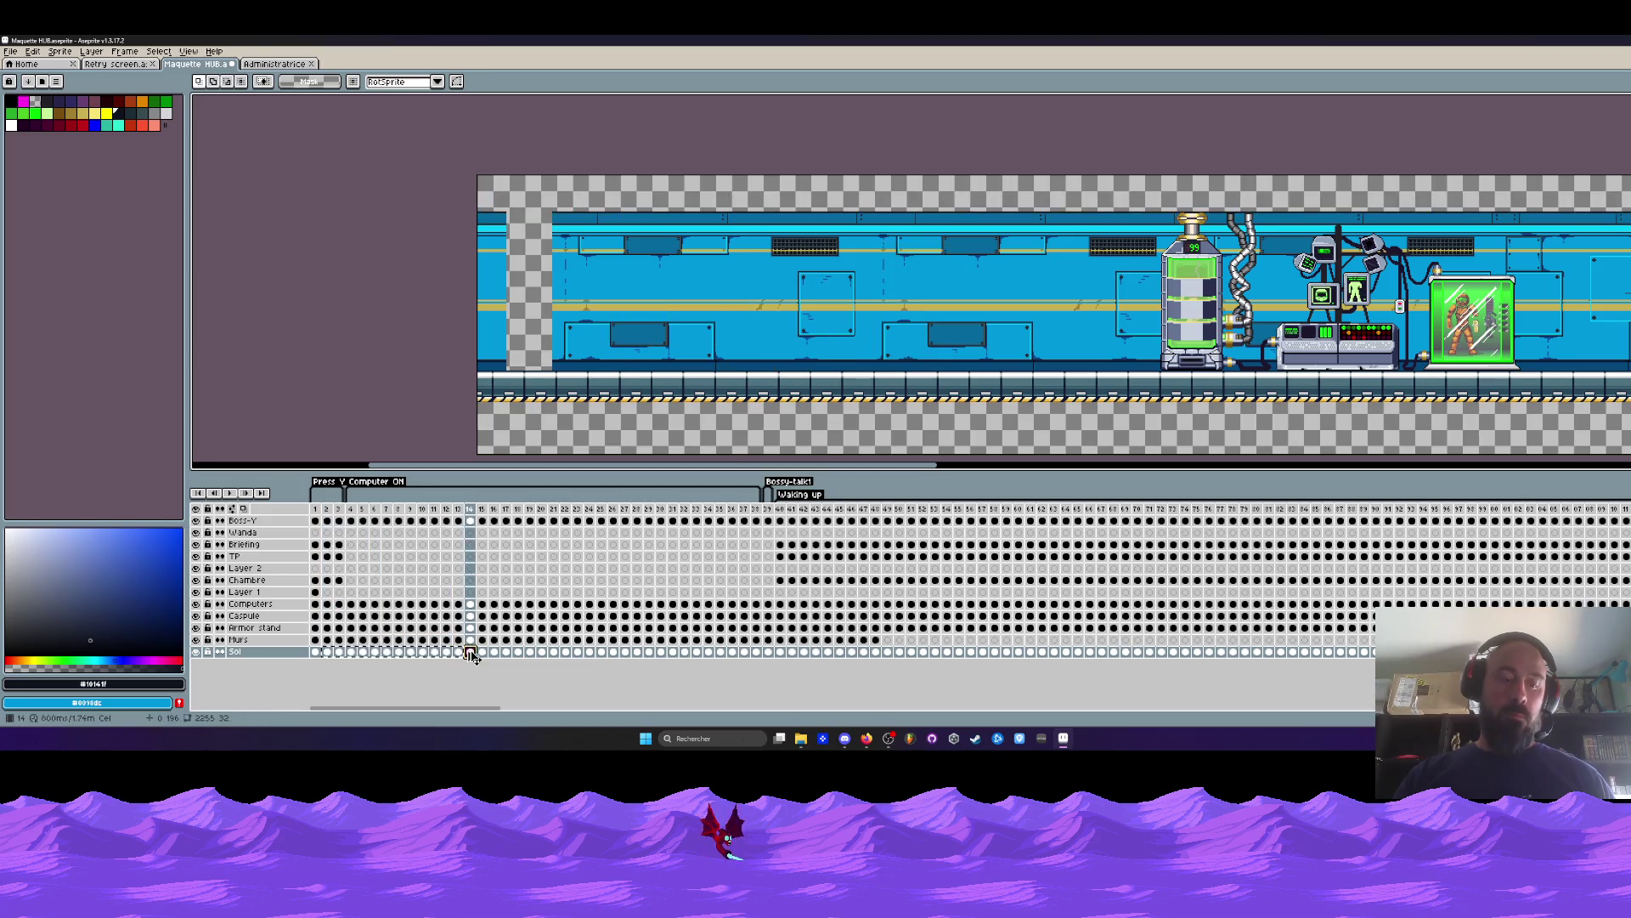
pyautogui.click(589, 652)
pyautogui.click(696, 652)
pyautogui.click(768, 652)
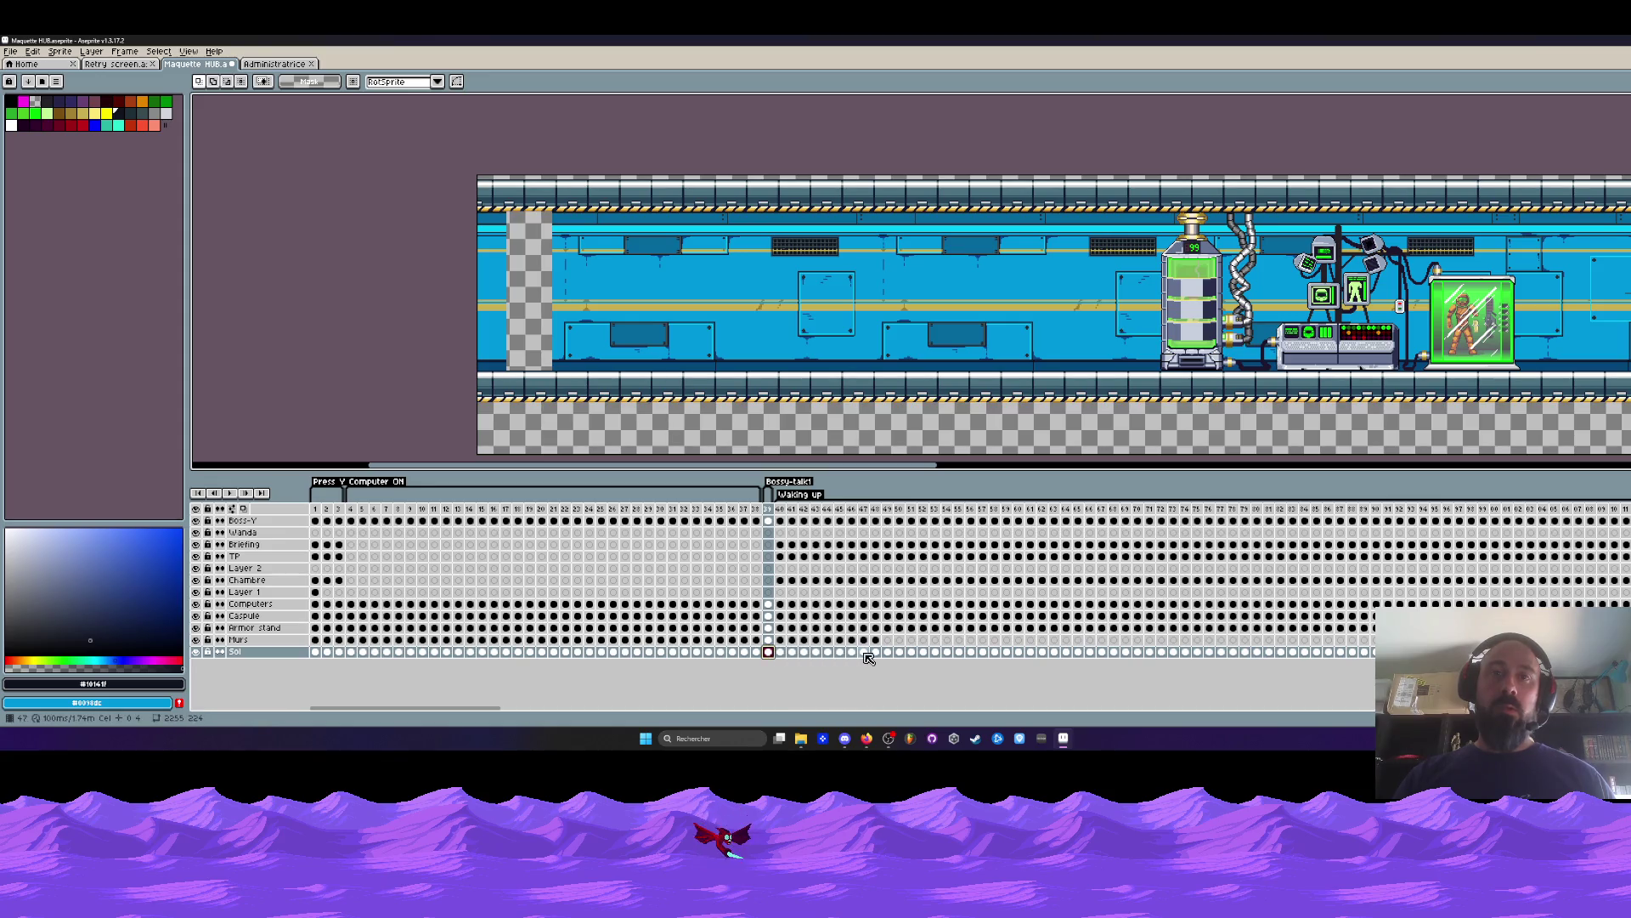
pyautogui.moveTo(876, 660); pyautogui.dragTo(691, 659)
pyautogui.moveTo(835, 659)
pyautogui.mouseDown()
pyautogui.moveTo(340, 660)
pyautogui.moveTo(384, 658)
pyautogui.mouseUp()
pyautogui.click(341, 657)
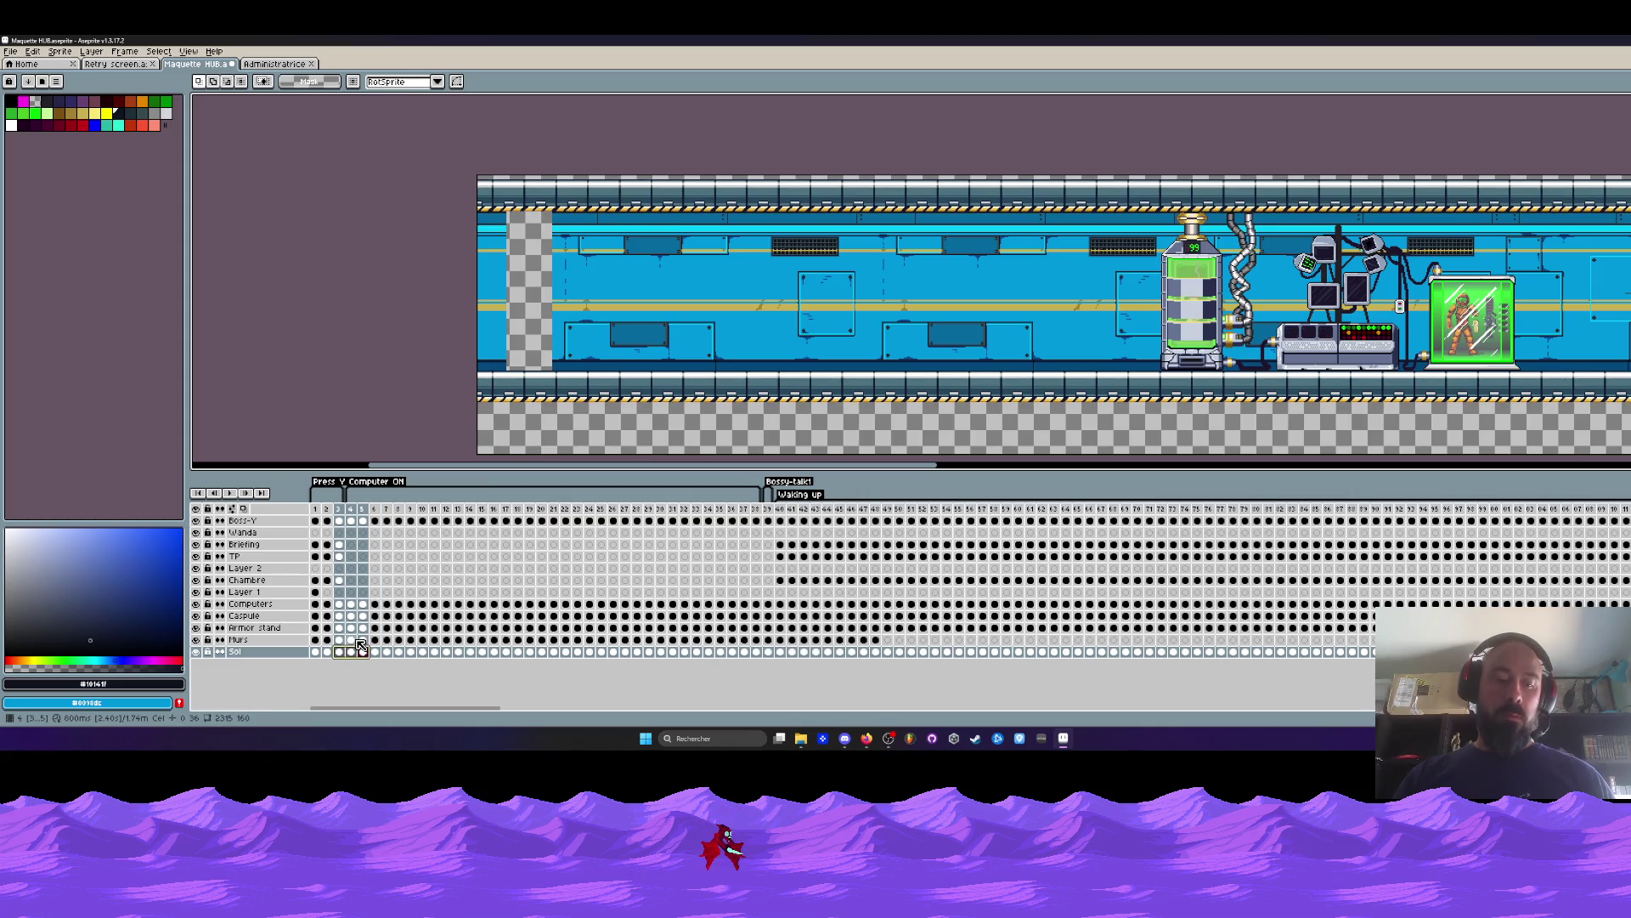
pyautogui.click(375, 653)
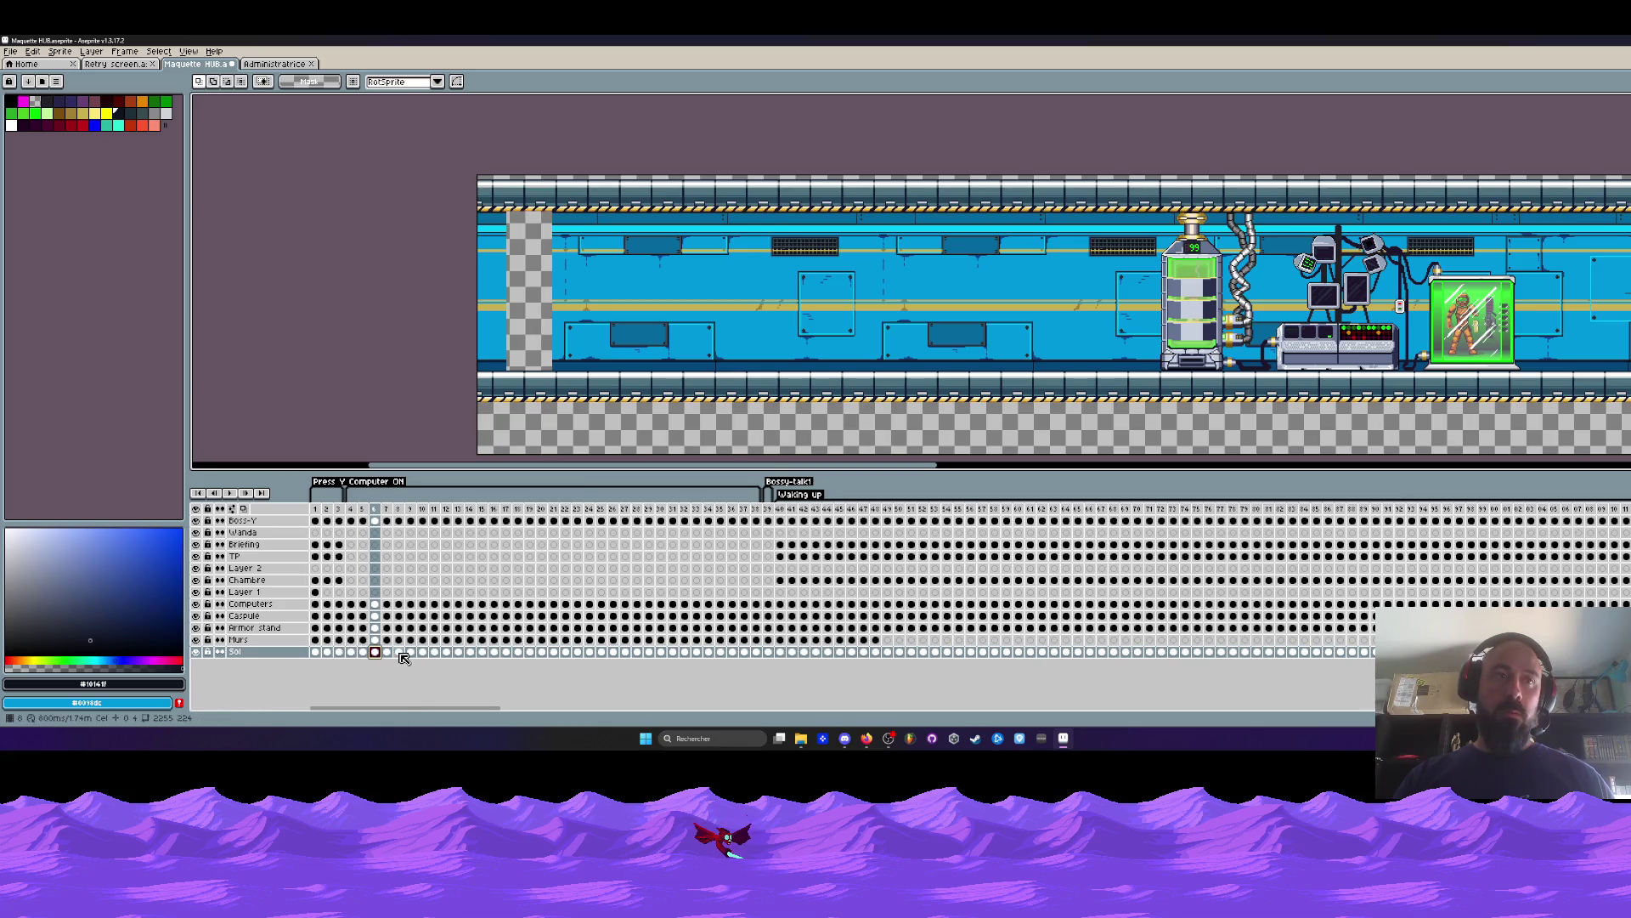
pyautogui.click(398, 660)
pyautogui.click(434, 655)
pyautogui.moveTo(462, 660); pyautogui.dragTo(508, 658)
pyautogui.keyDown('shift'); pyautogui.click(338, 653); pyautogui.keyUp('shift')
pyautogui.keyDown('shift'); pyautogui.click(326, 653); pyautogui.keyUp('shift')
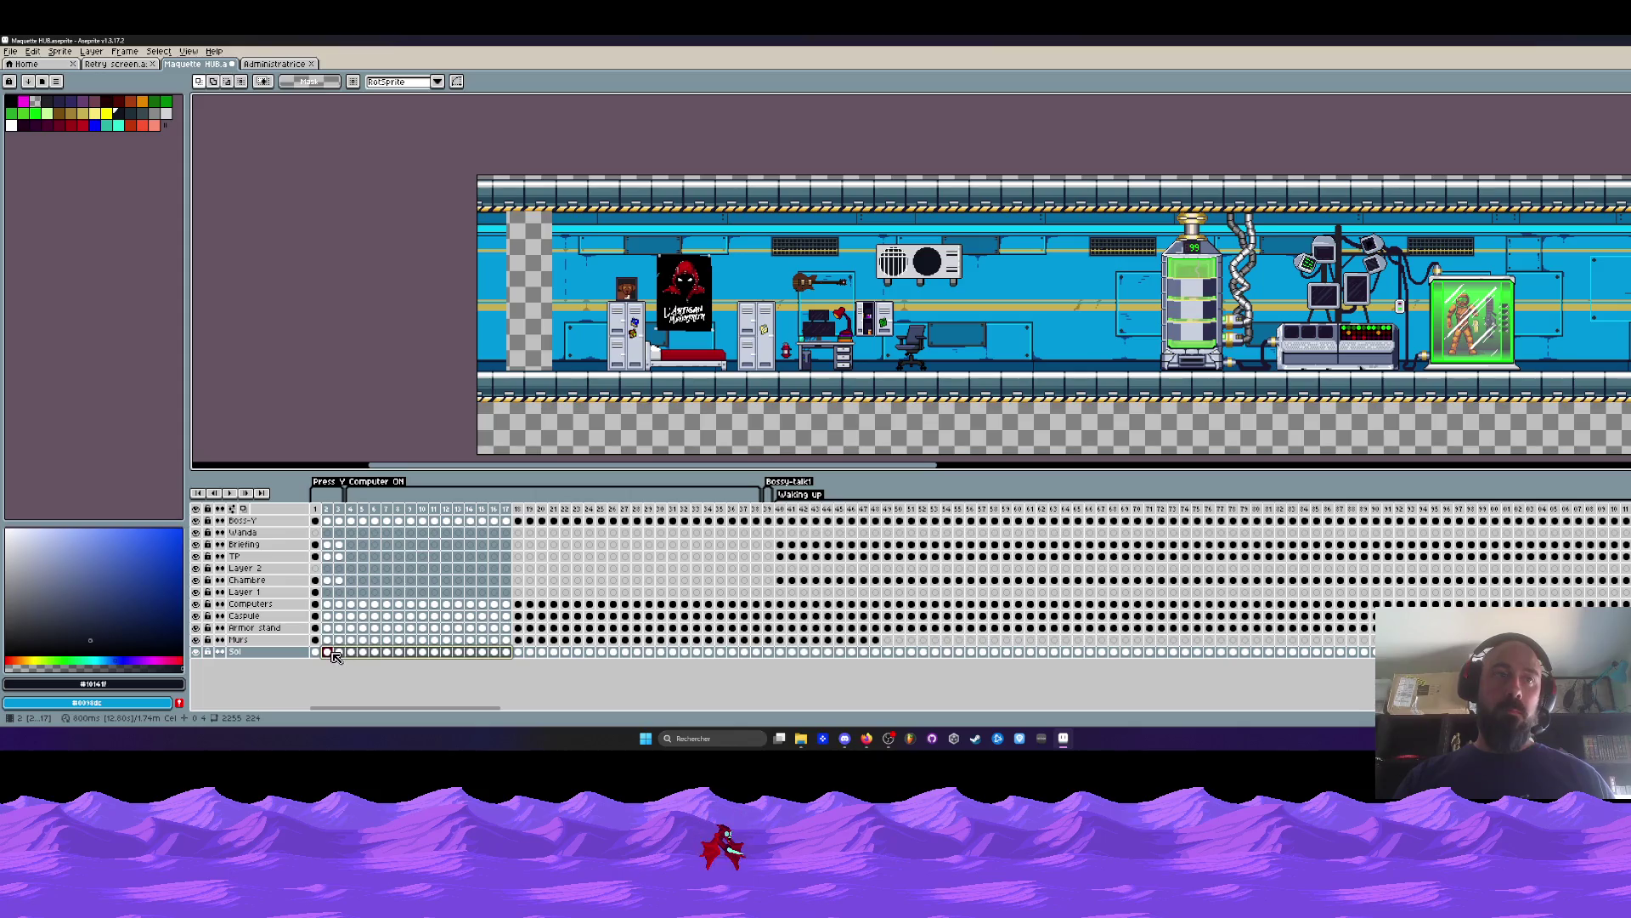
pyautogui.click(527, 661)
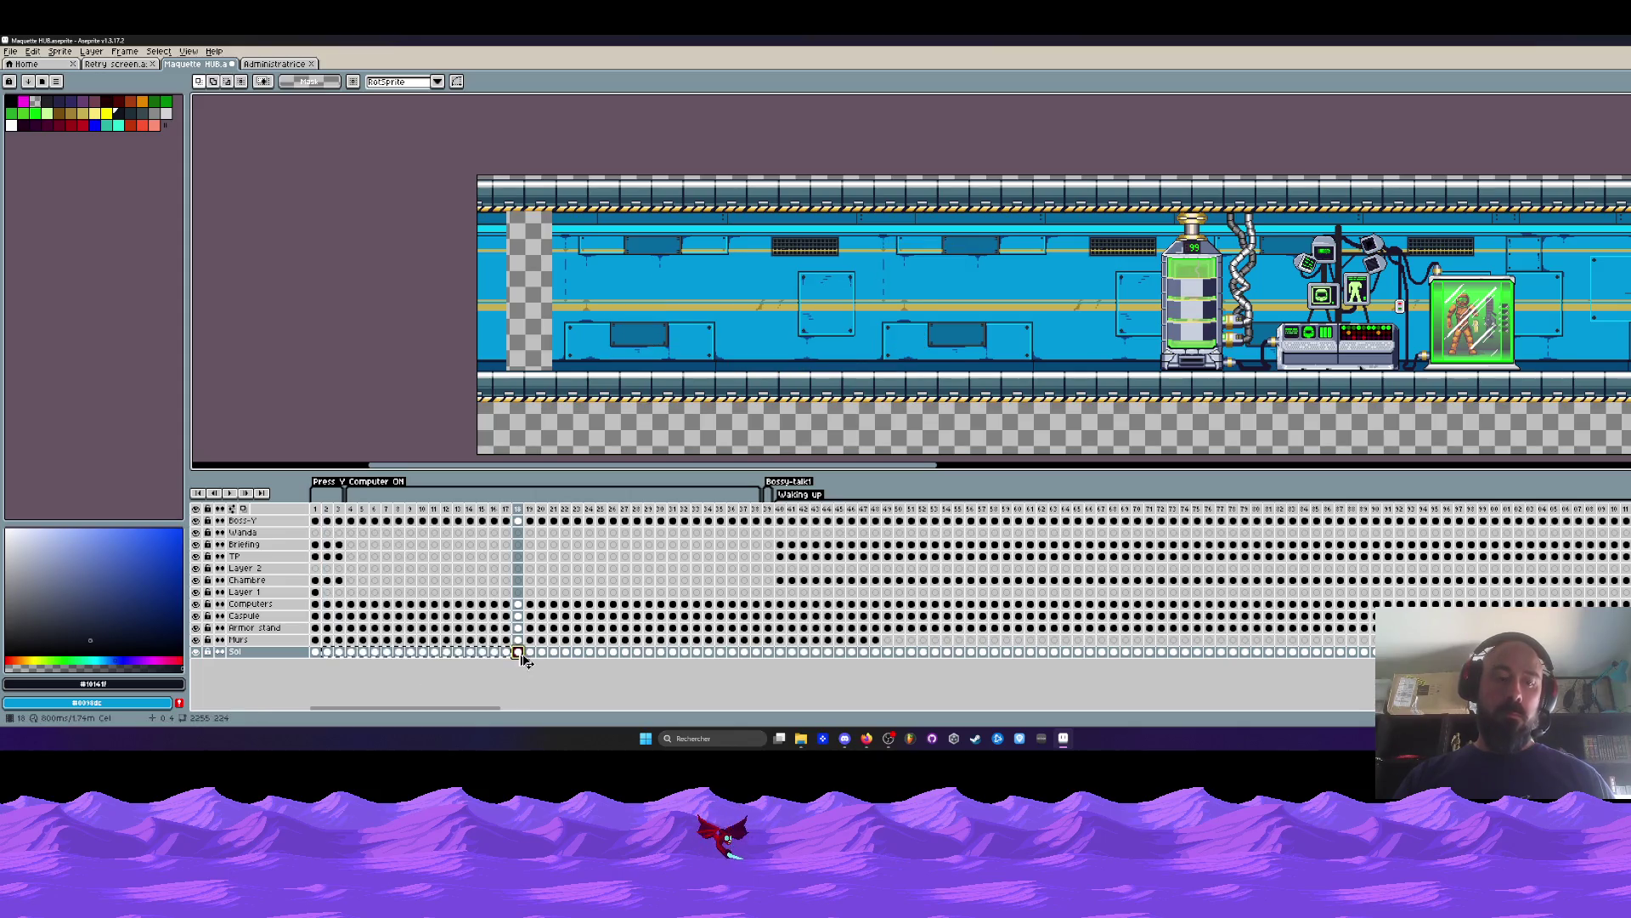
pyautogui.click(601, 653)
pyautogui.click(714, 655)
pyautogui.moveTo(815, 652); pyautogui.dragTo(410, 655)
pyautogui.click(372, 653)
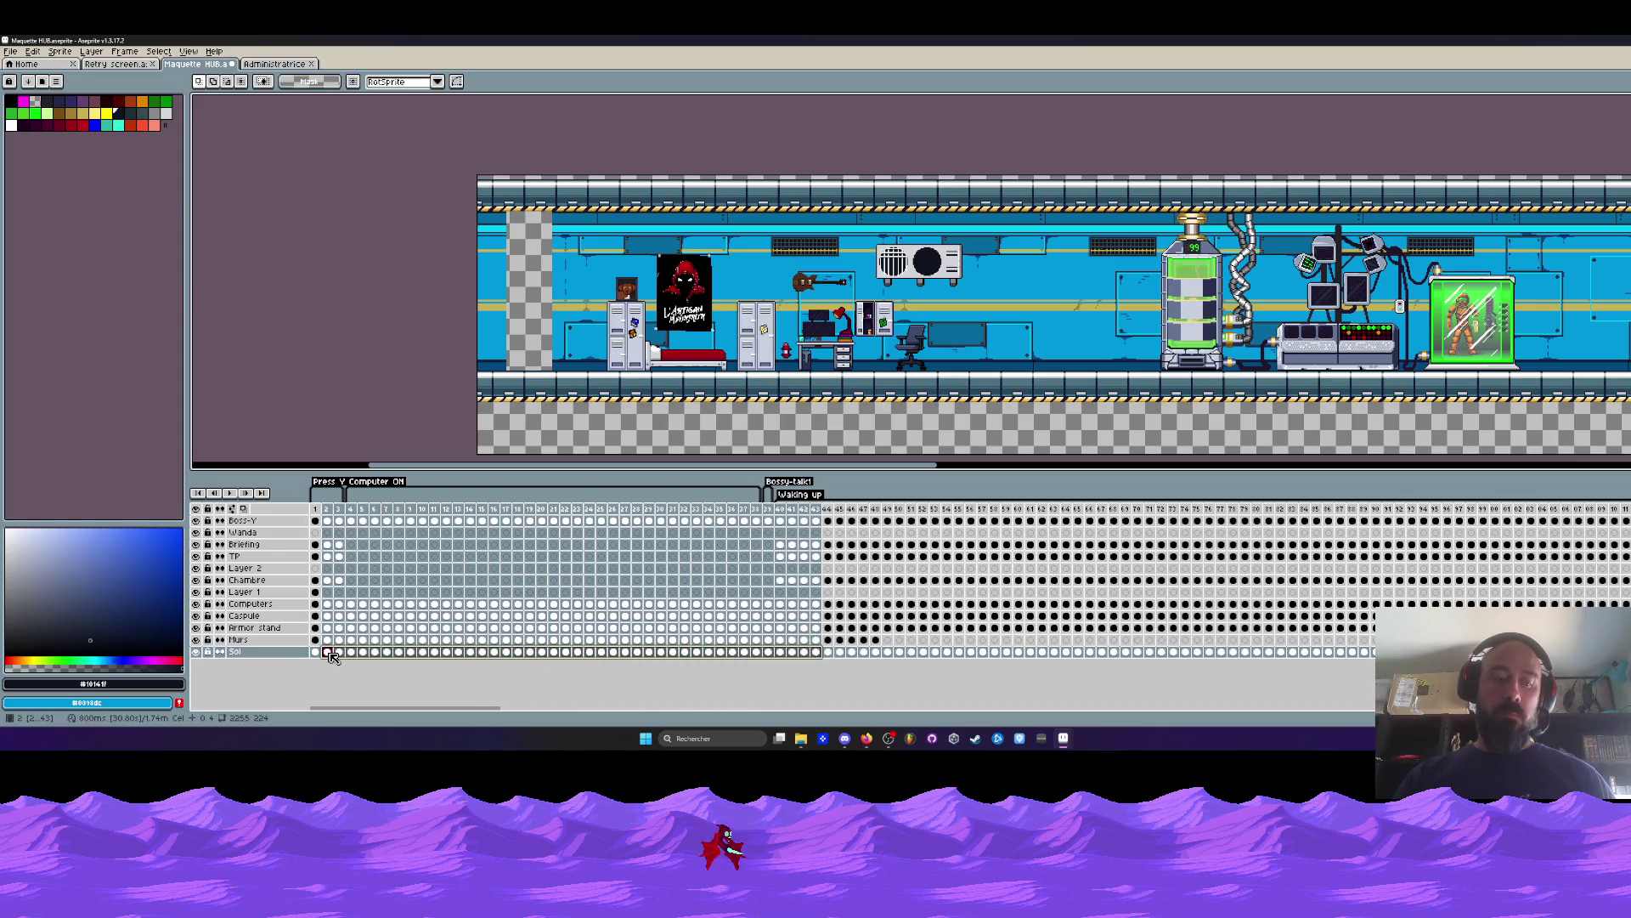
pyautogui.click(829, 652)
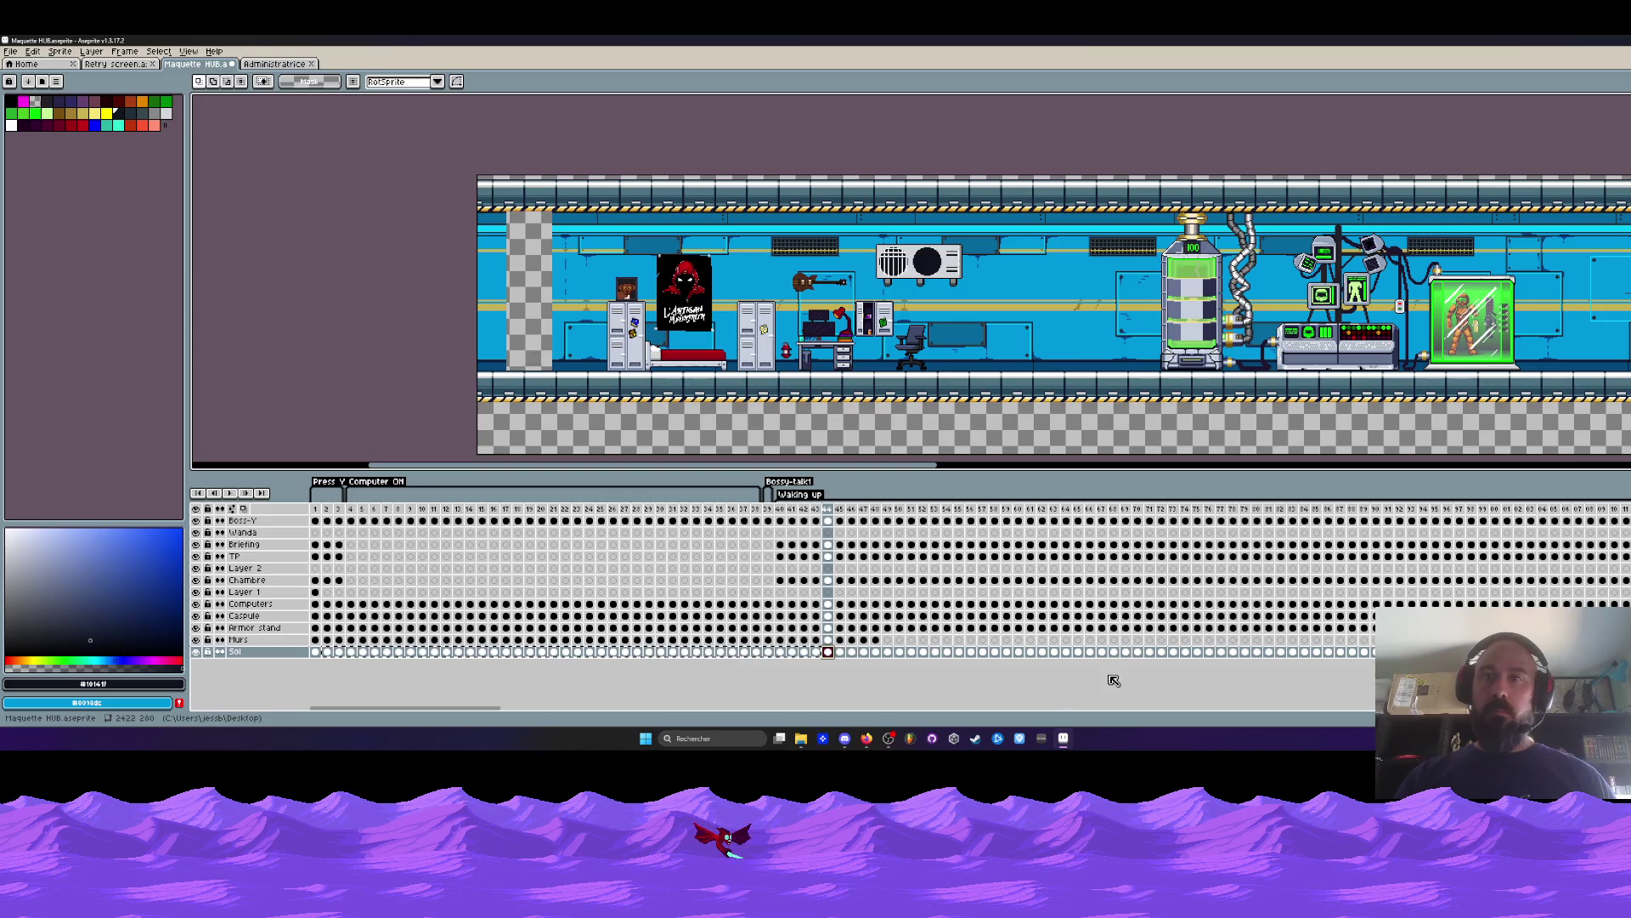
pyautogui.press('End')
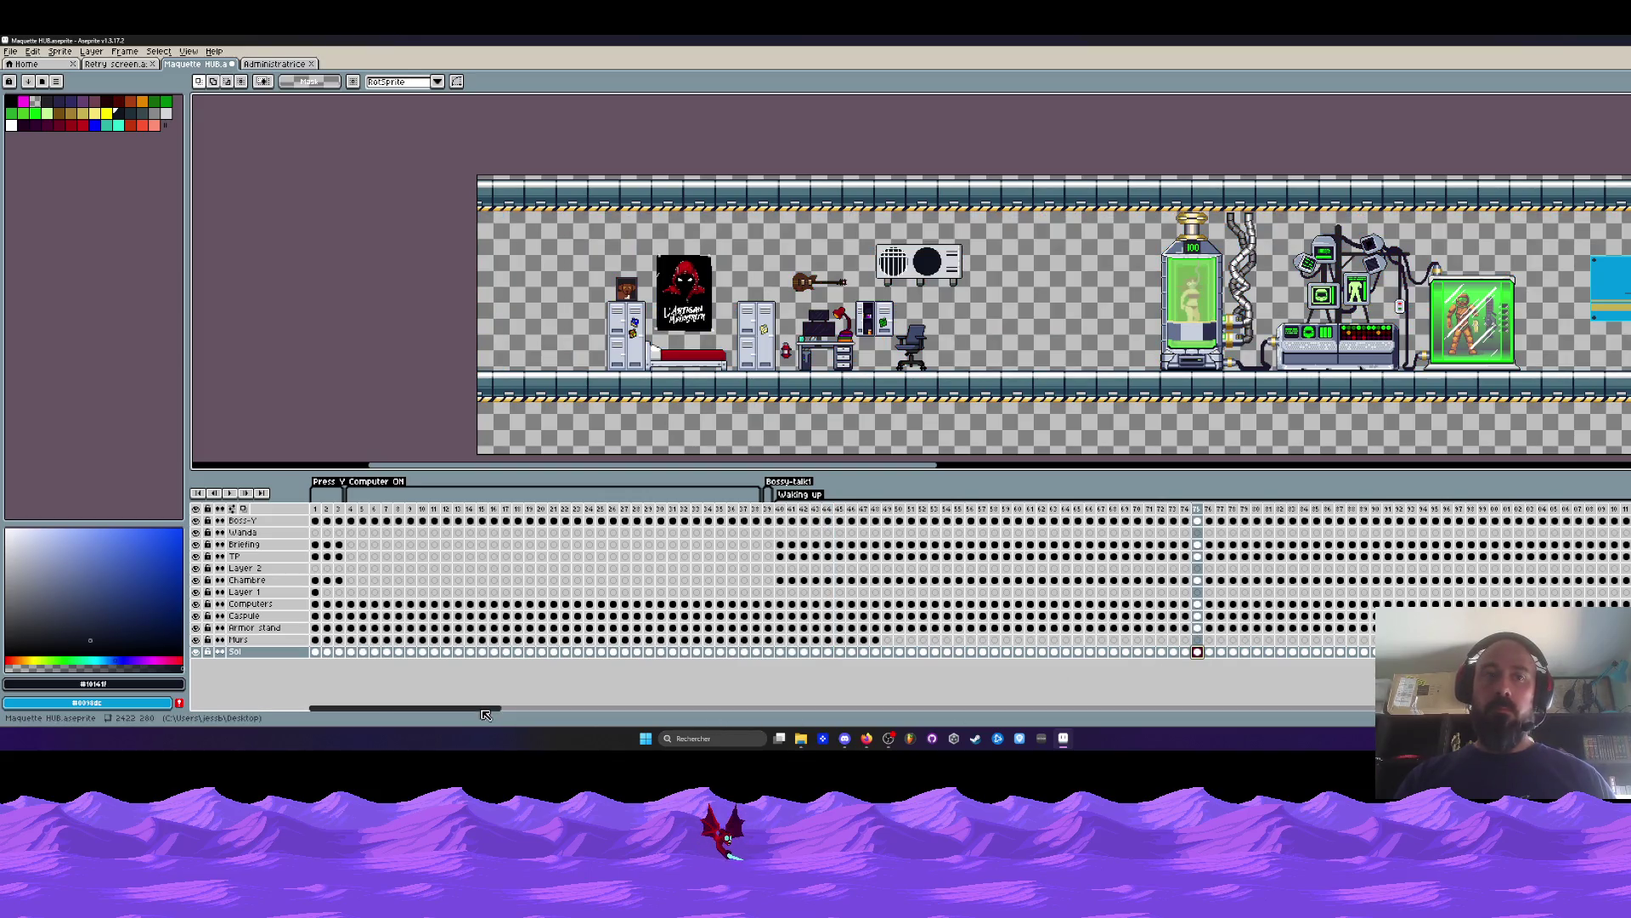
# Scrub the HUB timeline from frame 1 through frame 68 to the first Boss-y pop frame.
pyautogui.hscroll(5, 504, 712)
pyautogui.click(762, 653)
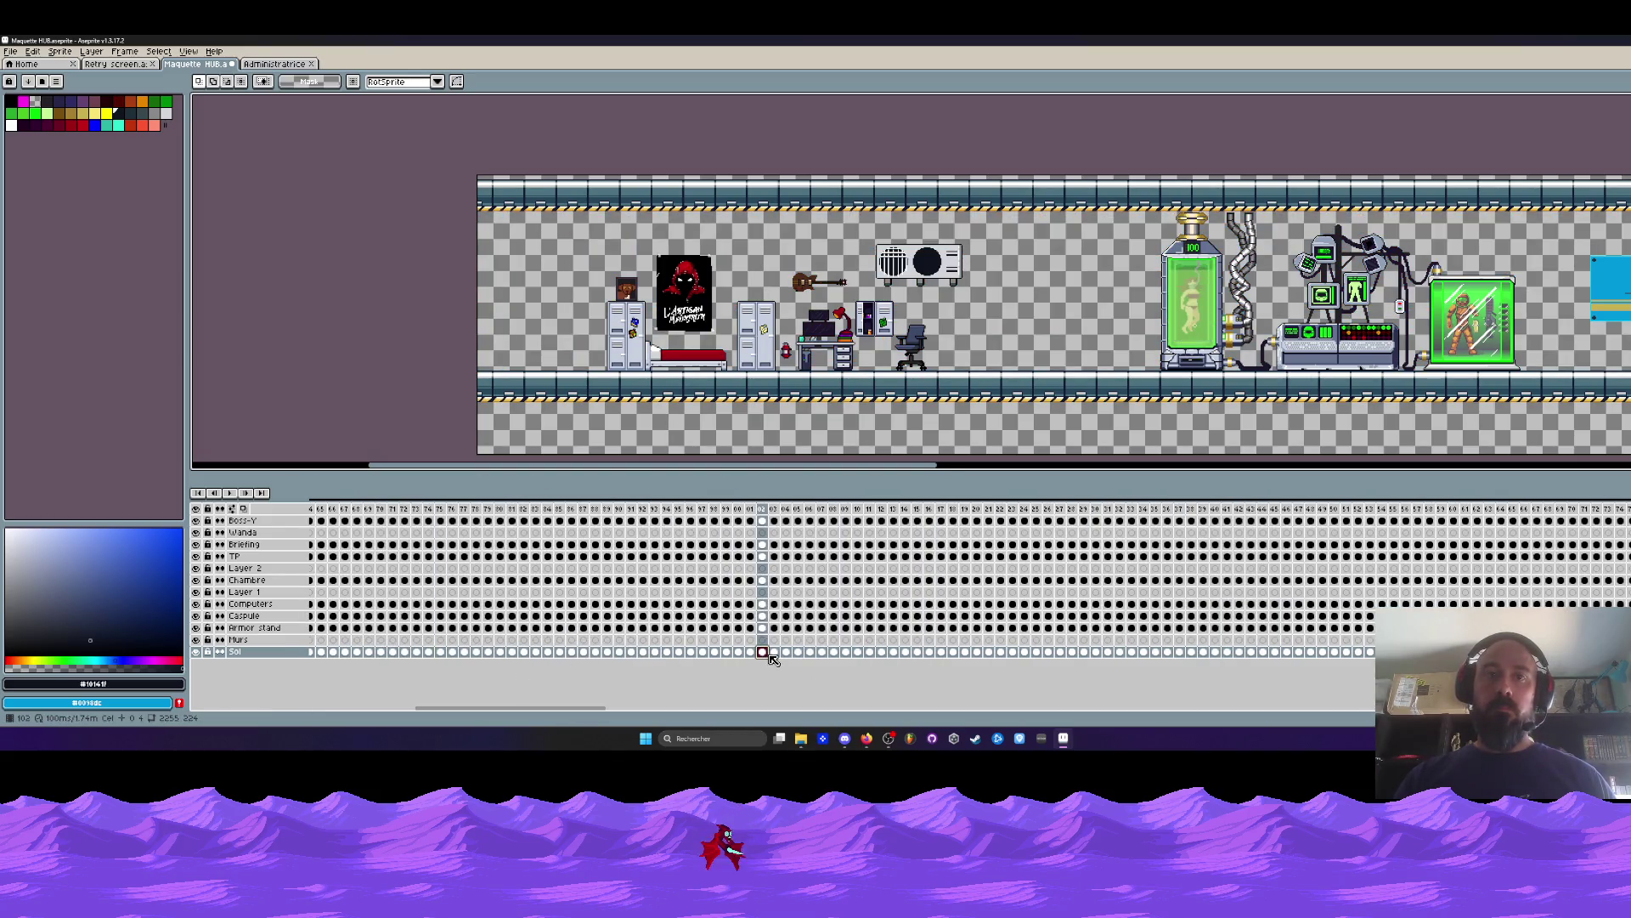
pyautogui.click(1037, 652)
pyautogui.click(1263, 652)
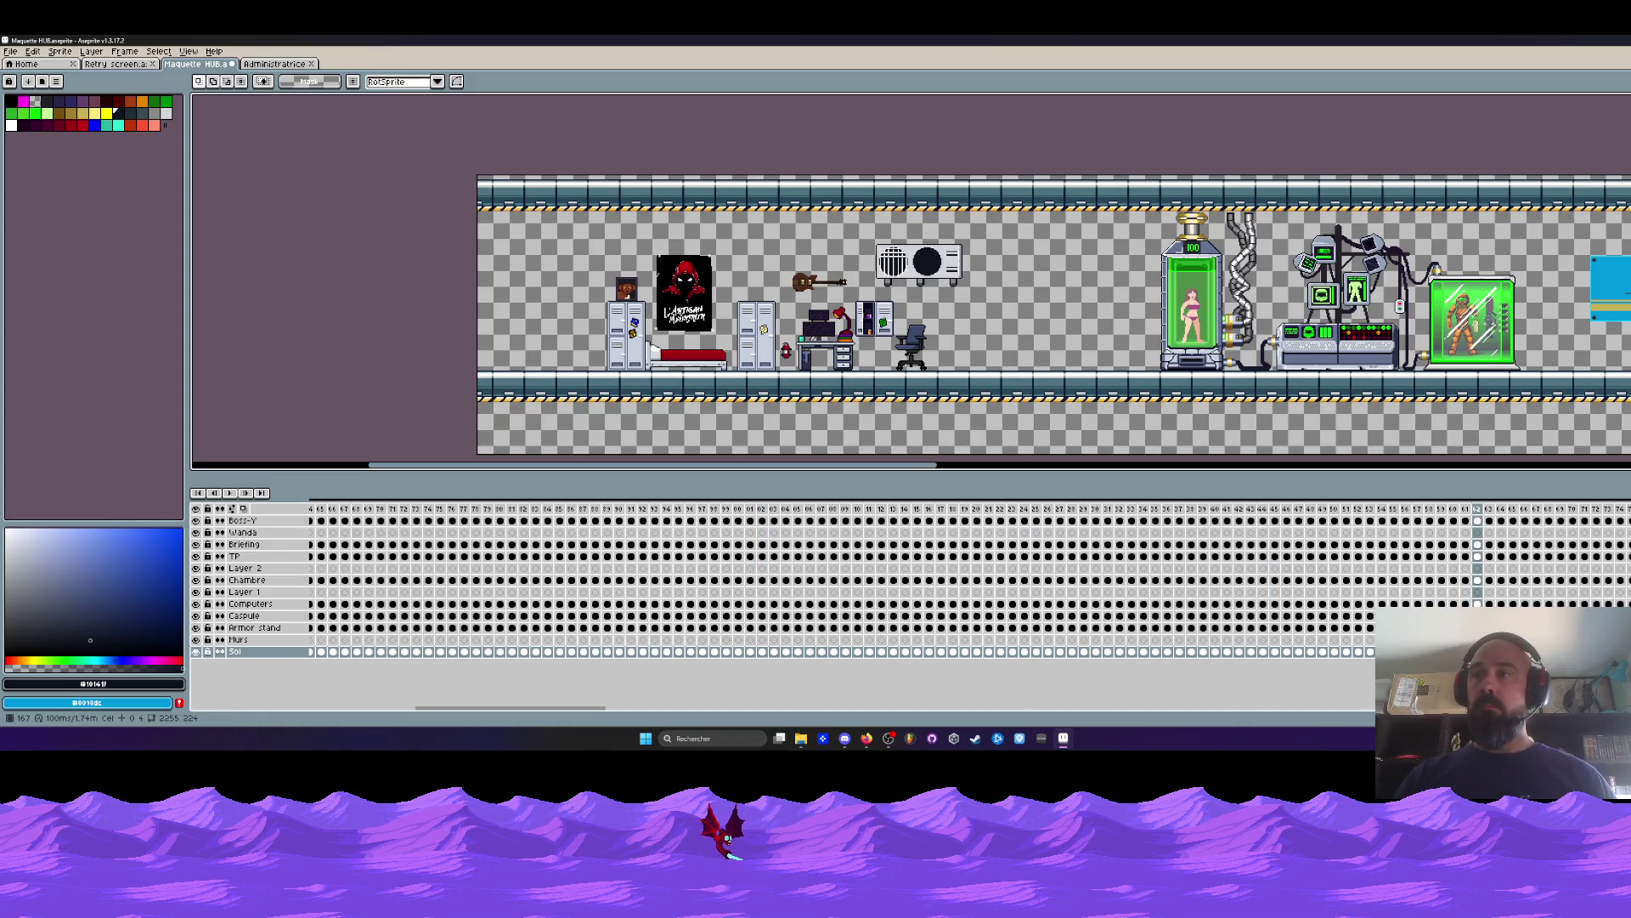
pyautogui.press('Home')
pyautogui.click(326, 652)
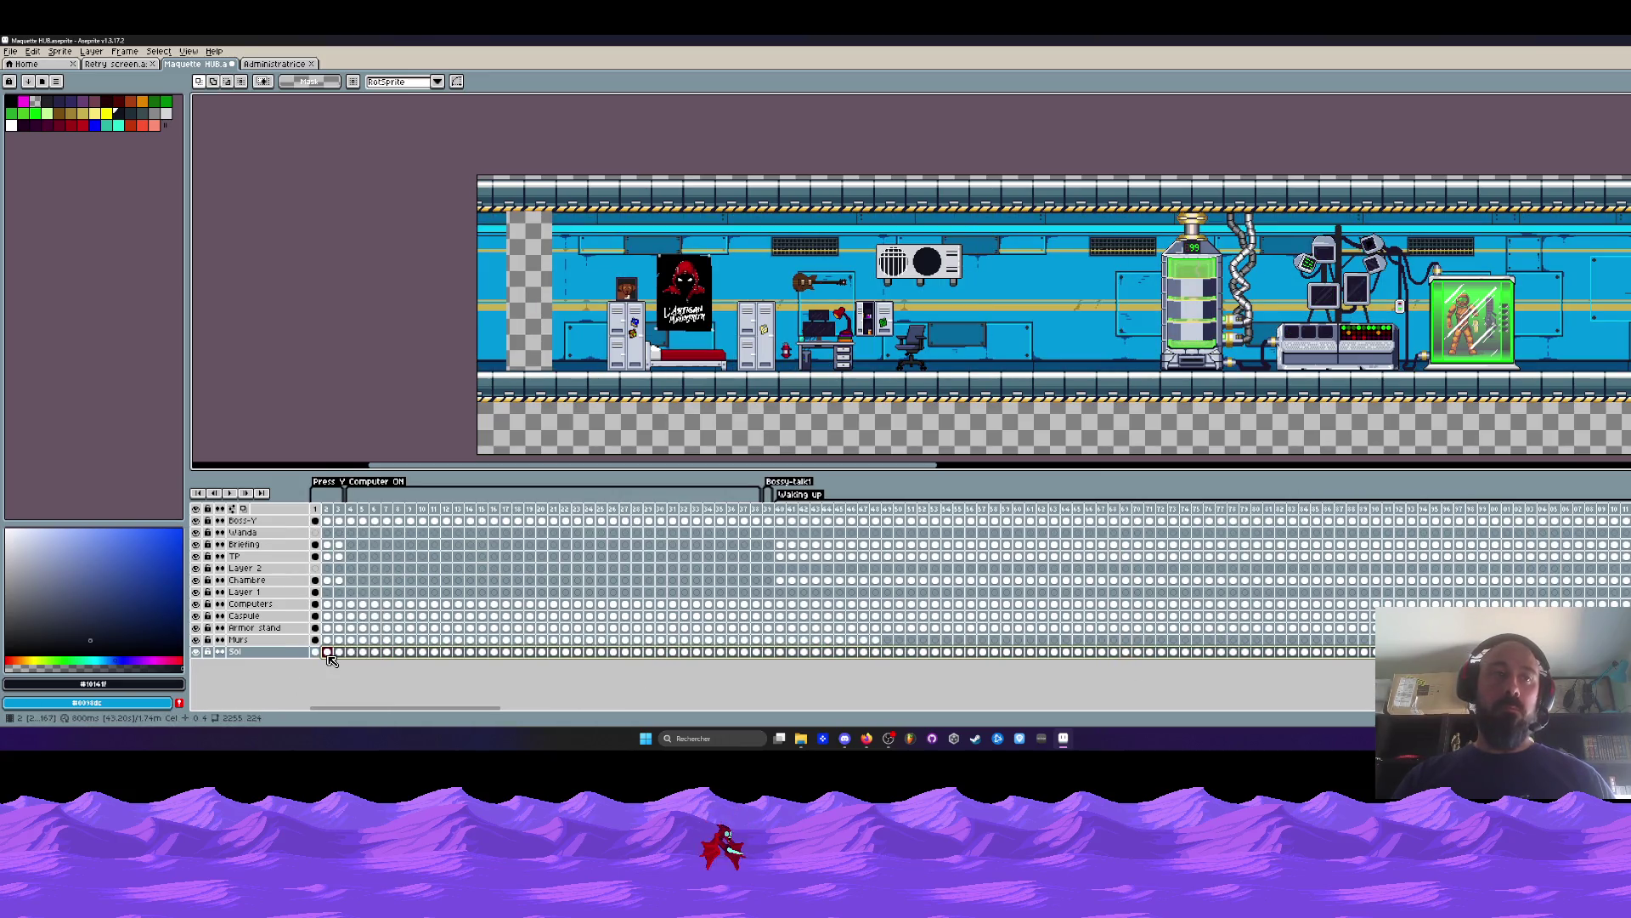
pyautogui.moveTo(499, 714); pyautogui.dragTo(660, 695)
pyautogui.click(338, 652)
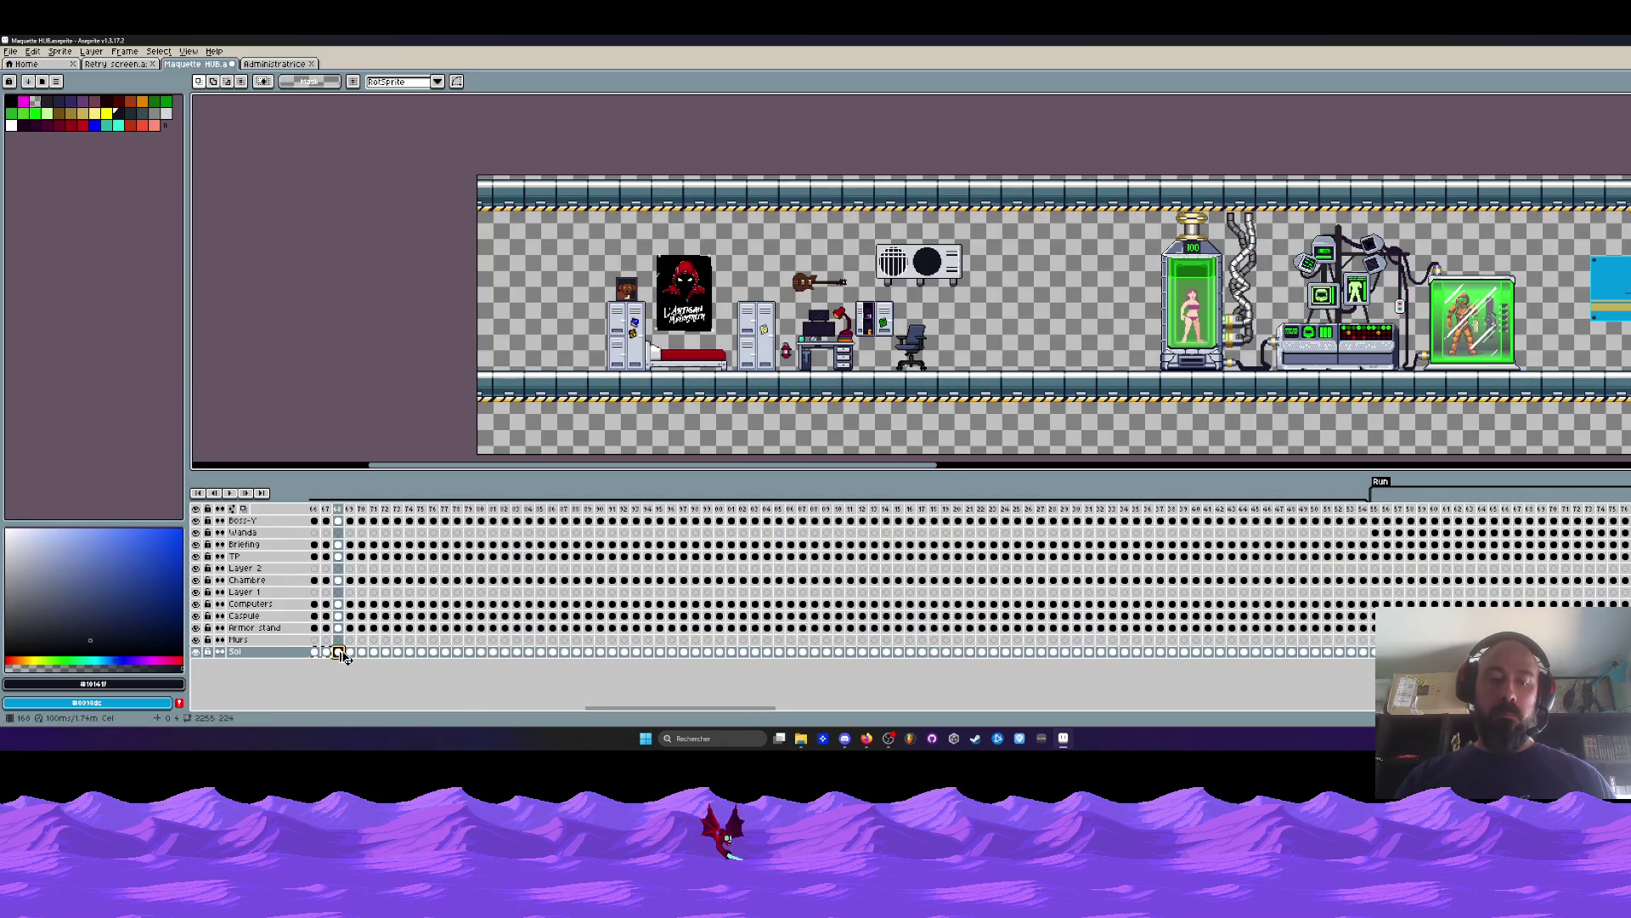
pyautogui.click(1267, 651)
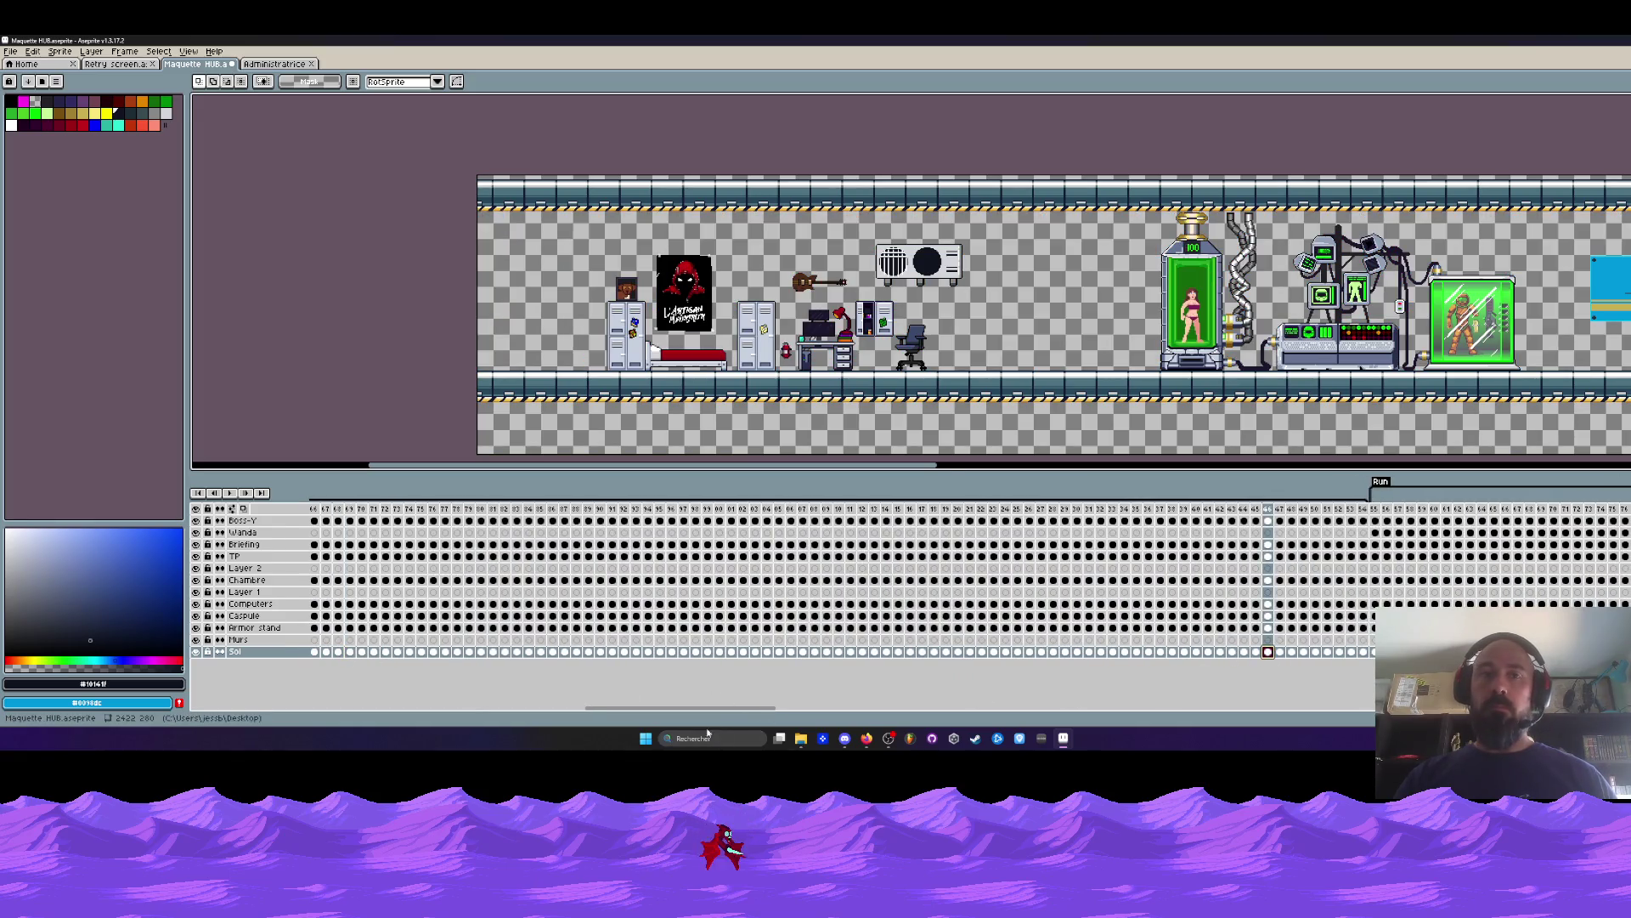
pyautogui.moveTo(770, 716); pyautogui.dragTo(909, 713)
pyautogui.click(908, 652)
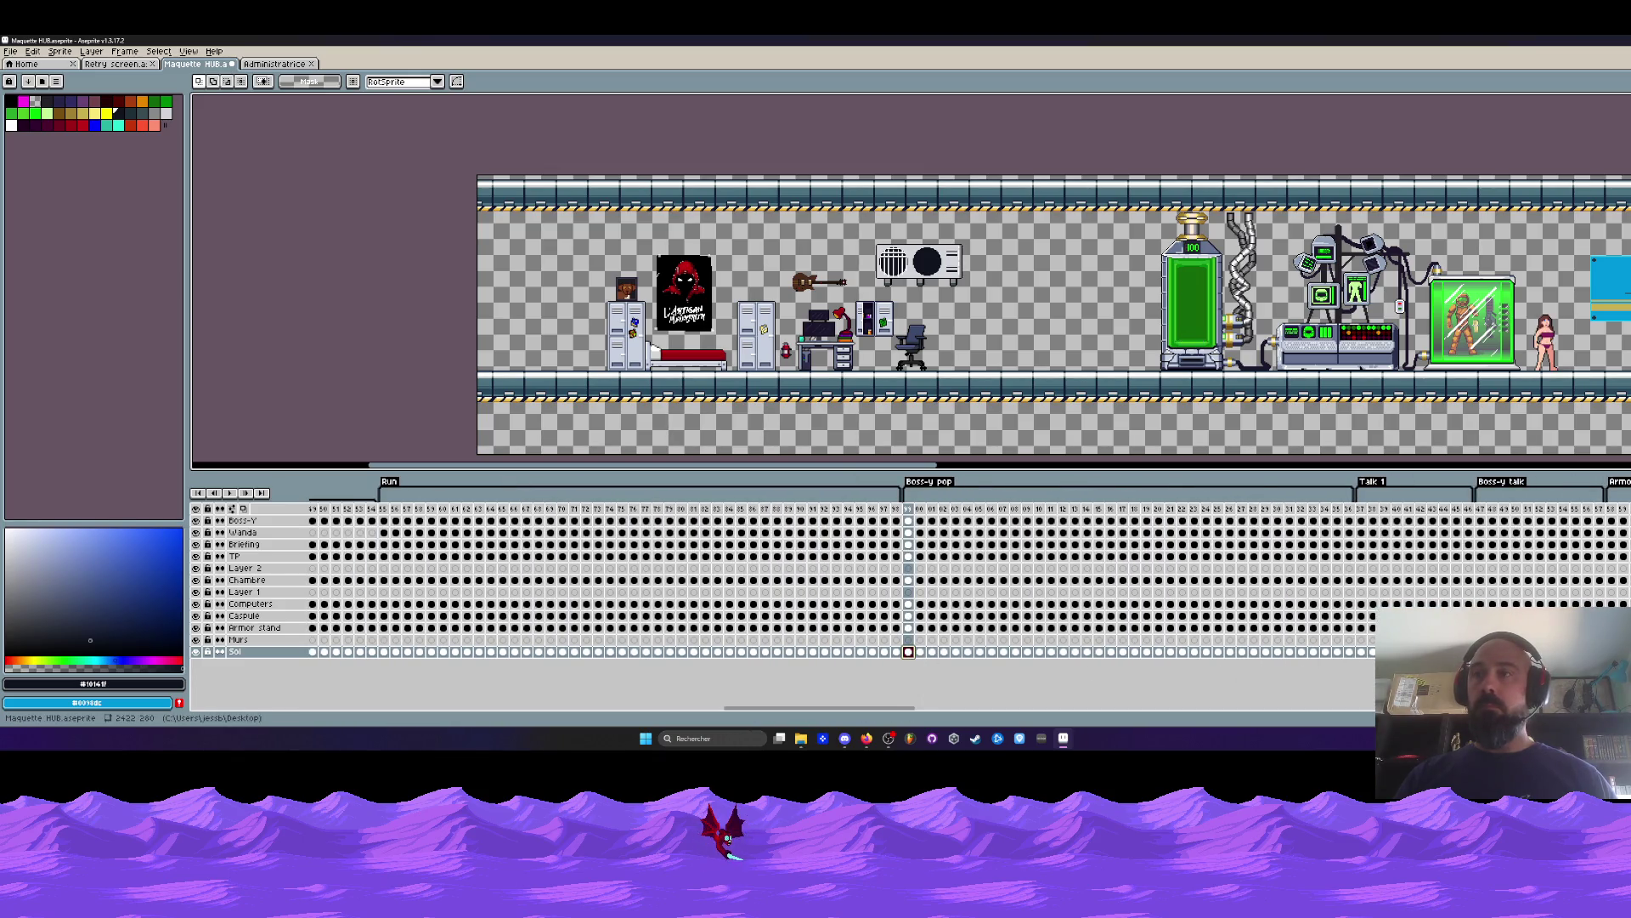
# Review the capsule armor change, the first Armor on frame and the armed character frames.
pyautogui.moveTo(889, 735)
pyautogui.moveTo(837, 714)
pyautogui.hscroll(-2, 904, 666)
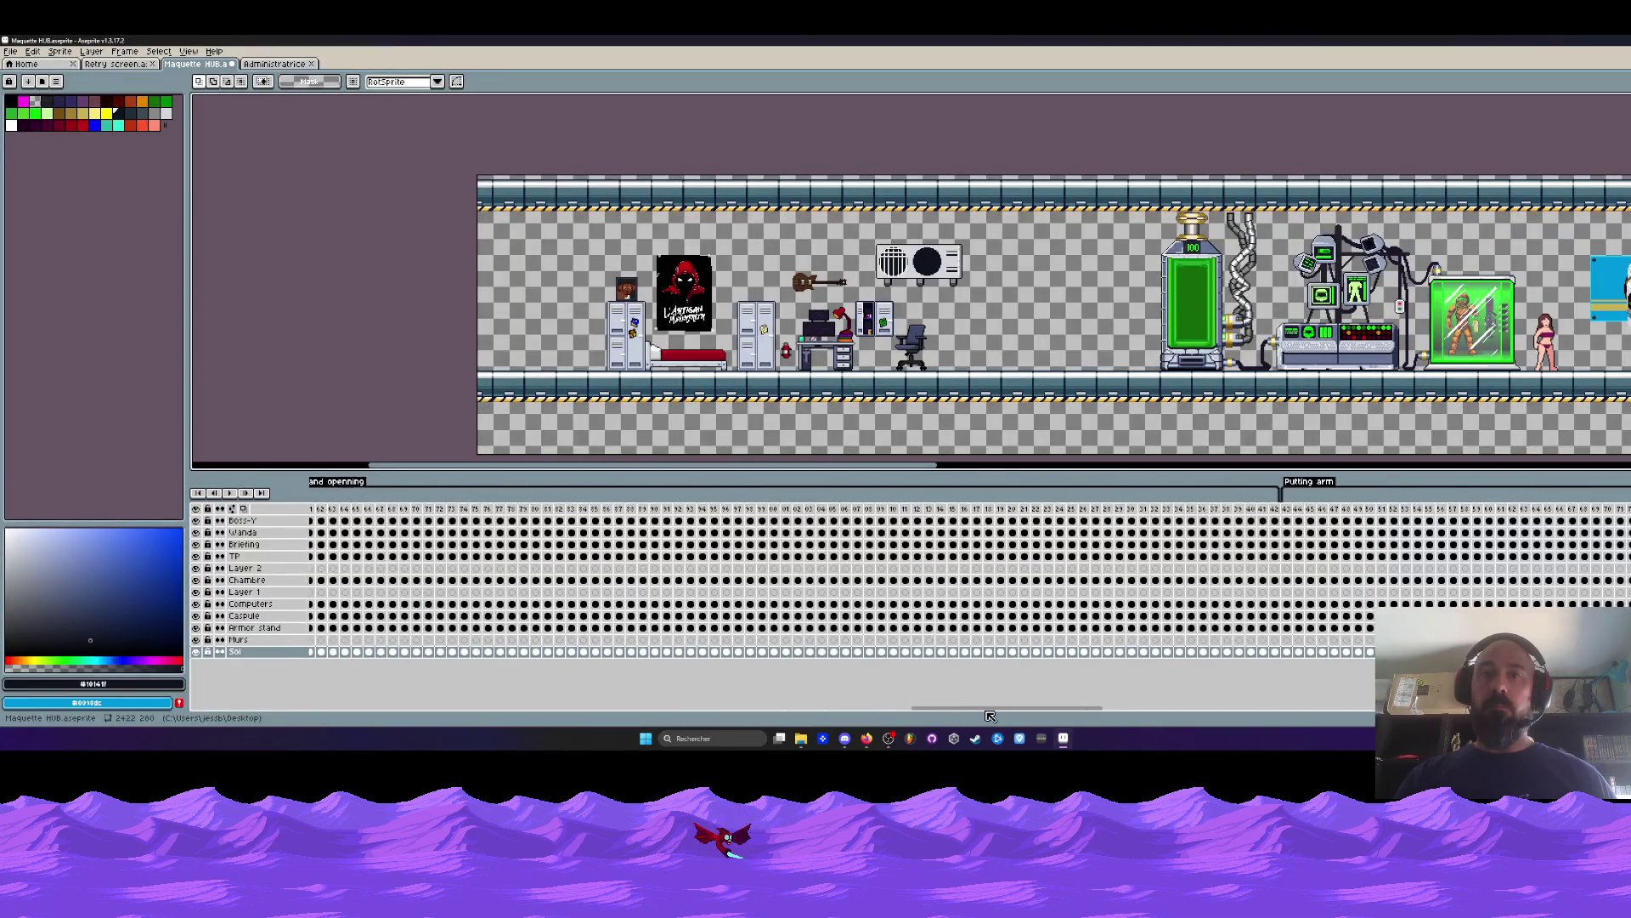
pyautogui.click(892, 652)
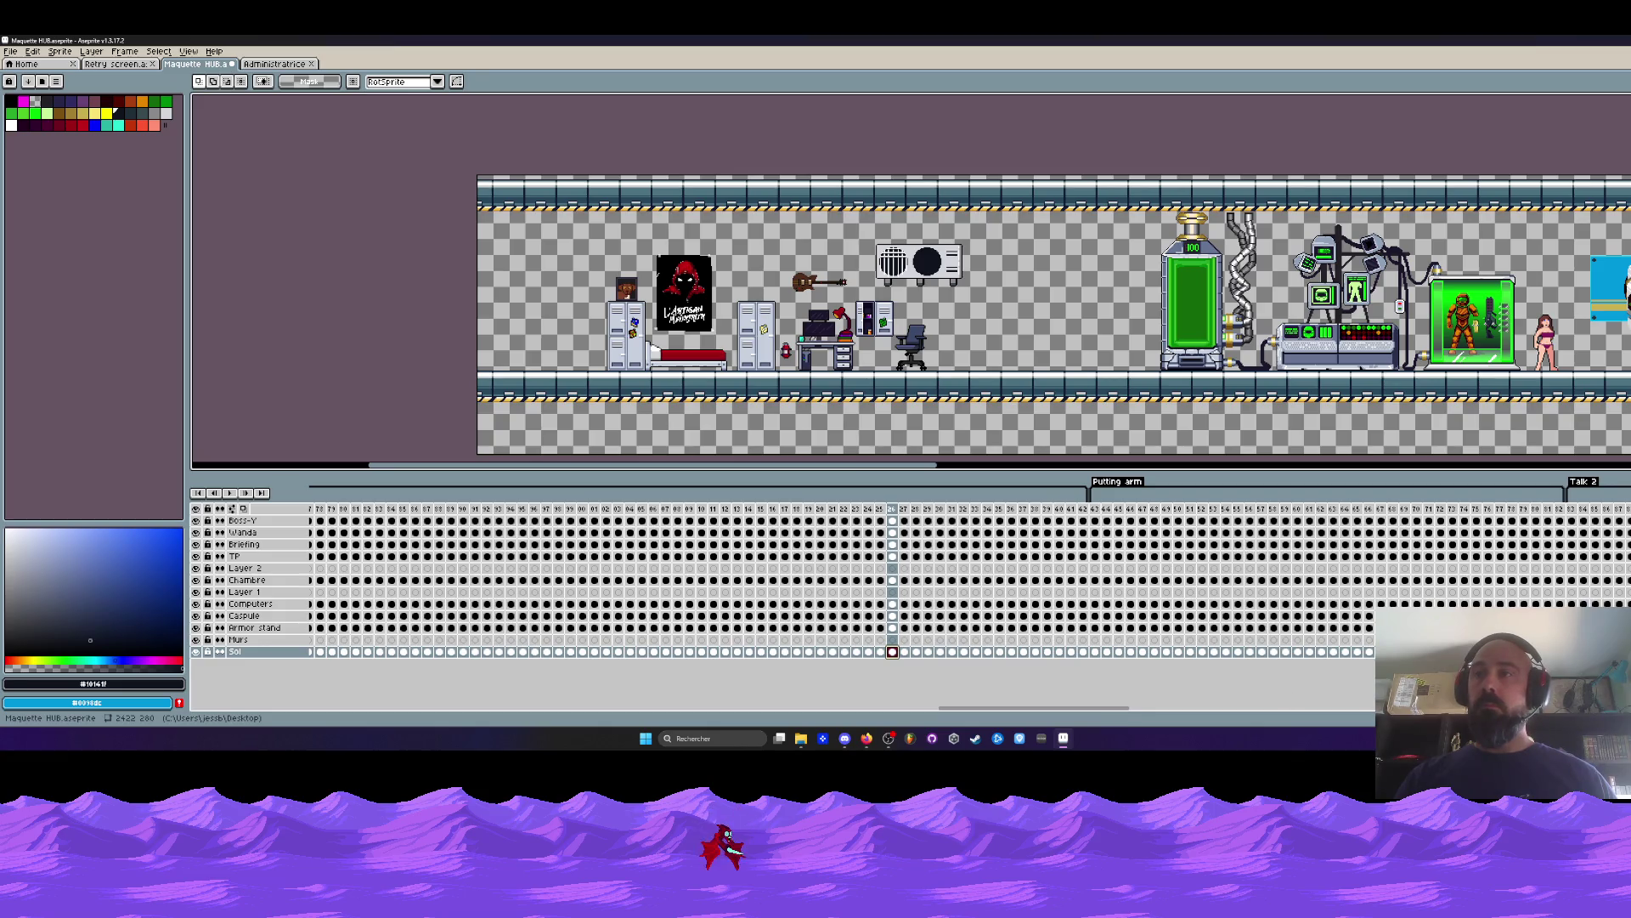
pyautogui.click(1441, 508)
pyautogui.moveTo(1062, 739)
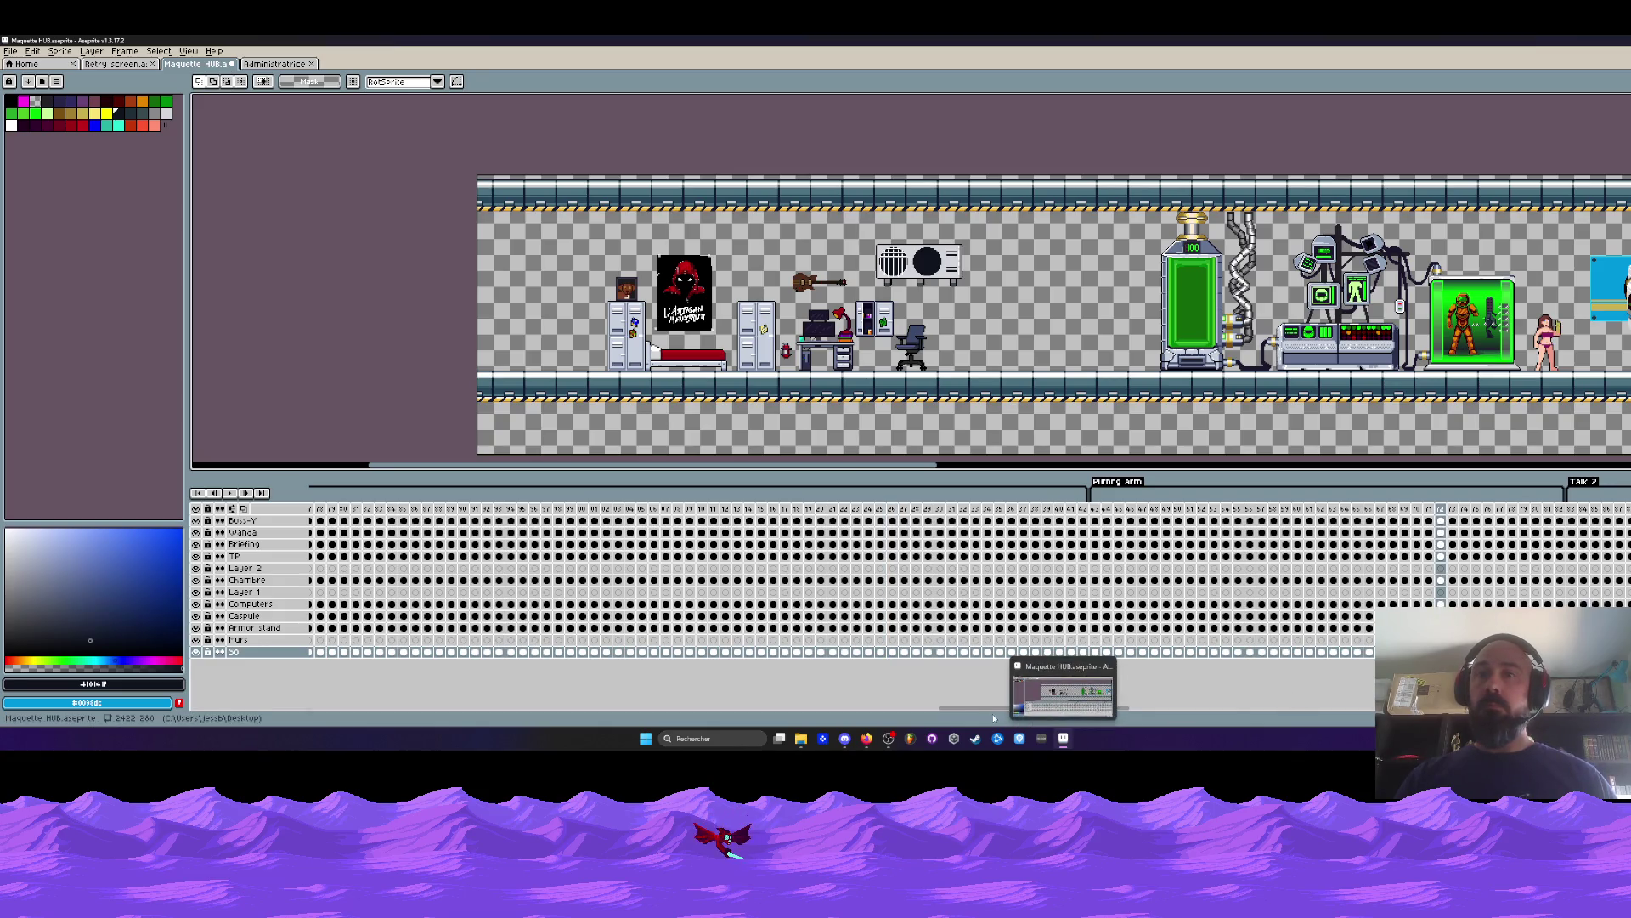
pyautogui.moveTo(958, 710); pyautogui.dragTo(1089, 709)
pyautogui.click(915, 652)
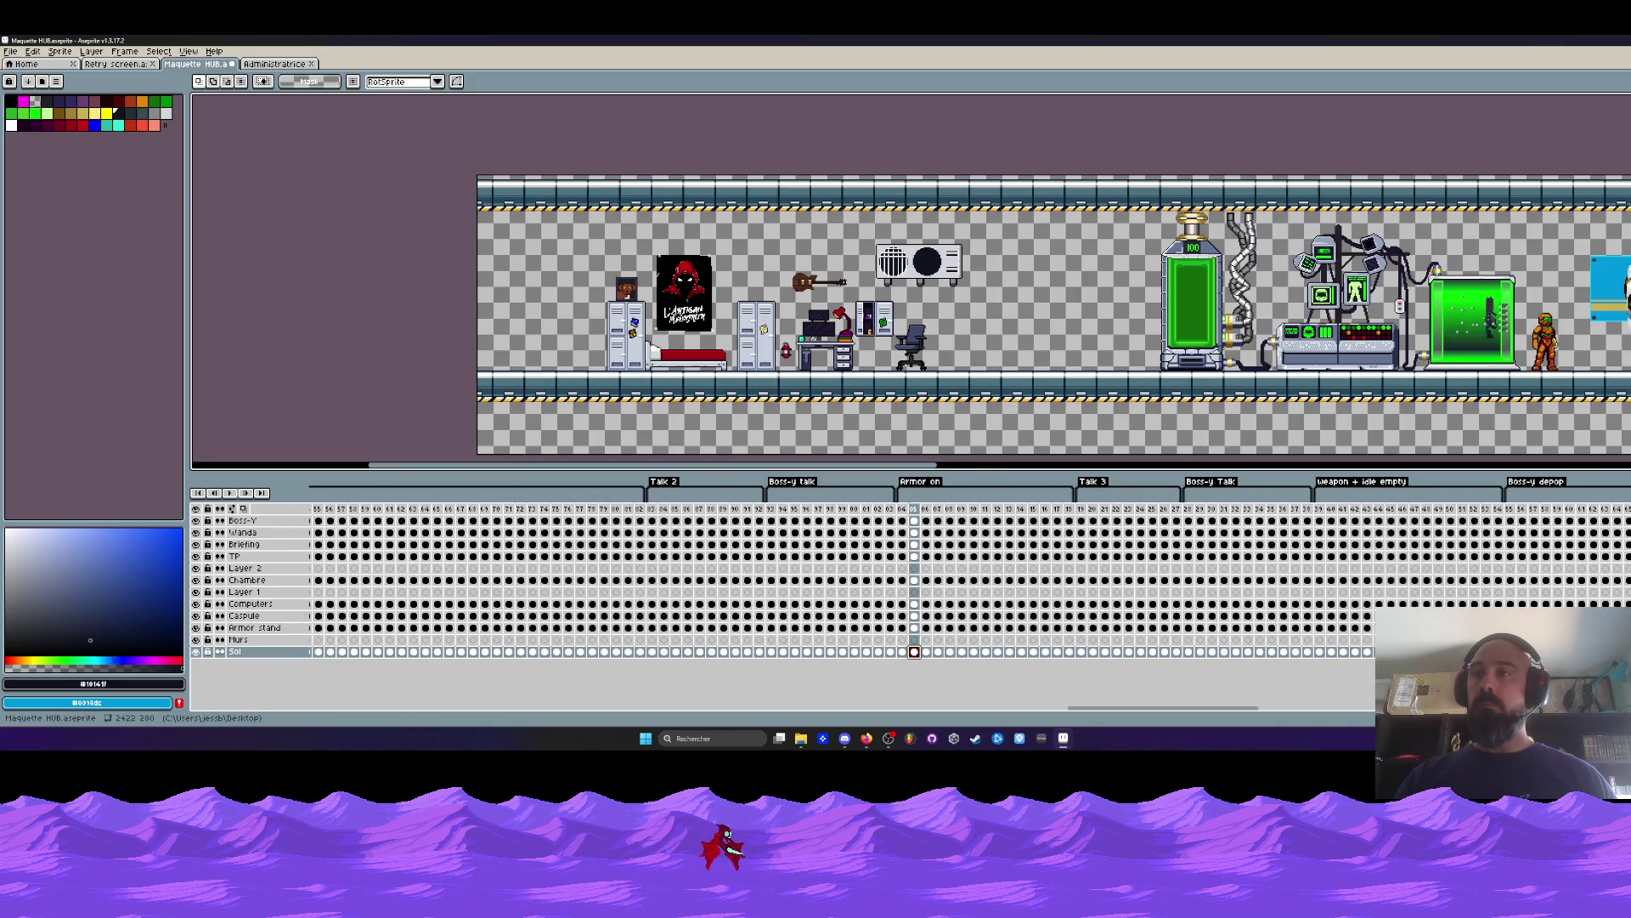
pyautogui.click(1486, 508)
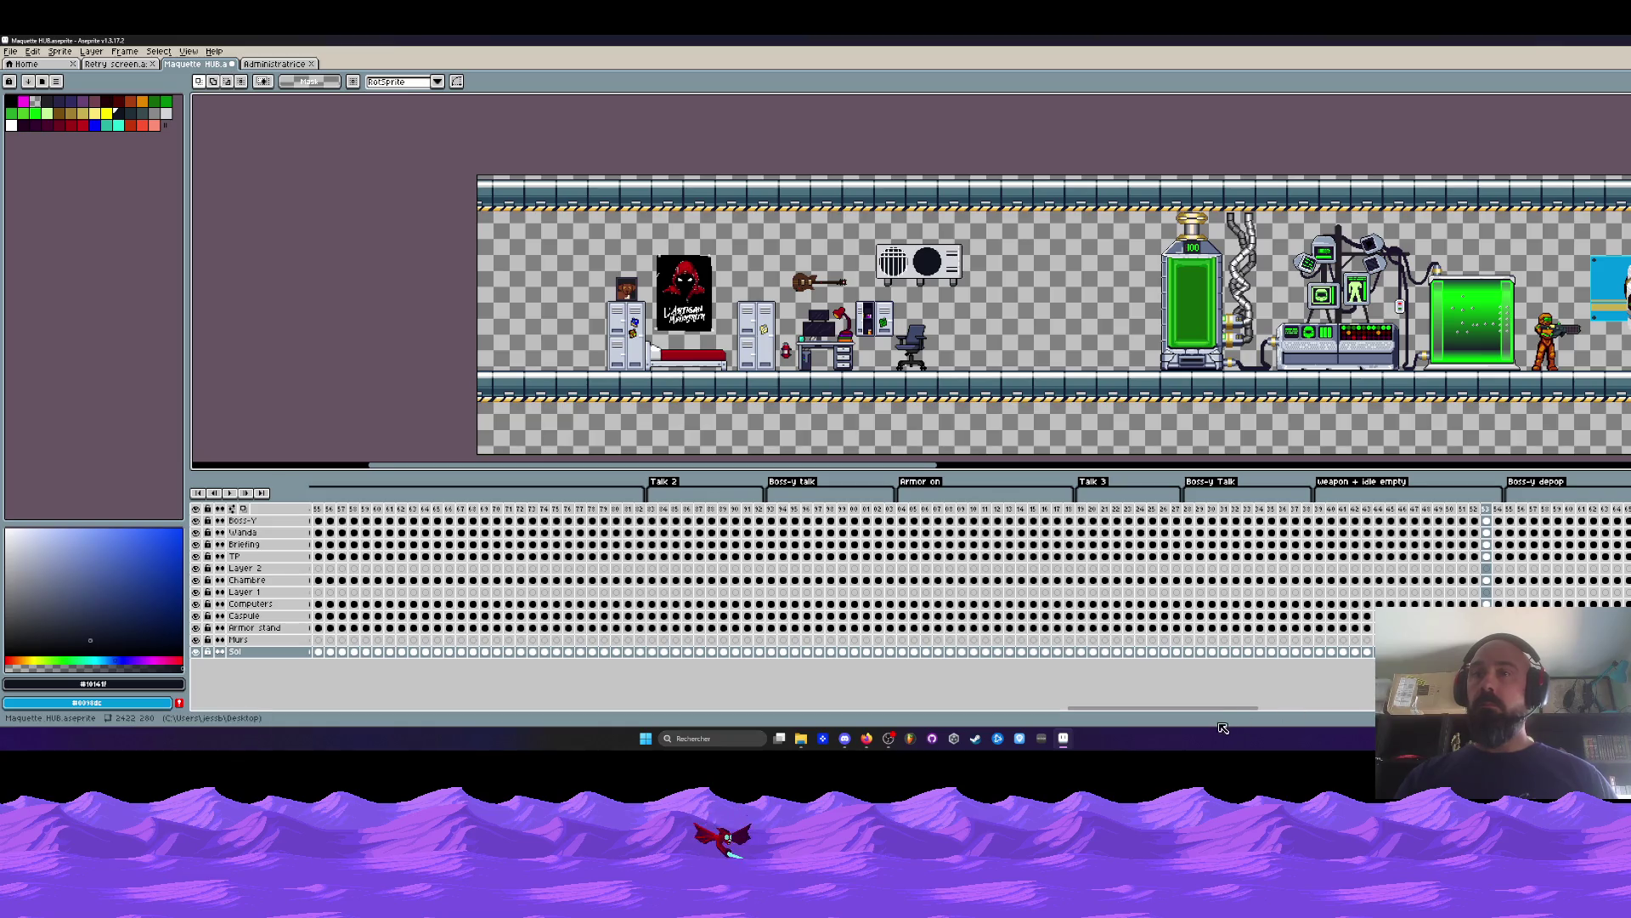
pyautogui.hscroll(10, 1147, 680)
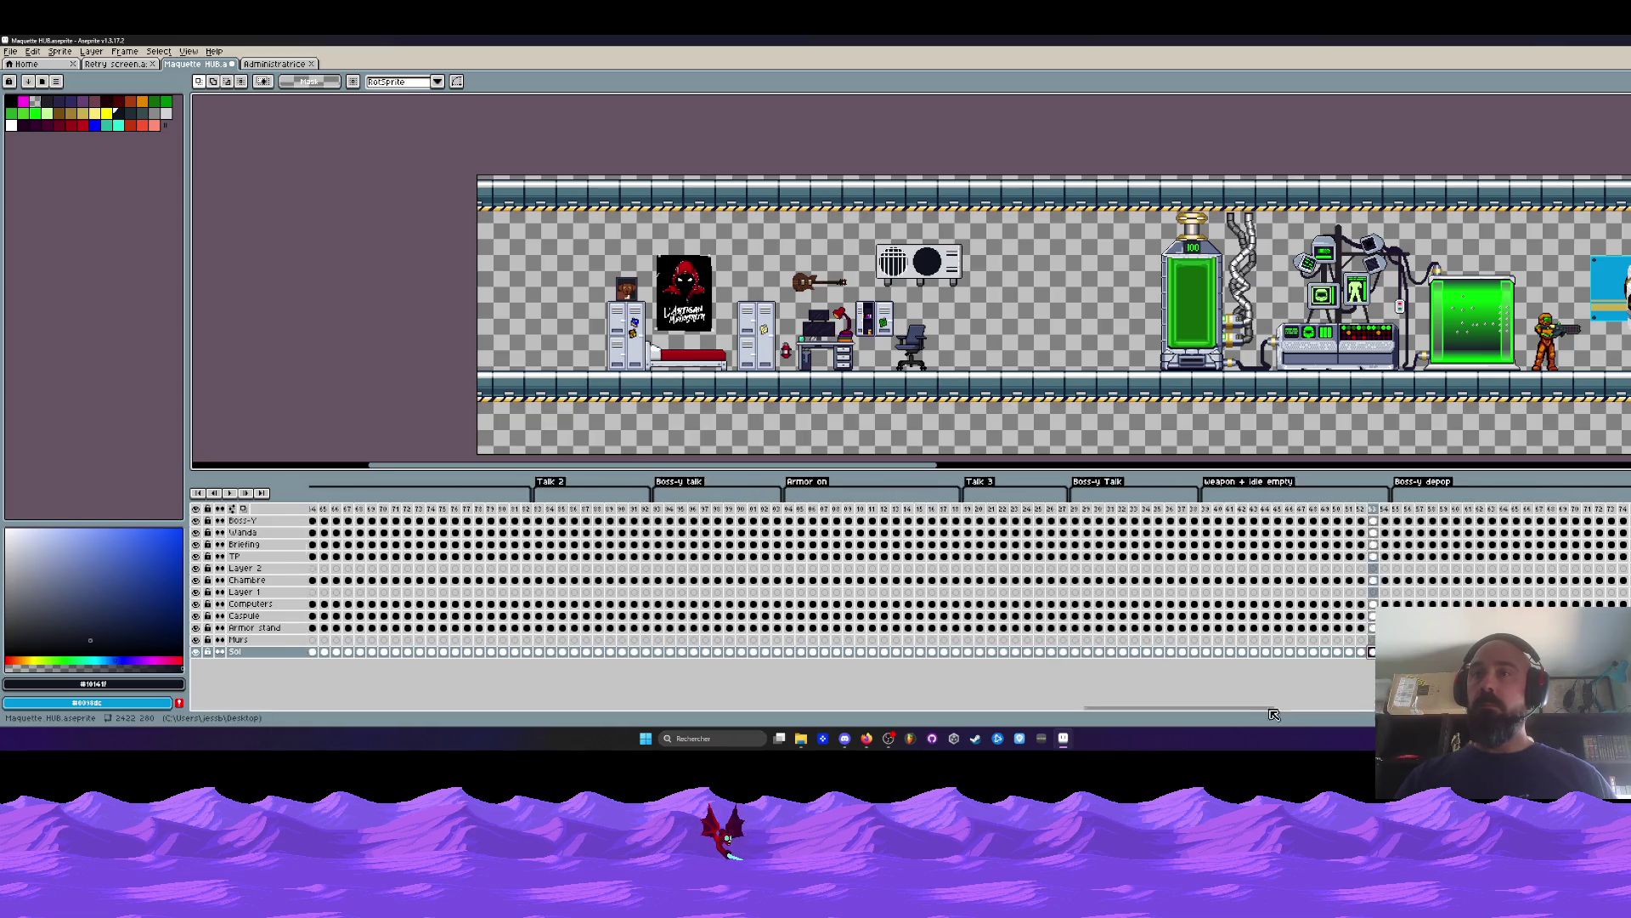
pyautogui.click(1399, 651)
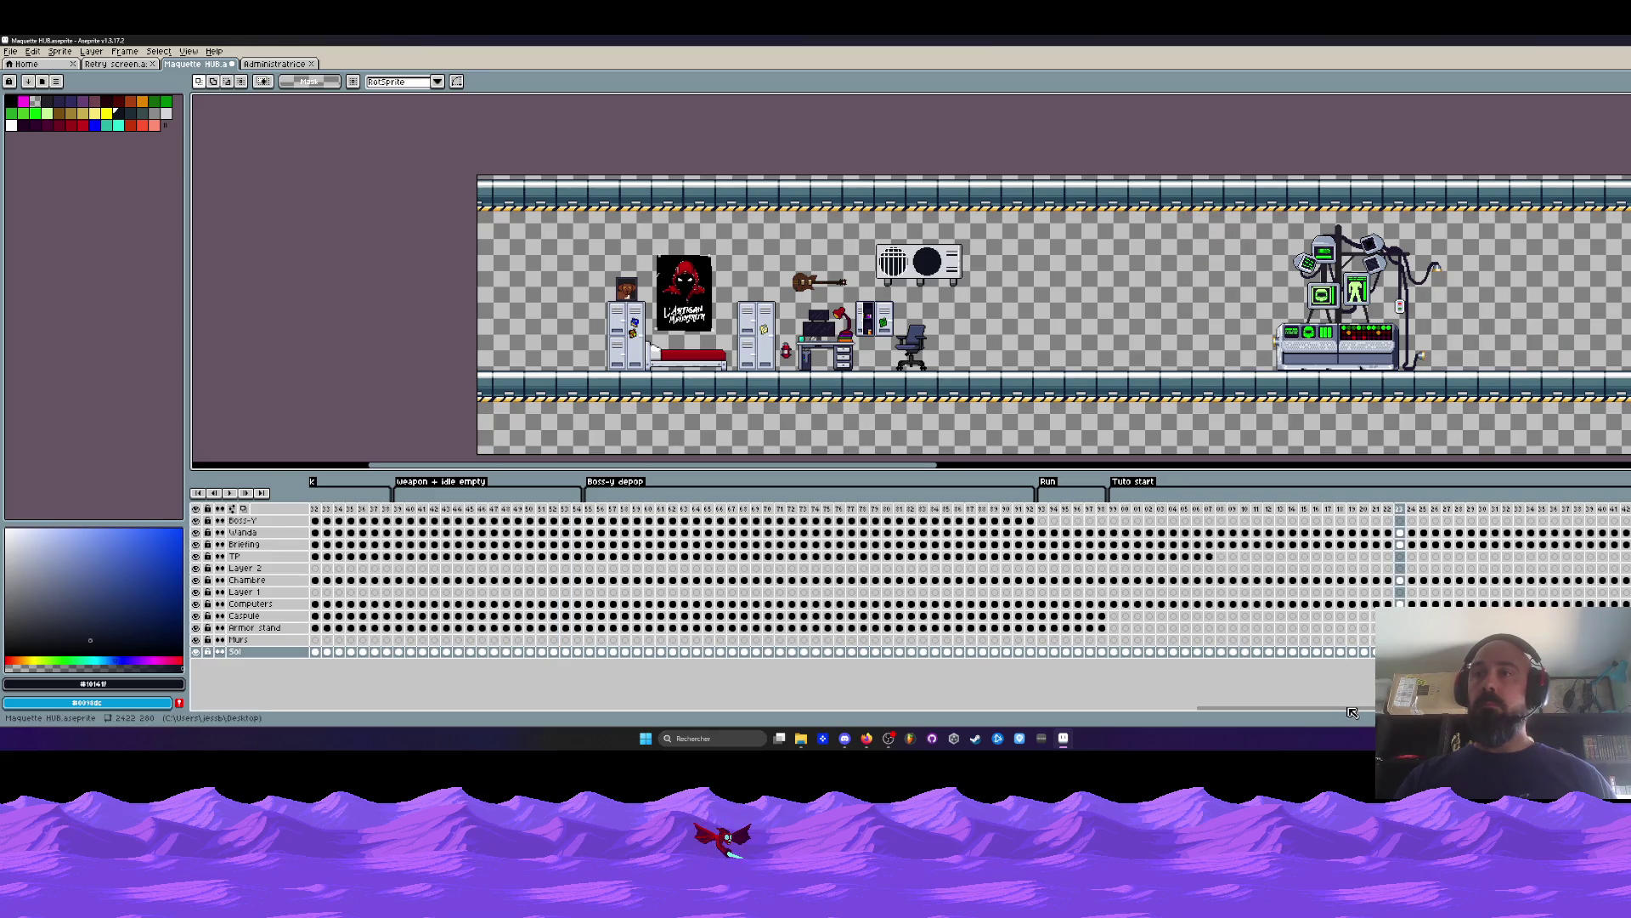
# Select frame ranges and check Murs layer frames 45, 41 and near 89.
pyautogui.moveTo(1353, 712); pyautogui.dragTo(1362, 712)
pyautogui.moveTo(1462, 514); pyautogui.dragTo(1623, 604)
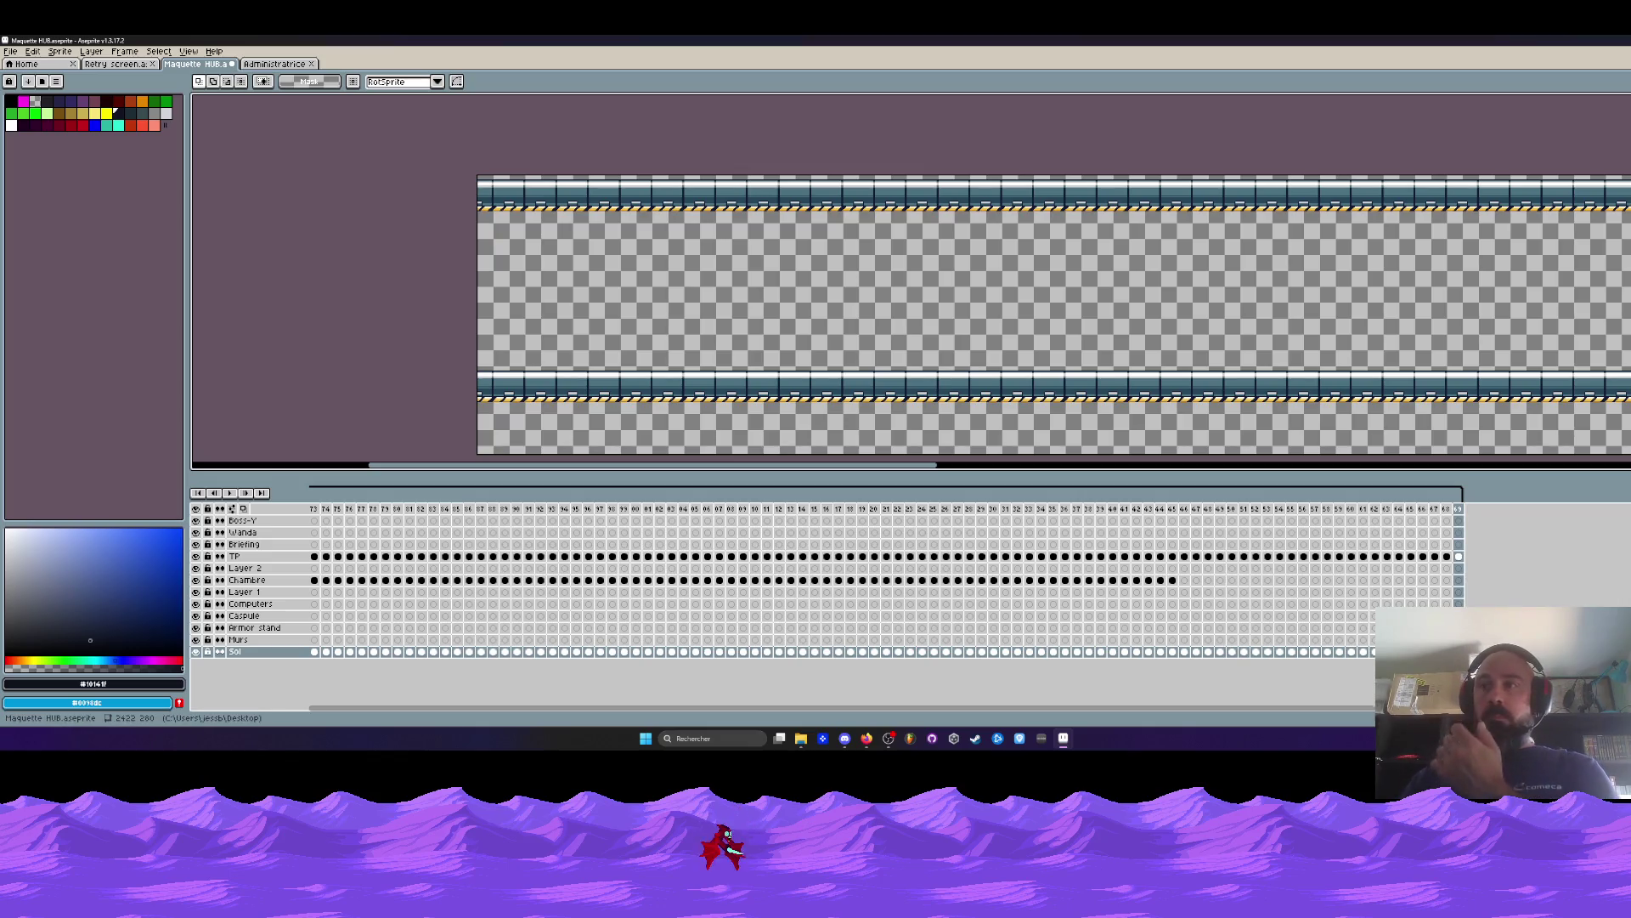
pyautogui.moveTo(1274, 707); pyautogui.dragTo(357, 707)
pyautogui.moveTo(863, 650)
pyautogui.mouseDown()
pyautogui.moveTo(316, 648)
pyautogui.moveTo(809, 678)
pyautogui.moveTo(894, 643)
pyautogui.mouseUp()
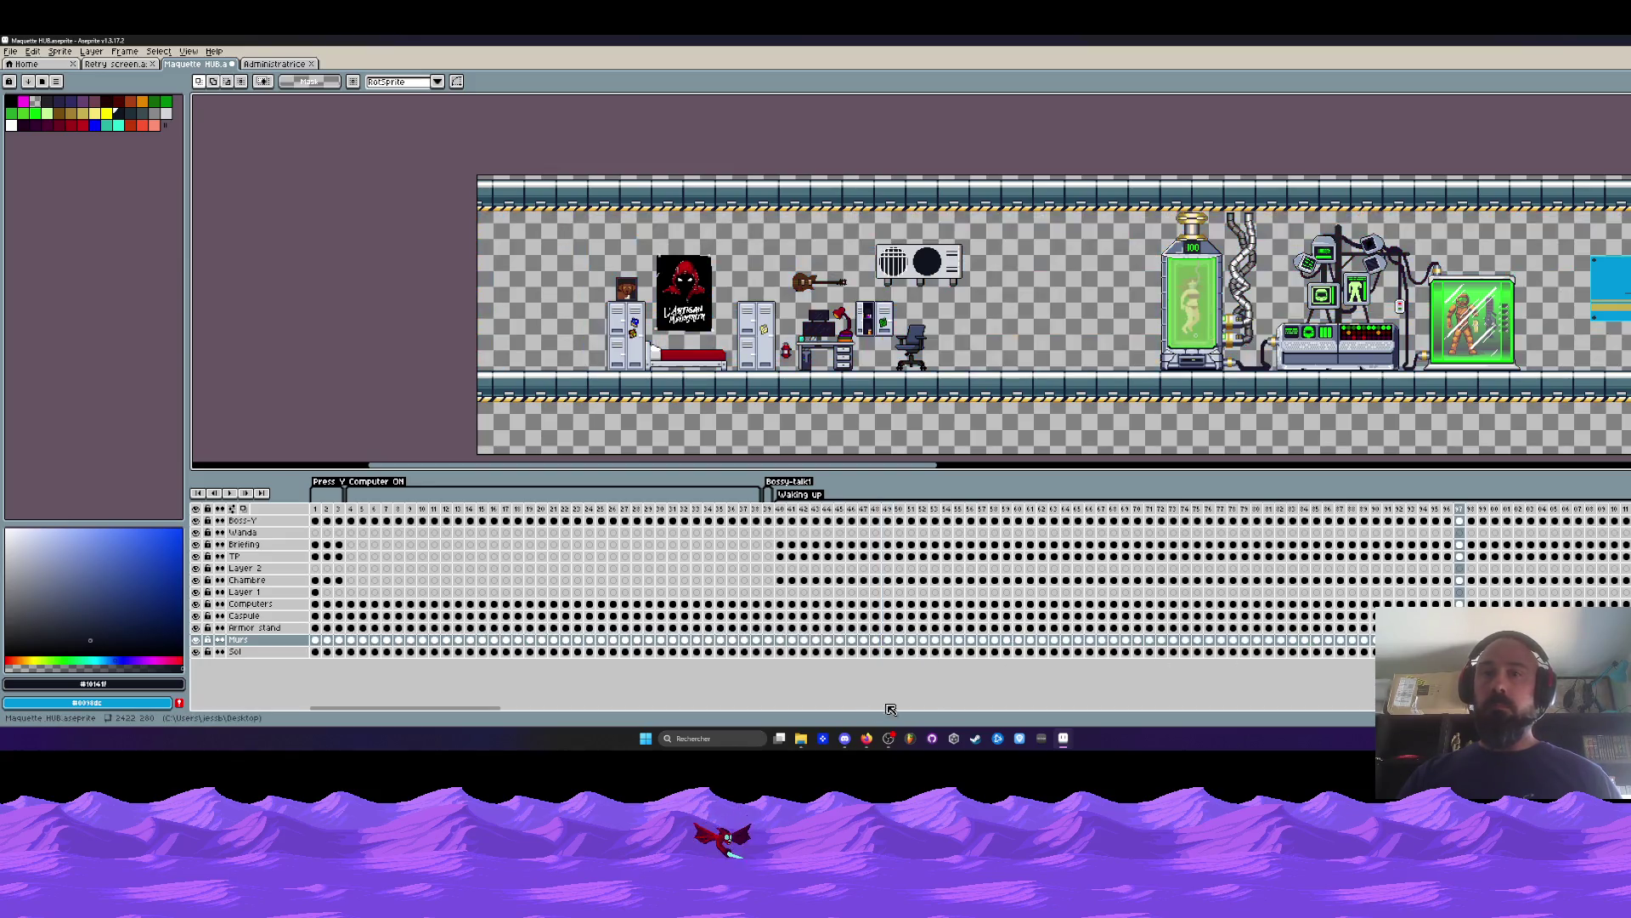
pyautogui.moveTo(501, 707); pyautogui.dragTo(692, 711)
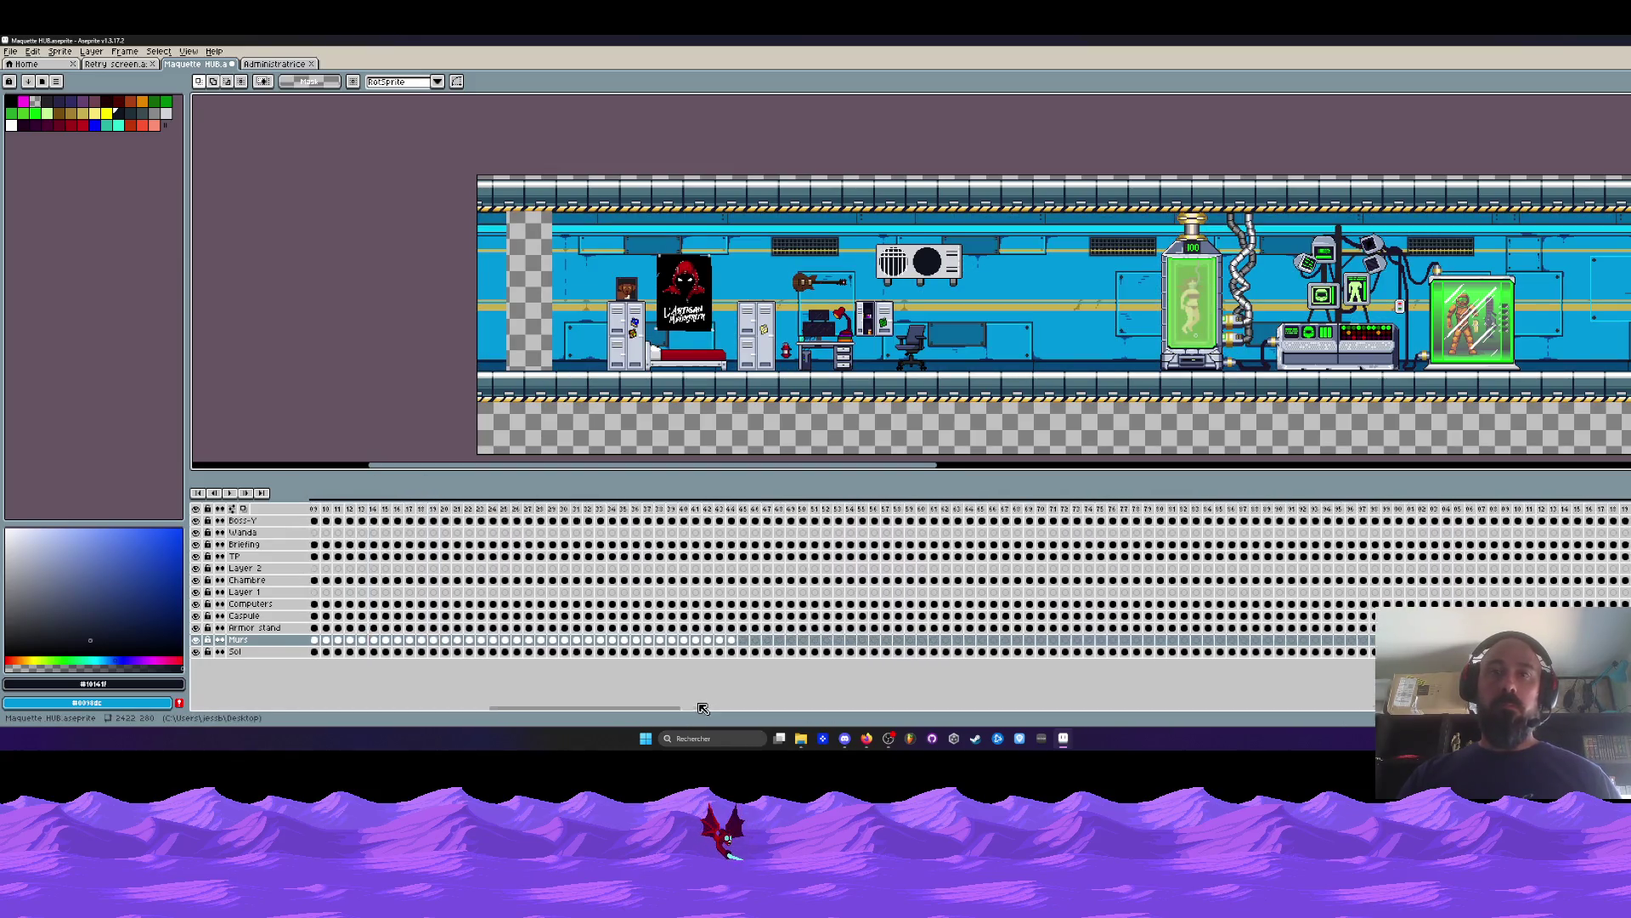
pyautogui.click(552, 640)
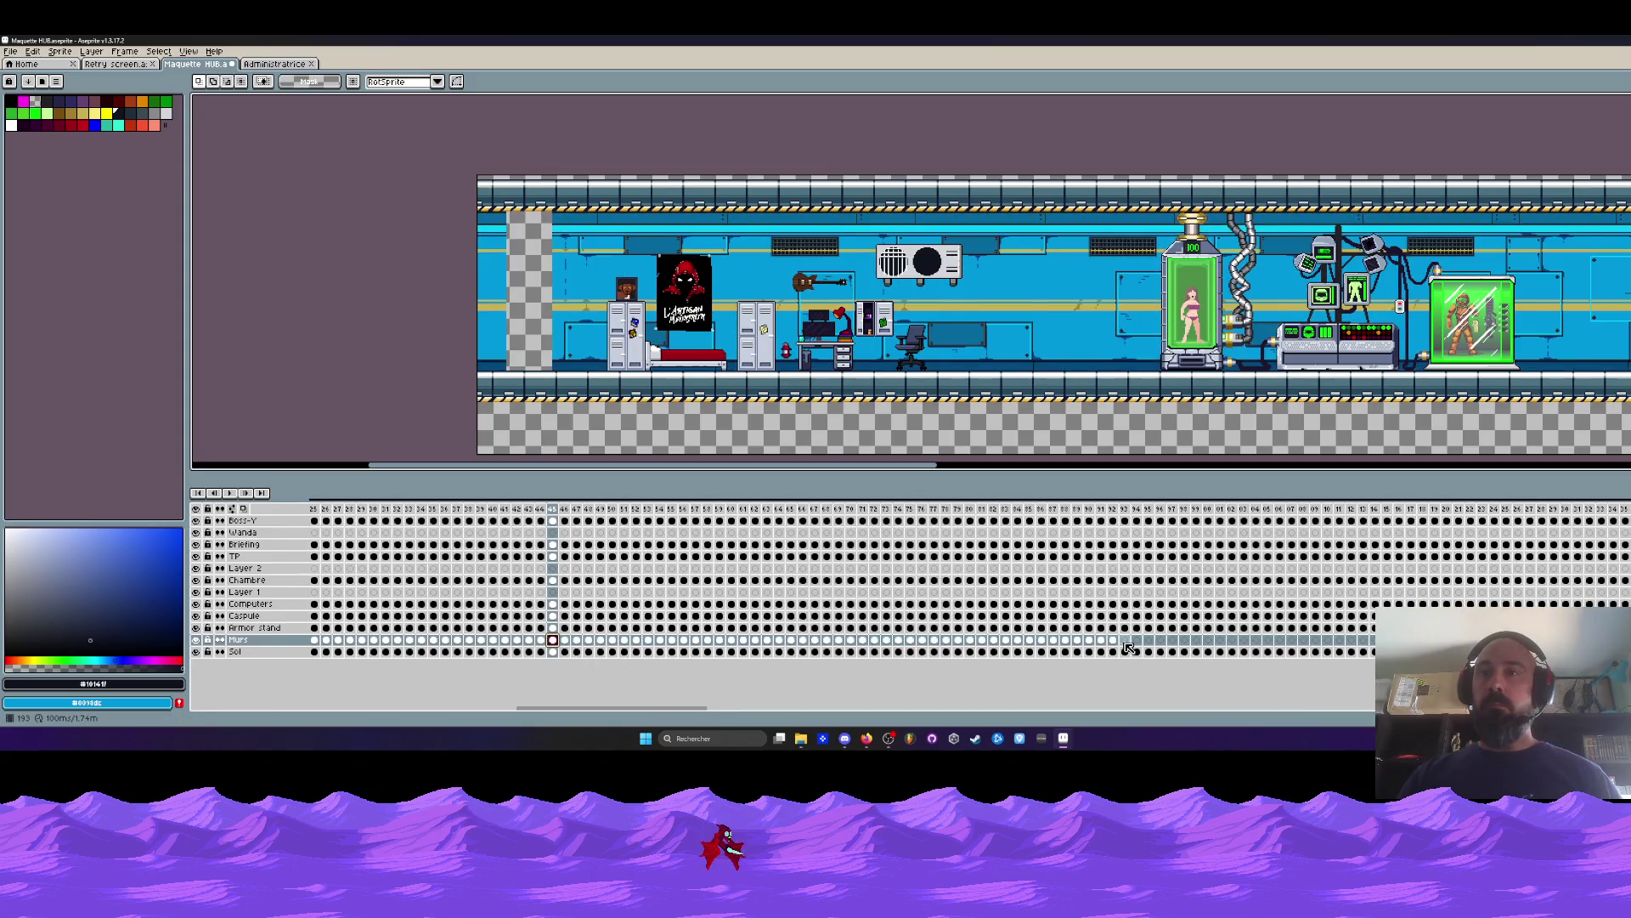
pyautogui.moveTo(730, 712); pyautogui.dragTo(845, 709)
pyautogui.click(692, 640)
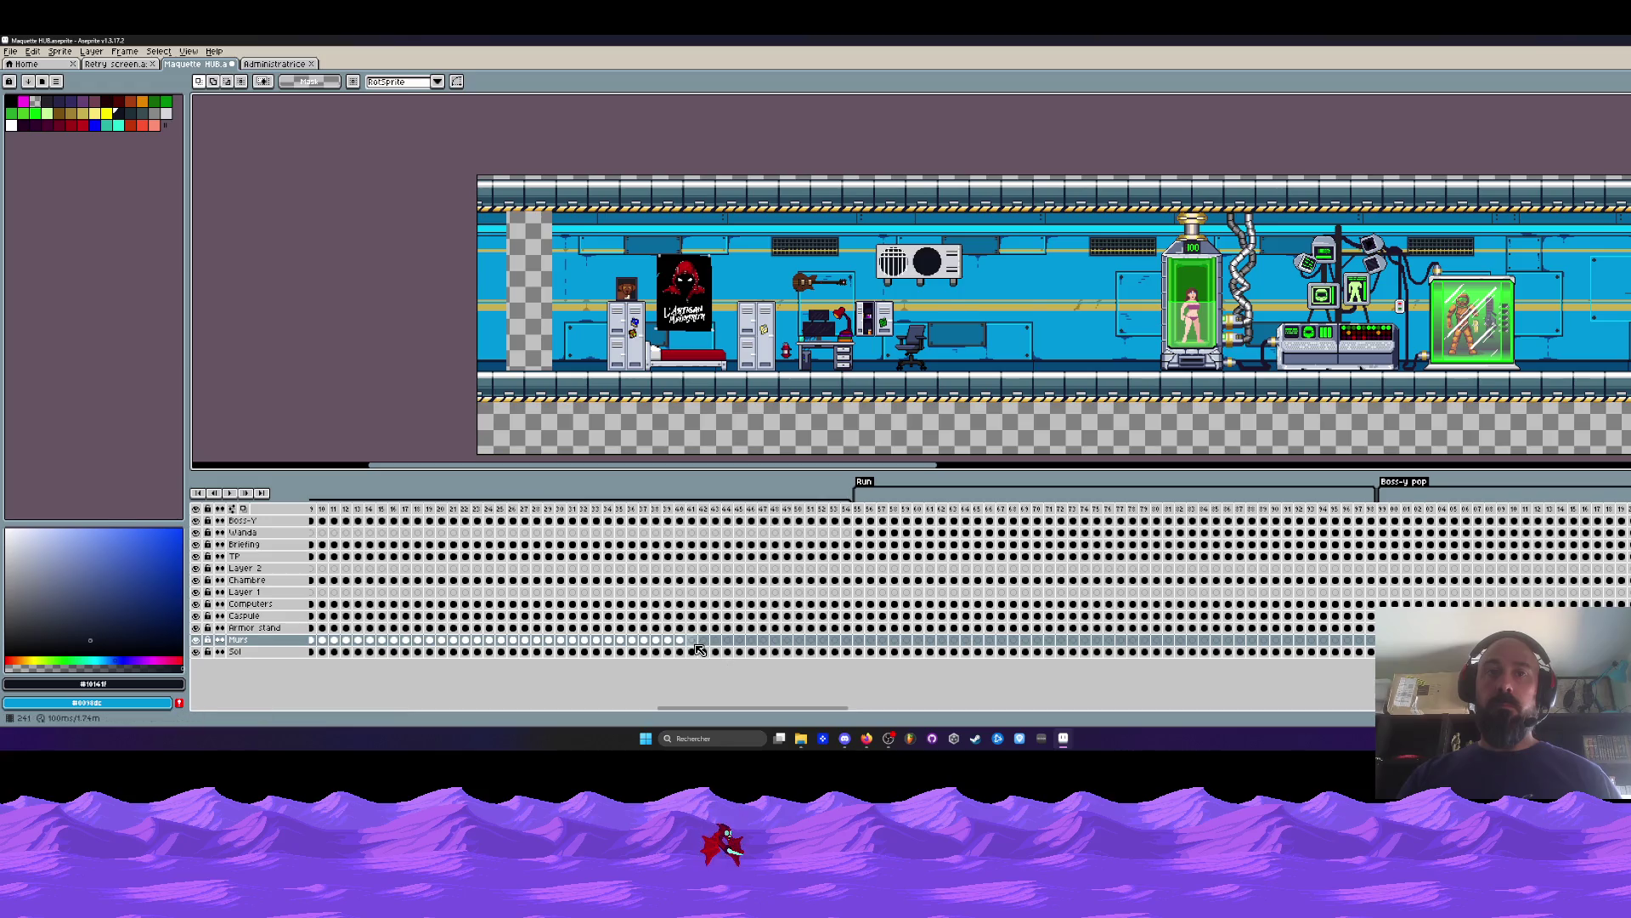
pyautogui.click(1270, 640)
# Inspect the Talk 1 and Talk 2 sections up to frames without the computers.
pyautogui.moveTo(850, 712); pyautogui.dragTo(1062, 709)
pyautogui.click(1087, 639)
pyautogui.click(885, 640)
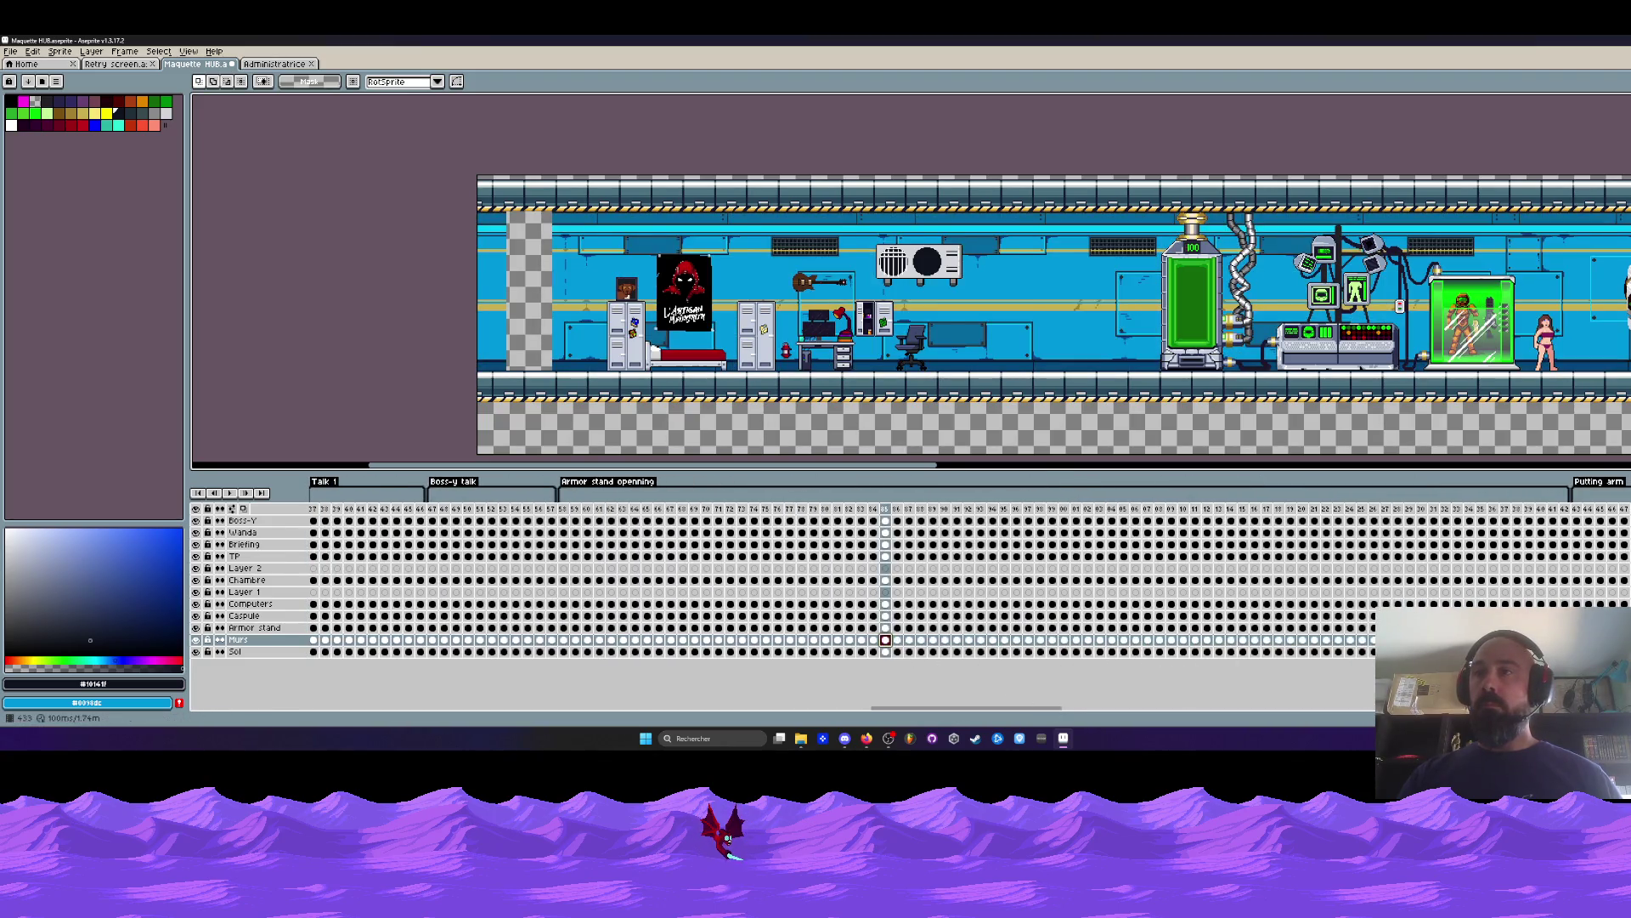
pyautogui.moveTo(1062, 709); pyautogui.dragTo(1319, 714)
pyautogui.click(1160, 640)
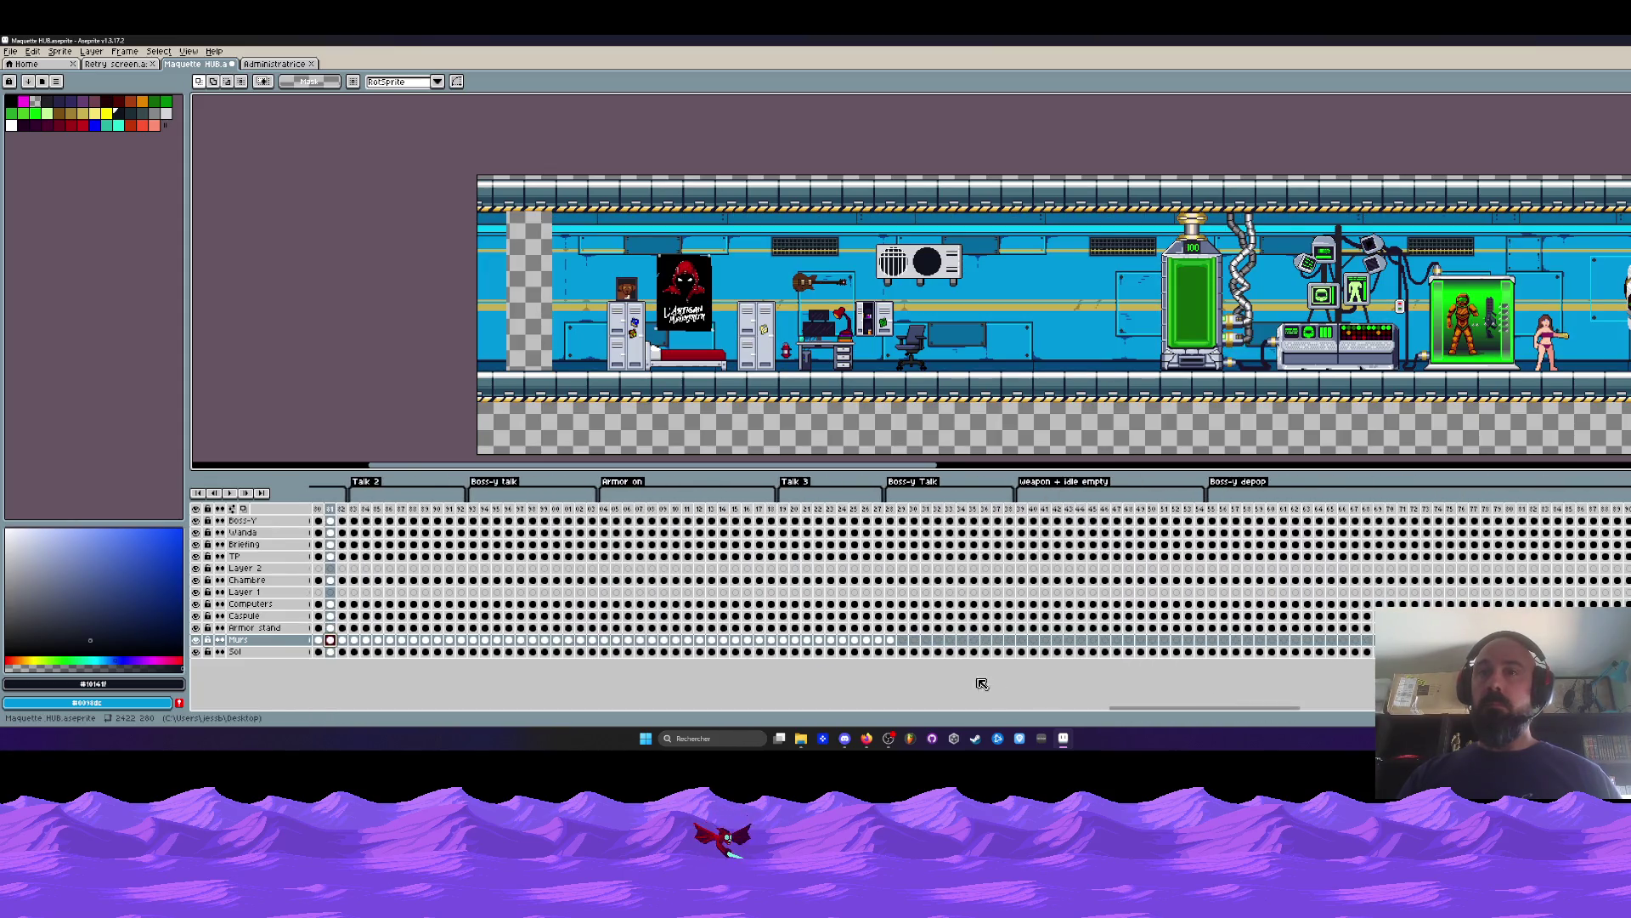
pyautogui.click(903, 640)
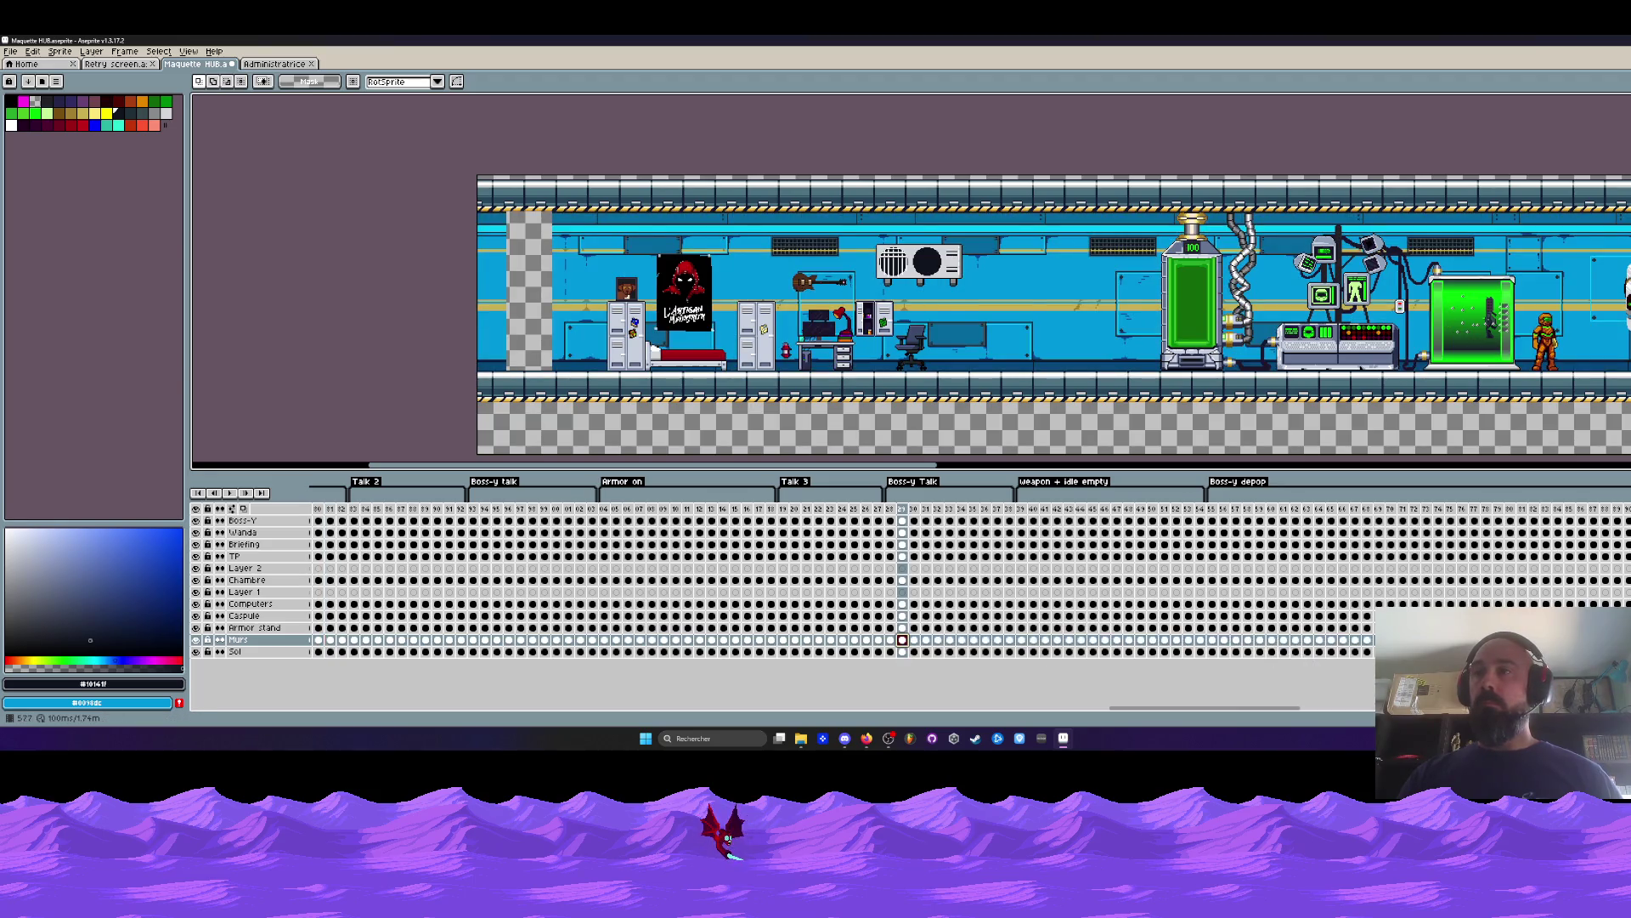
pyautogui.moveTo(1274, 713); pyautogui.dragTo(1416, 713)
pyautogui.click(1013, 640)
pyautogui.click(1585, 640)
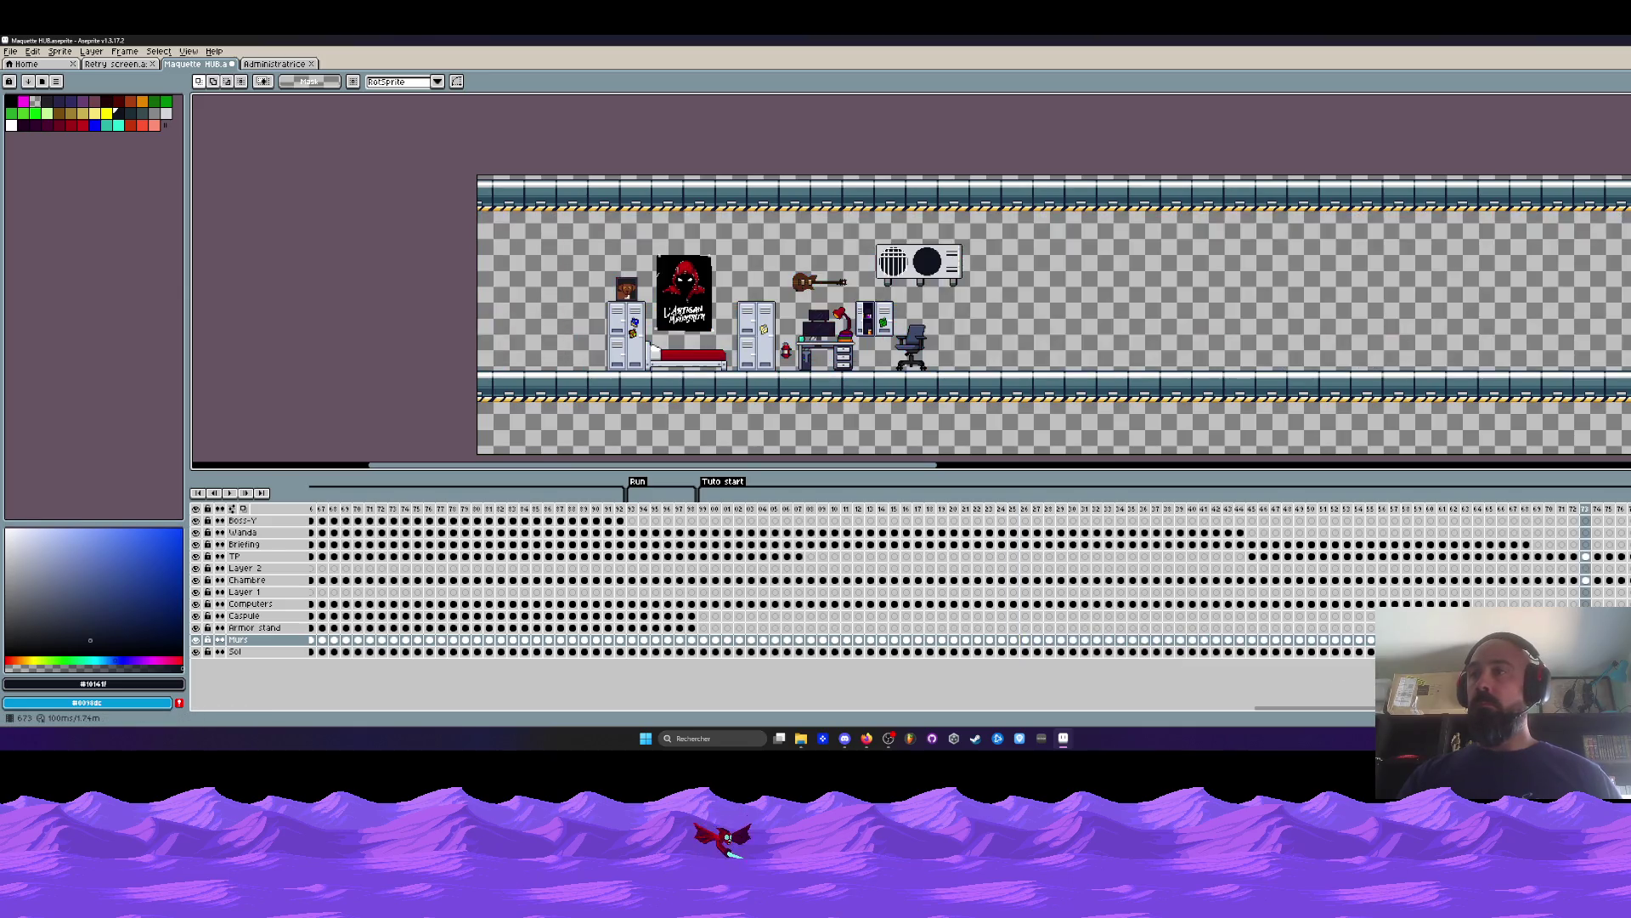
pyautogui.moveTo(1416, 714); pyautogui.dragTo(1535, 714)
# Select the surplus frames 70–72 at the end and delete them.
pyautogui.click(1300, 640)
pyautogui.moveTo(1241, 710); pyautogui.dragTo(1364, 710)
pyautogui.click(994, 639)
pyautogui.moveTo(1006, 508); pyautogui.dragTo(1029, 508)
pyautogui.hotkey('alt', 'BackSpace')
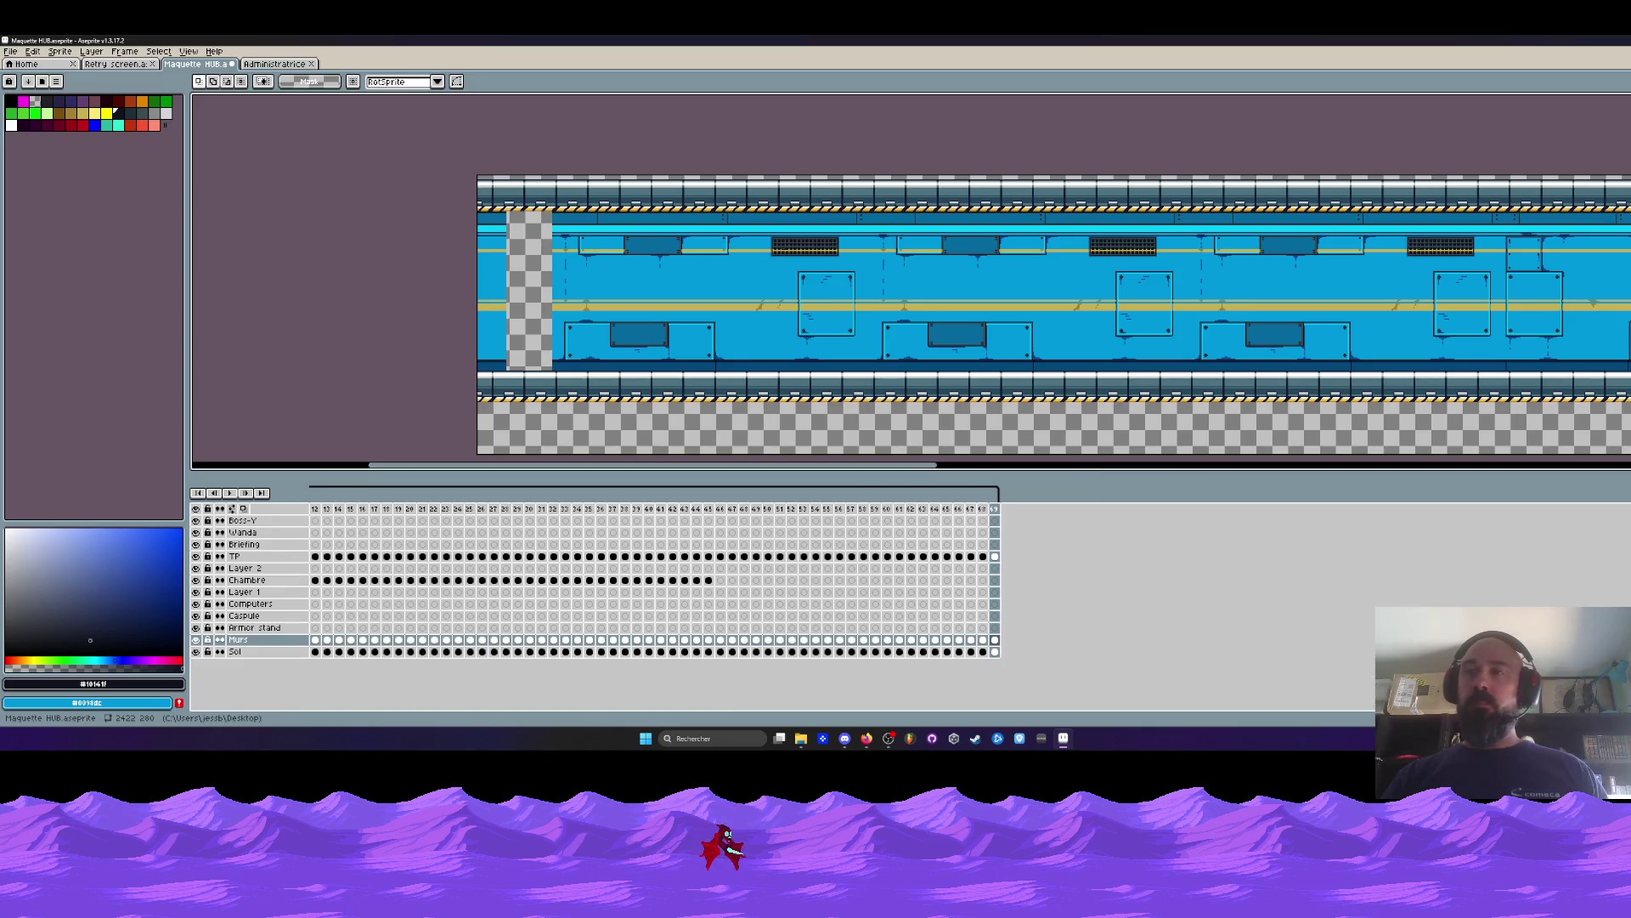
# Select frames 39 to 62 in the timeline, marking the start of the Bossy-talk part.
pyautogui.moveTo(1206, 708)
pyautogui.mouseDown()
pyautogui.moveTo(1302, 716)
pyautogui.moveTo(1063, 750)
pyautogui.moveTo(189, 750)
pyautogui.mouseUp()
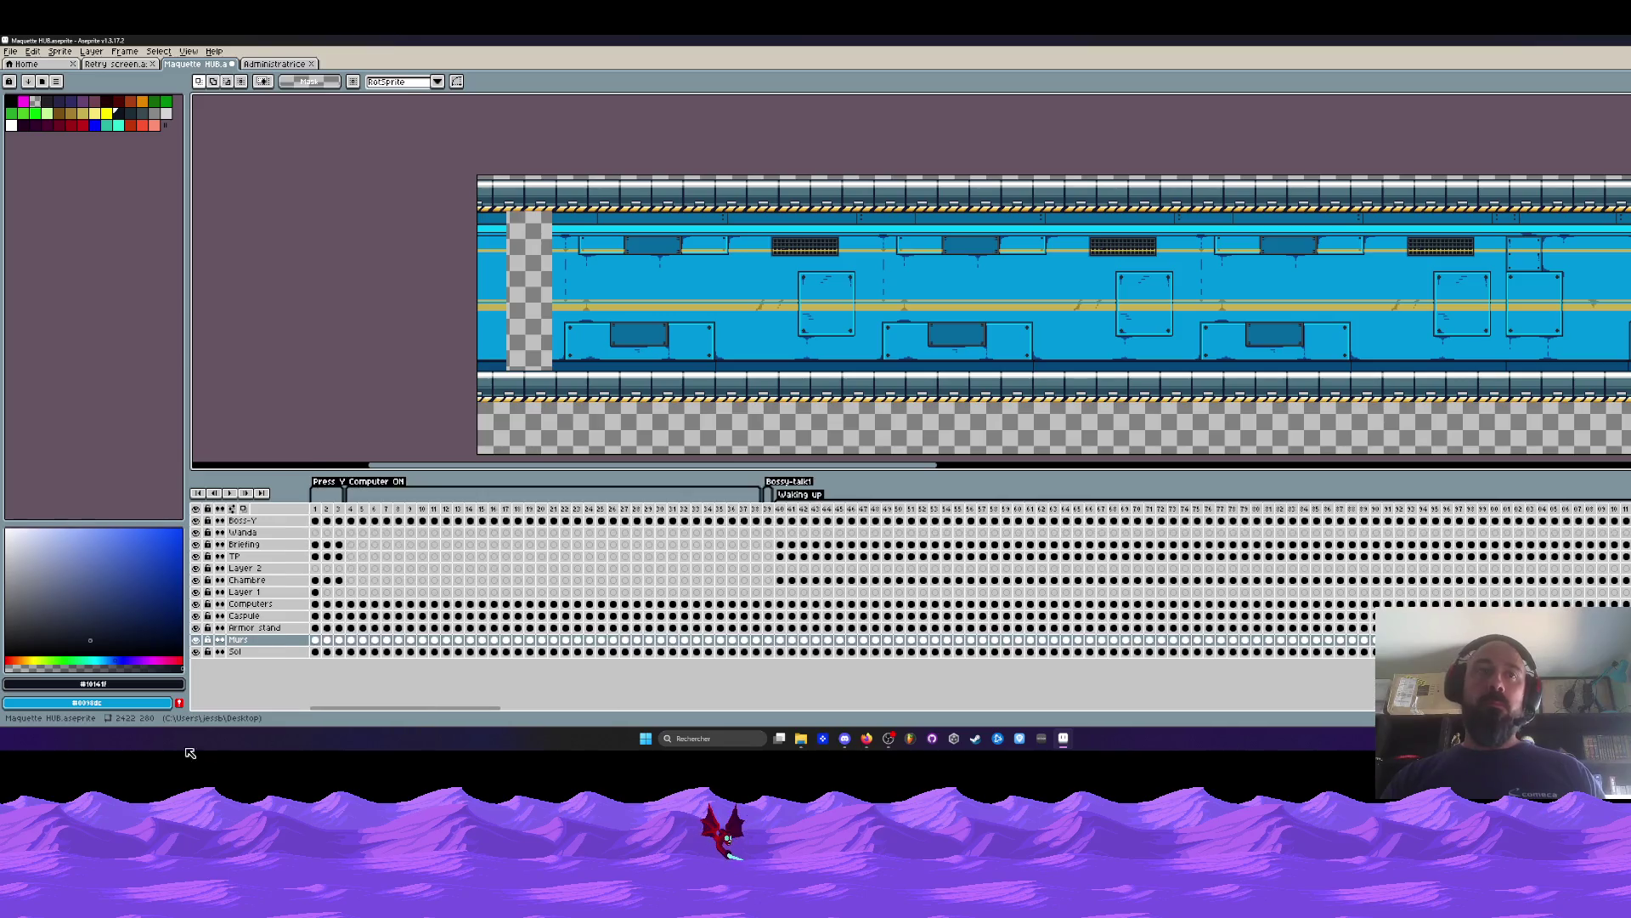
pyautogui.moveTo(315, 509)
pyautogui.mouseDown()
pyautogui.moveTo(799, 524)
pyautogui.moveTo(348, 525)
pyautogui.moveTo(508, 527)
pyautogui.mouseUp()
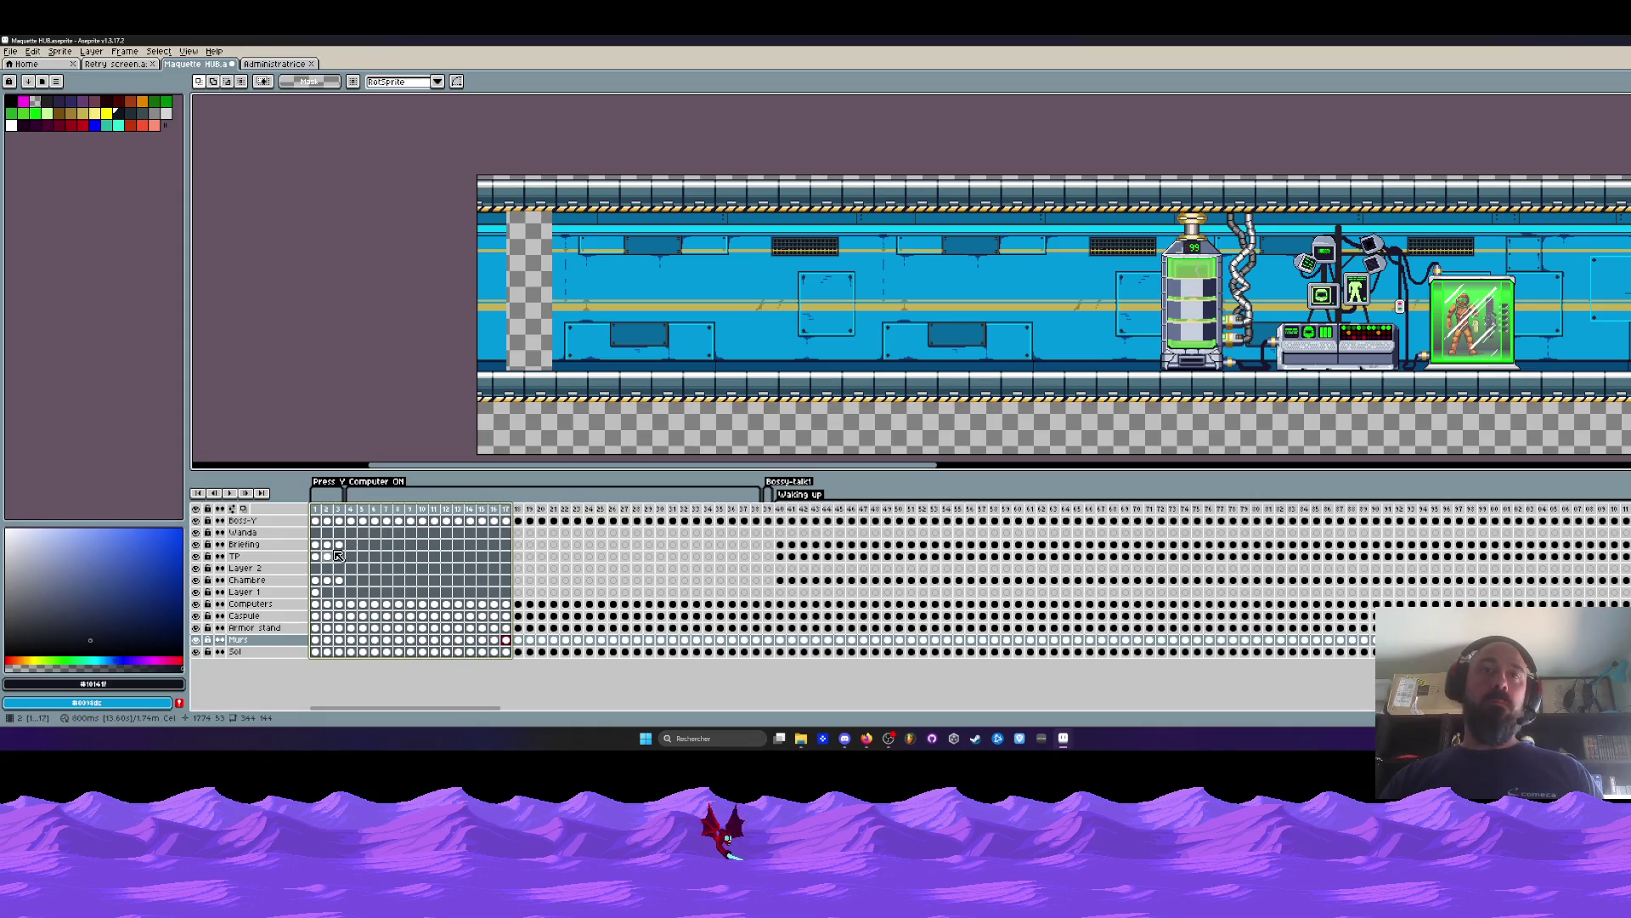
pyautogui.moveTo(765, 520)
pyautogui.mouseDown()
pyautogui.moveTo(1249, 525)
pyautogui.moveTo(768, 524)
pyautogui.mouseUp()
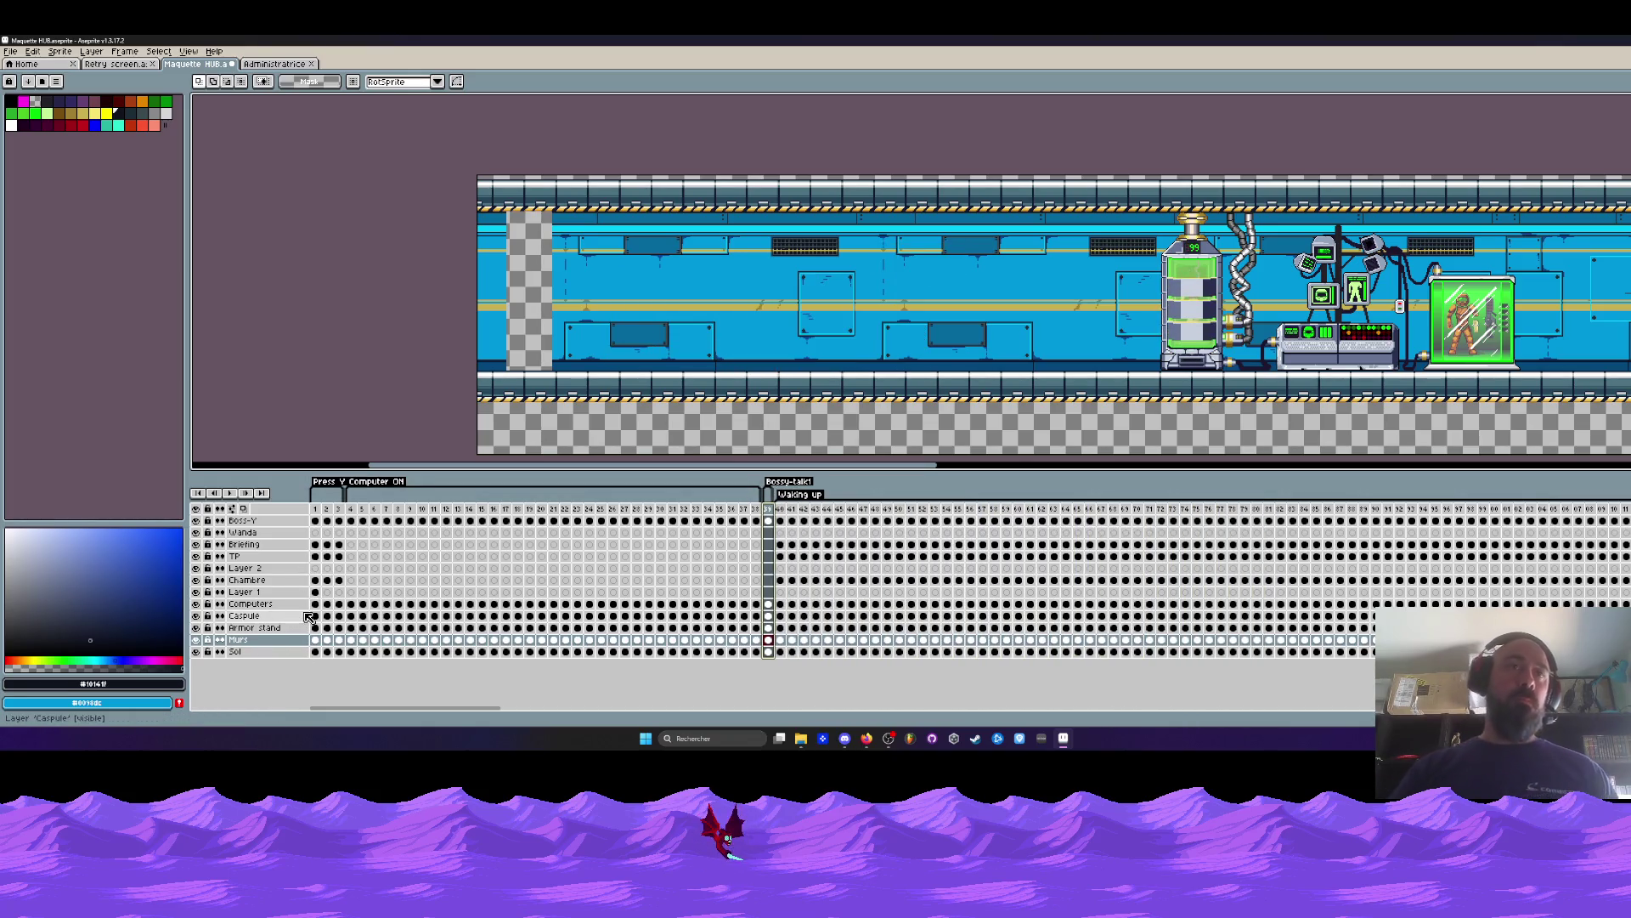
# Step through the Chambre layer via frames 7 and 13 up to frame 37, then return to frame 1.
pyautogui.click(279, 569)
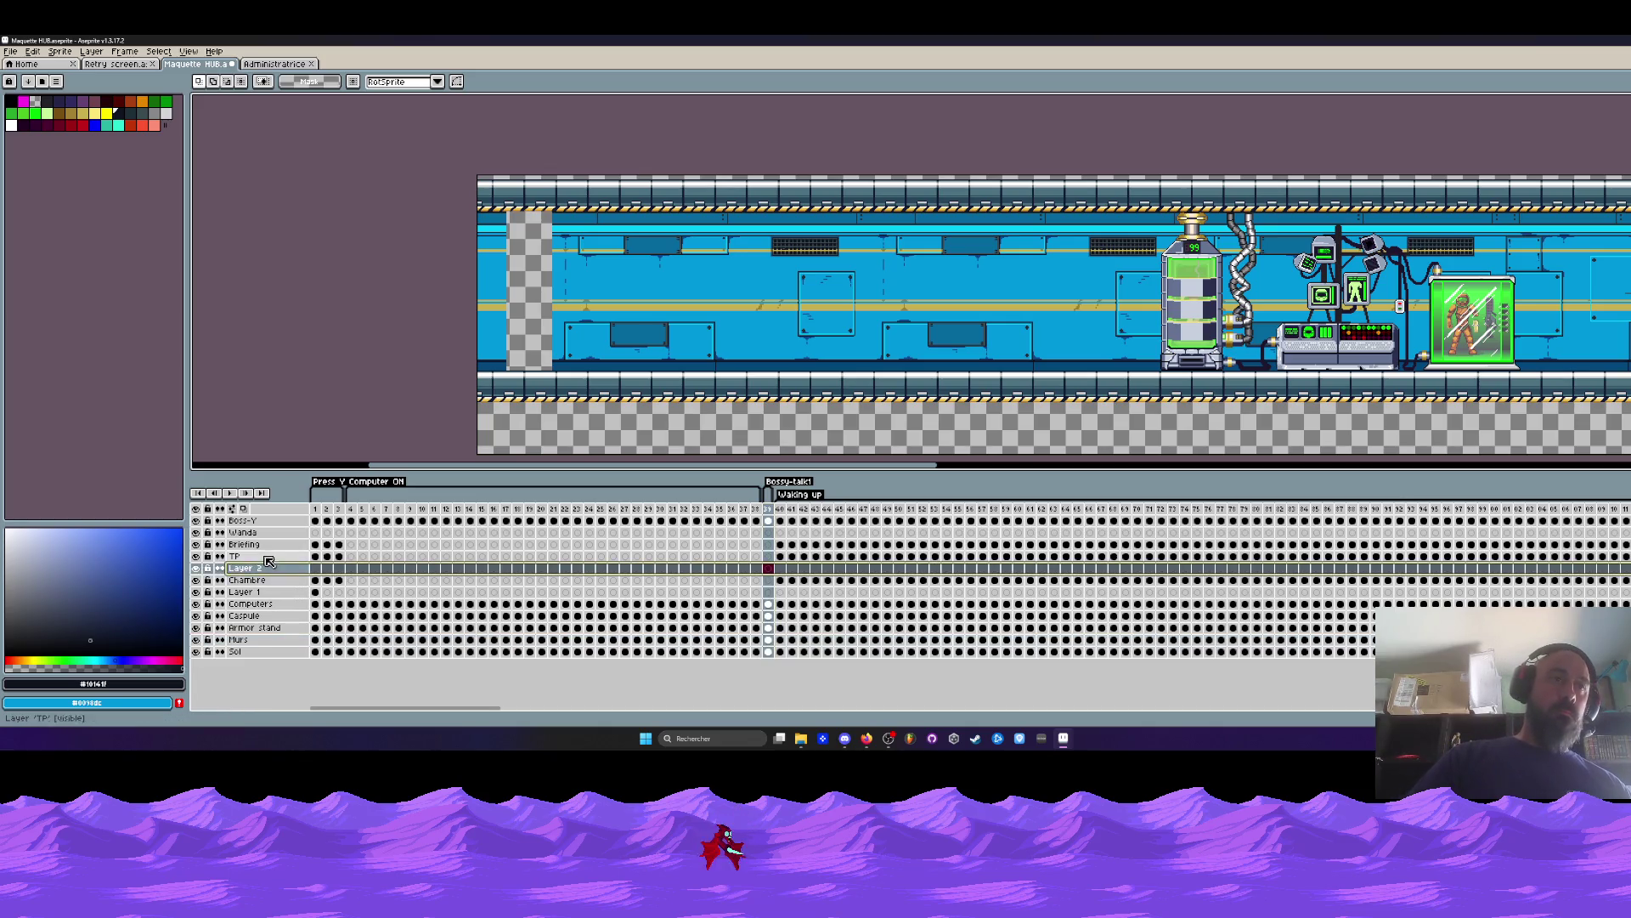
pyautogui.moveTo(315, 581); pyautogui.dragTo(339, 581)
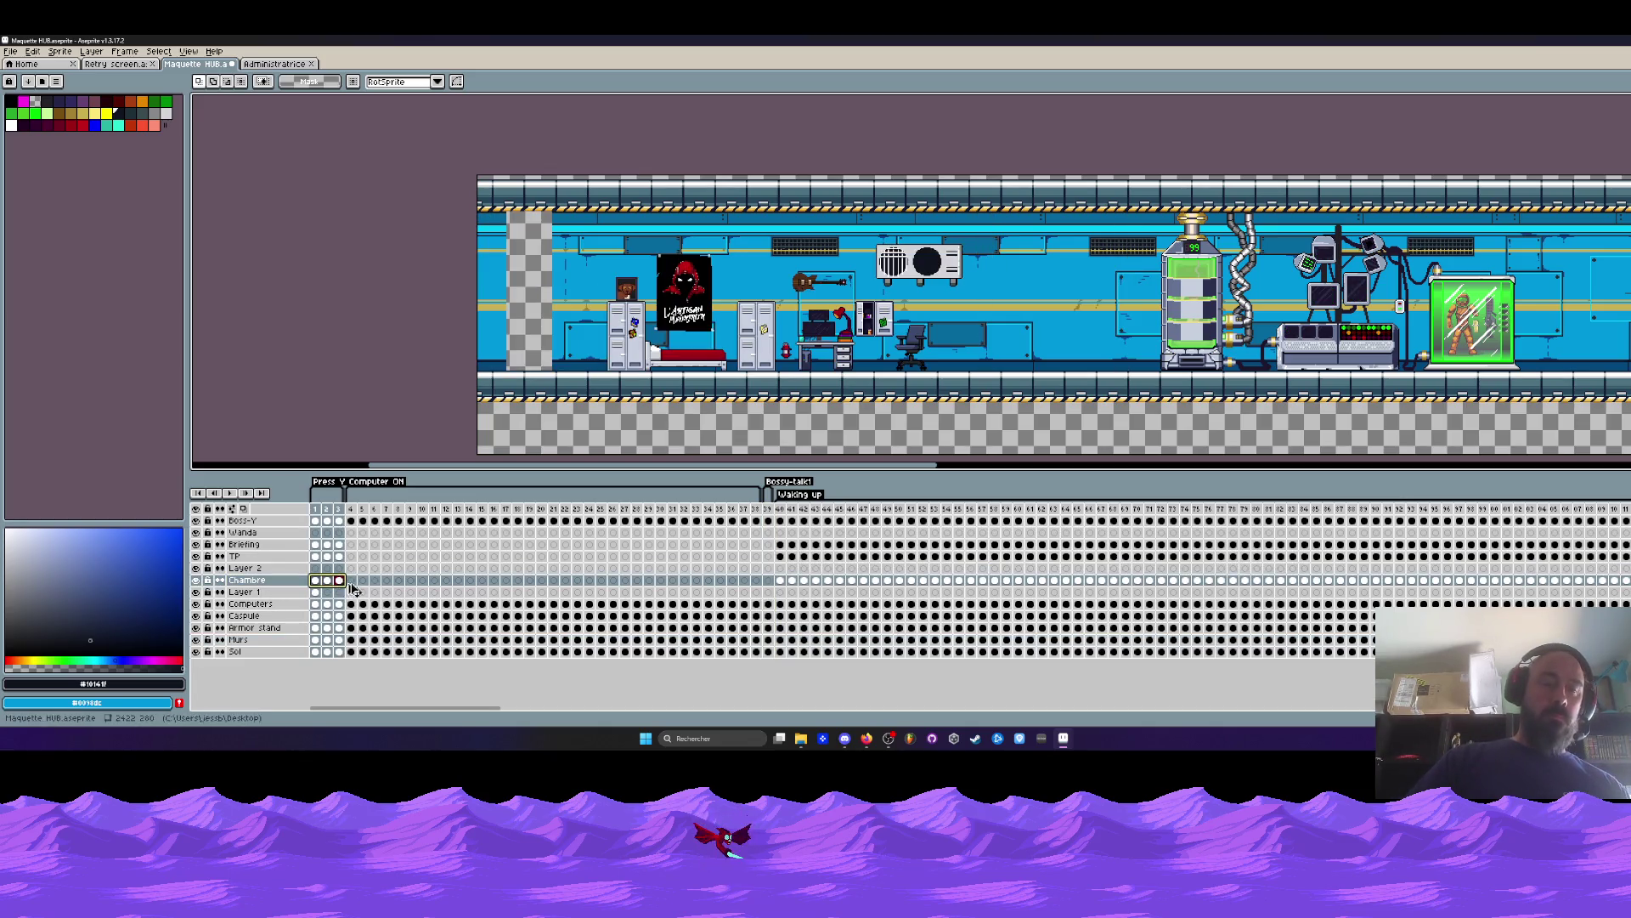
pyautogui.click(386, 580)
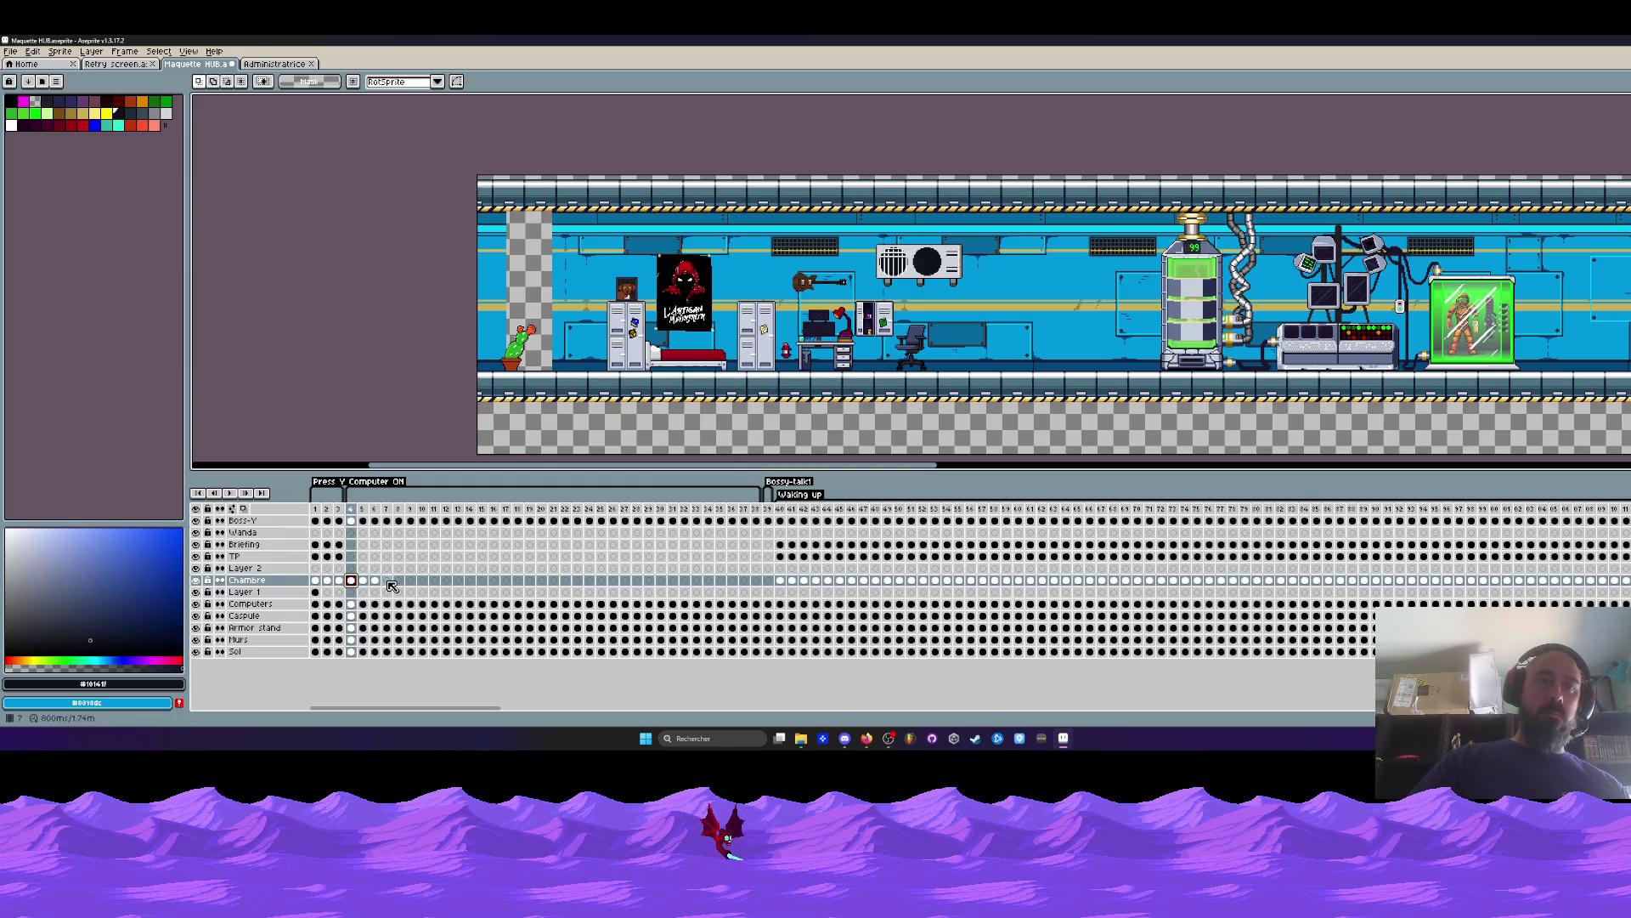
pyautogui.click(458, 582)
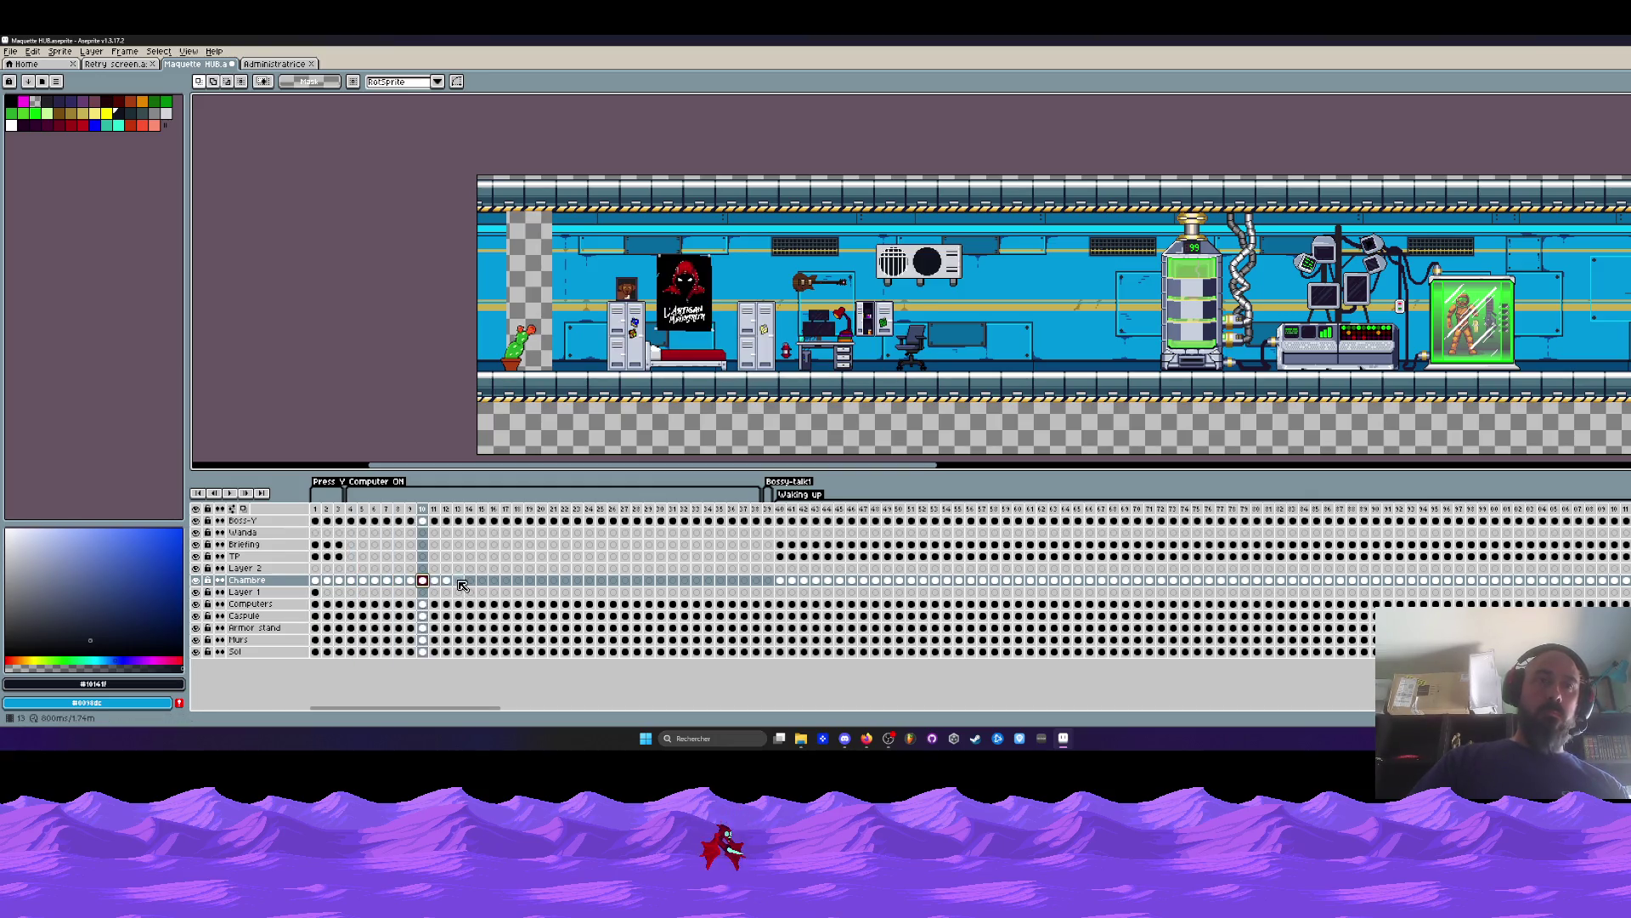
pyautogui.press('Right')
pyautogui.press('Right')
pyautogui.press('Right')
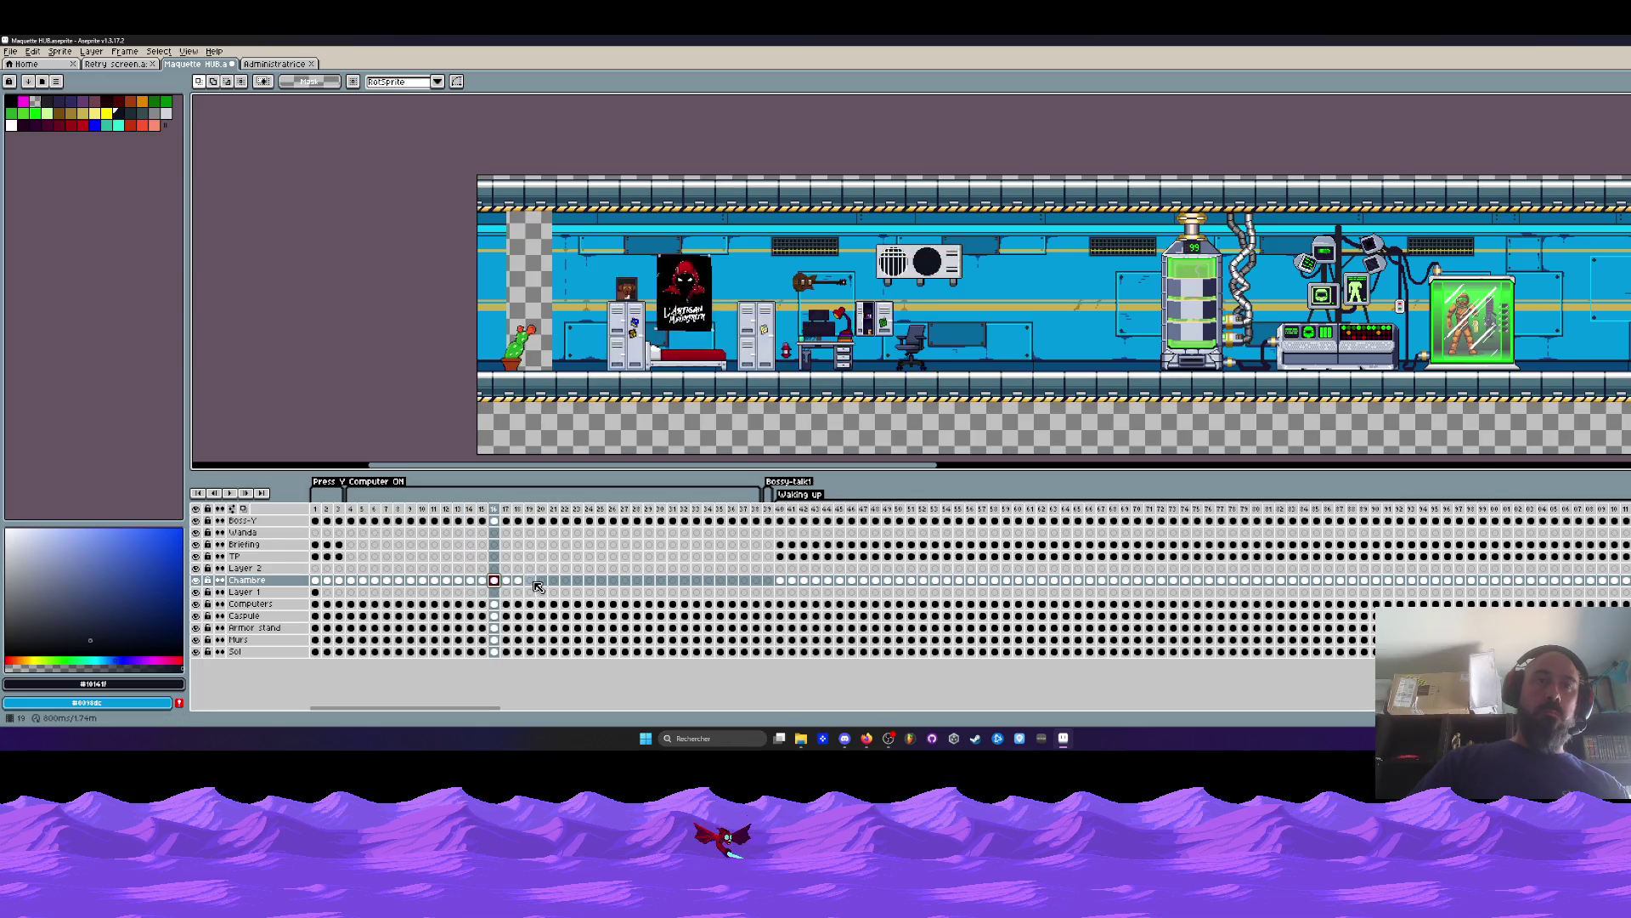
pyautogui.press('Right')
pyautogui.press('Right')
pyautogui.press('Right')
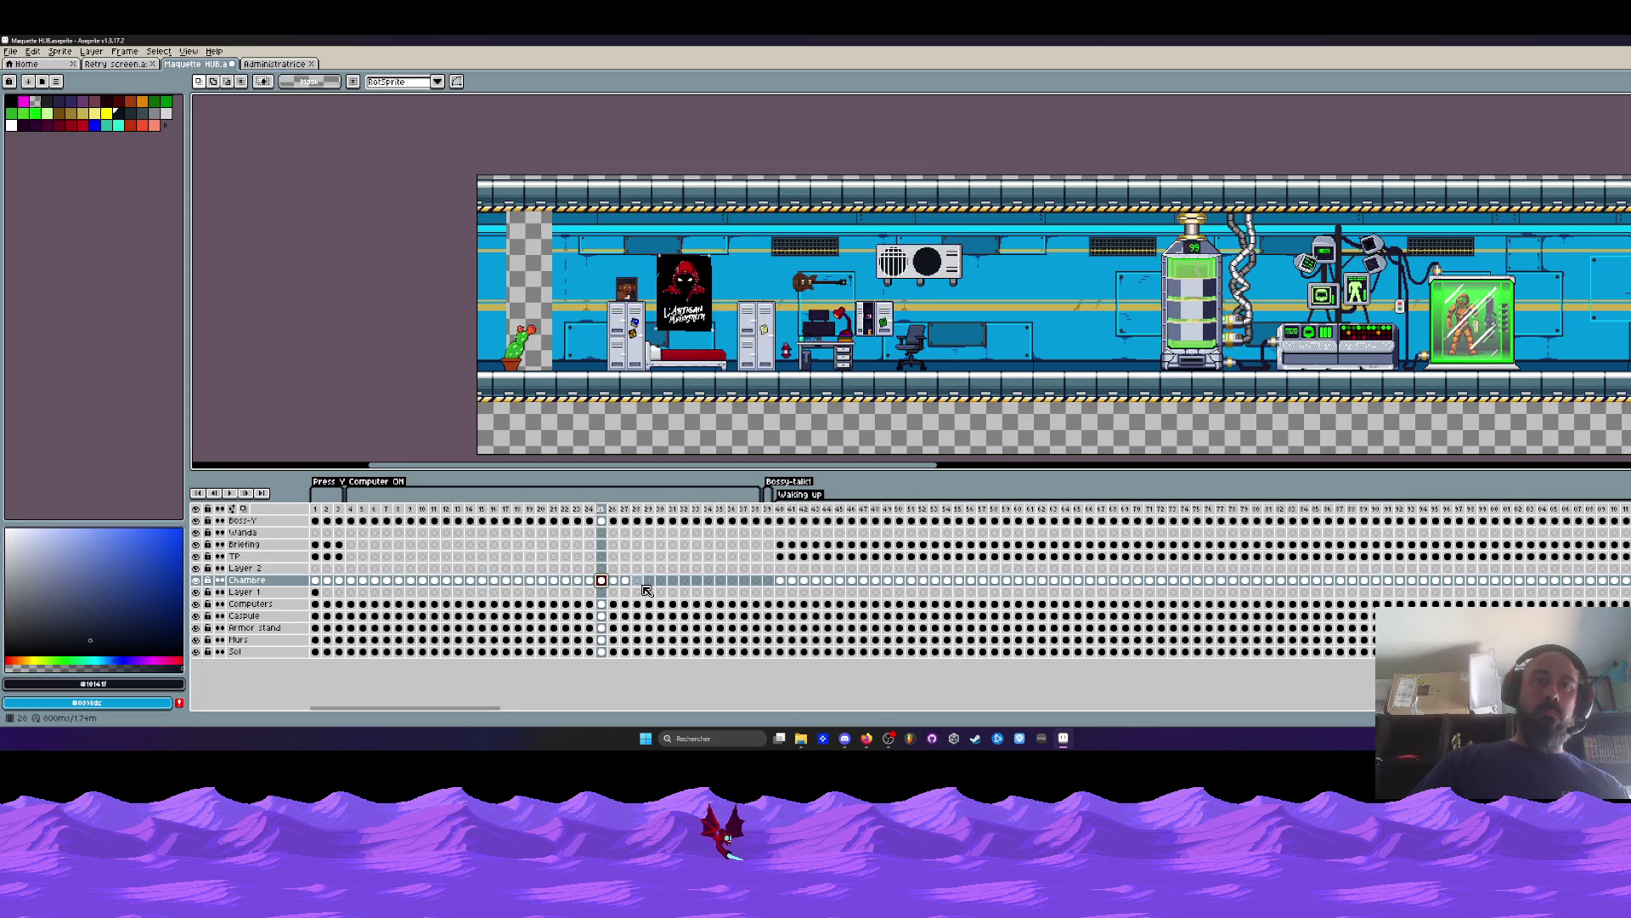
pyautogui.press('Right')
pyautogui.press('Right')
pyautogui.press('Right')
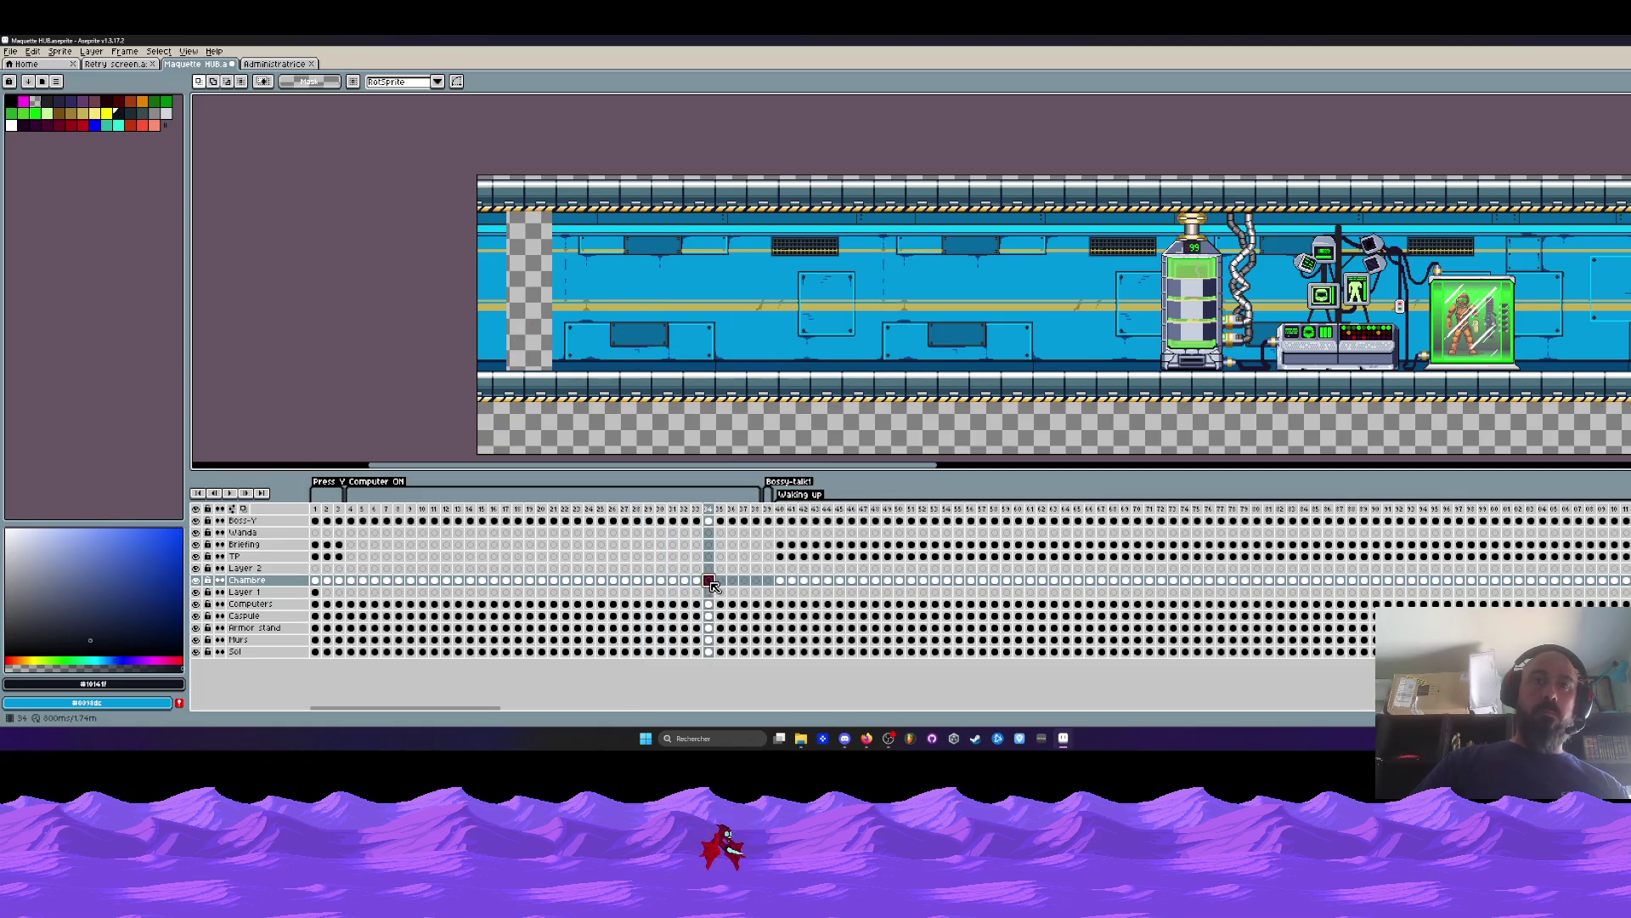
pyautogui.press('Right')
pyautogui.press('Right')
pyautogui.press('Right')
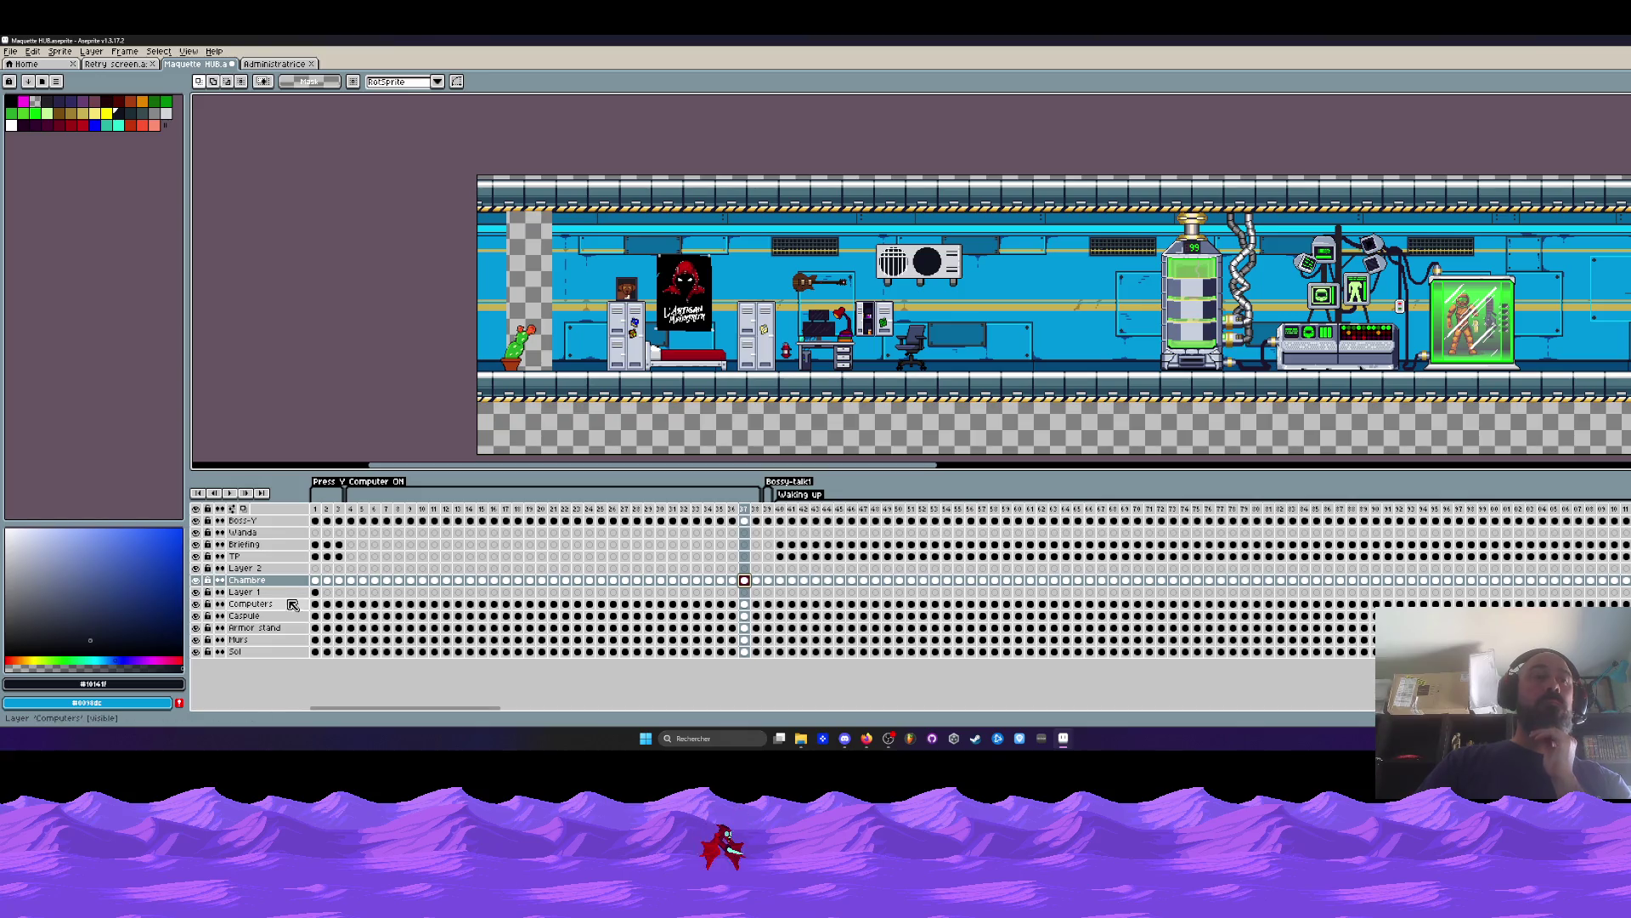
pyautogui.click(315, 591)
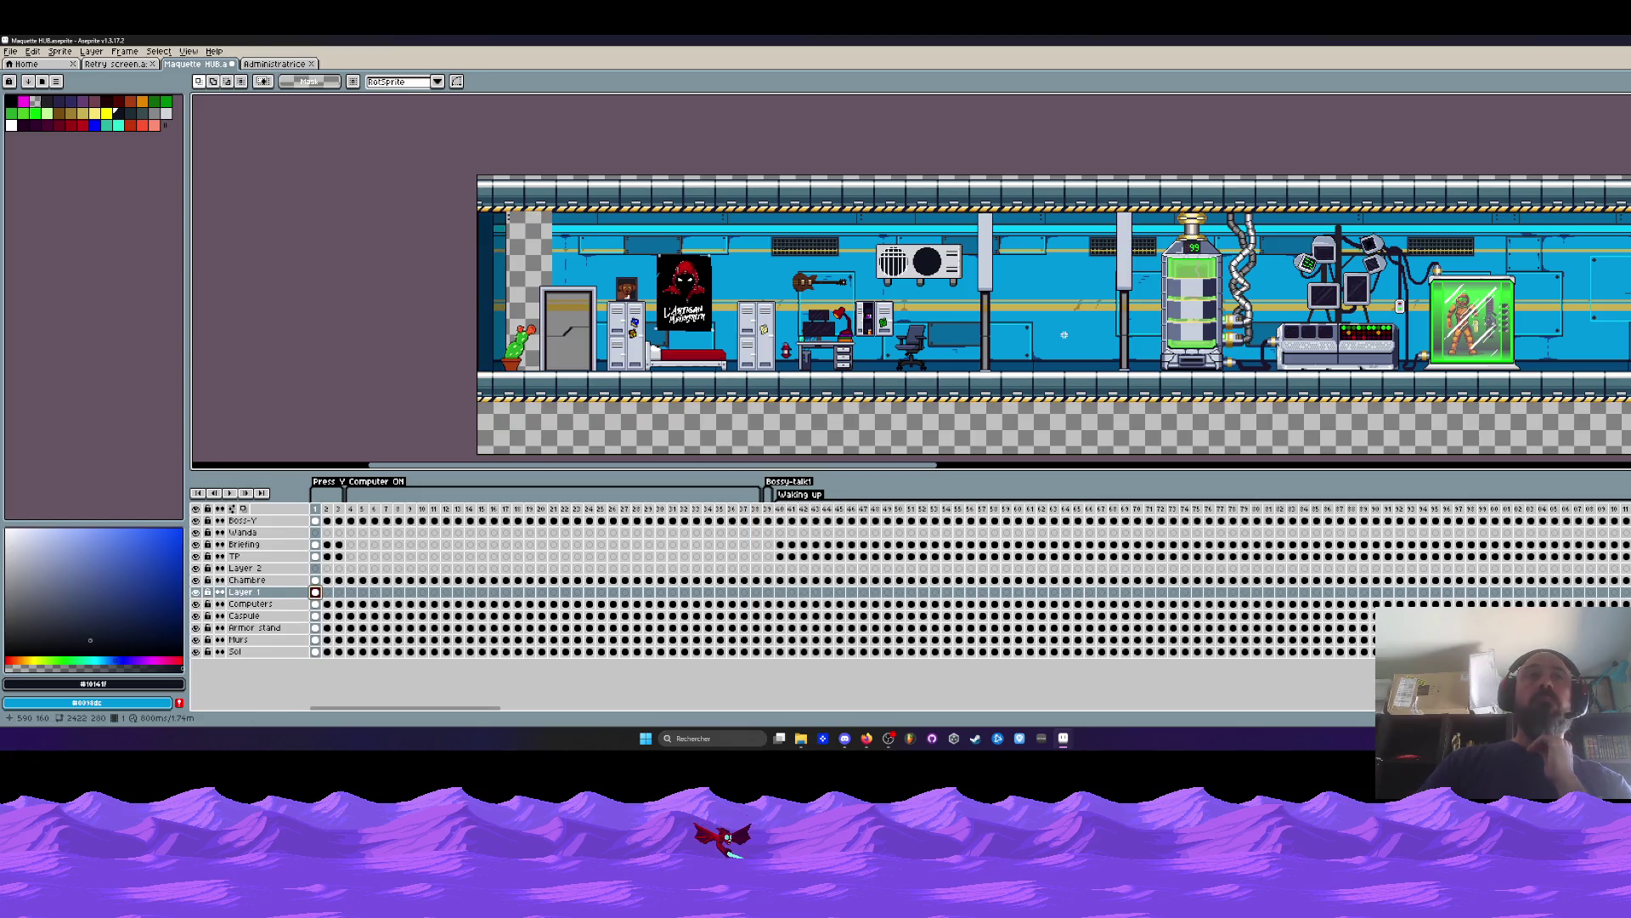
# Toggle Layer 1 off and on to confirm it holds the door, pillars and left wall, zooming in and out.
pyautogui.click(197, 592)
pyautogui.click(196, 593)
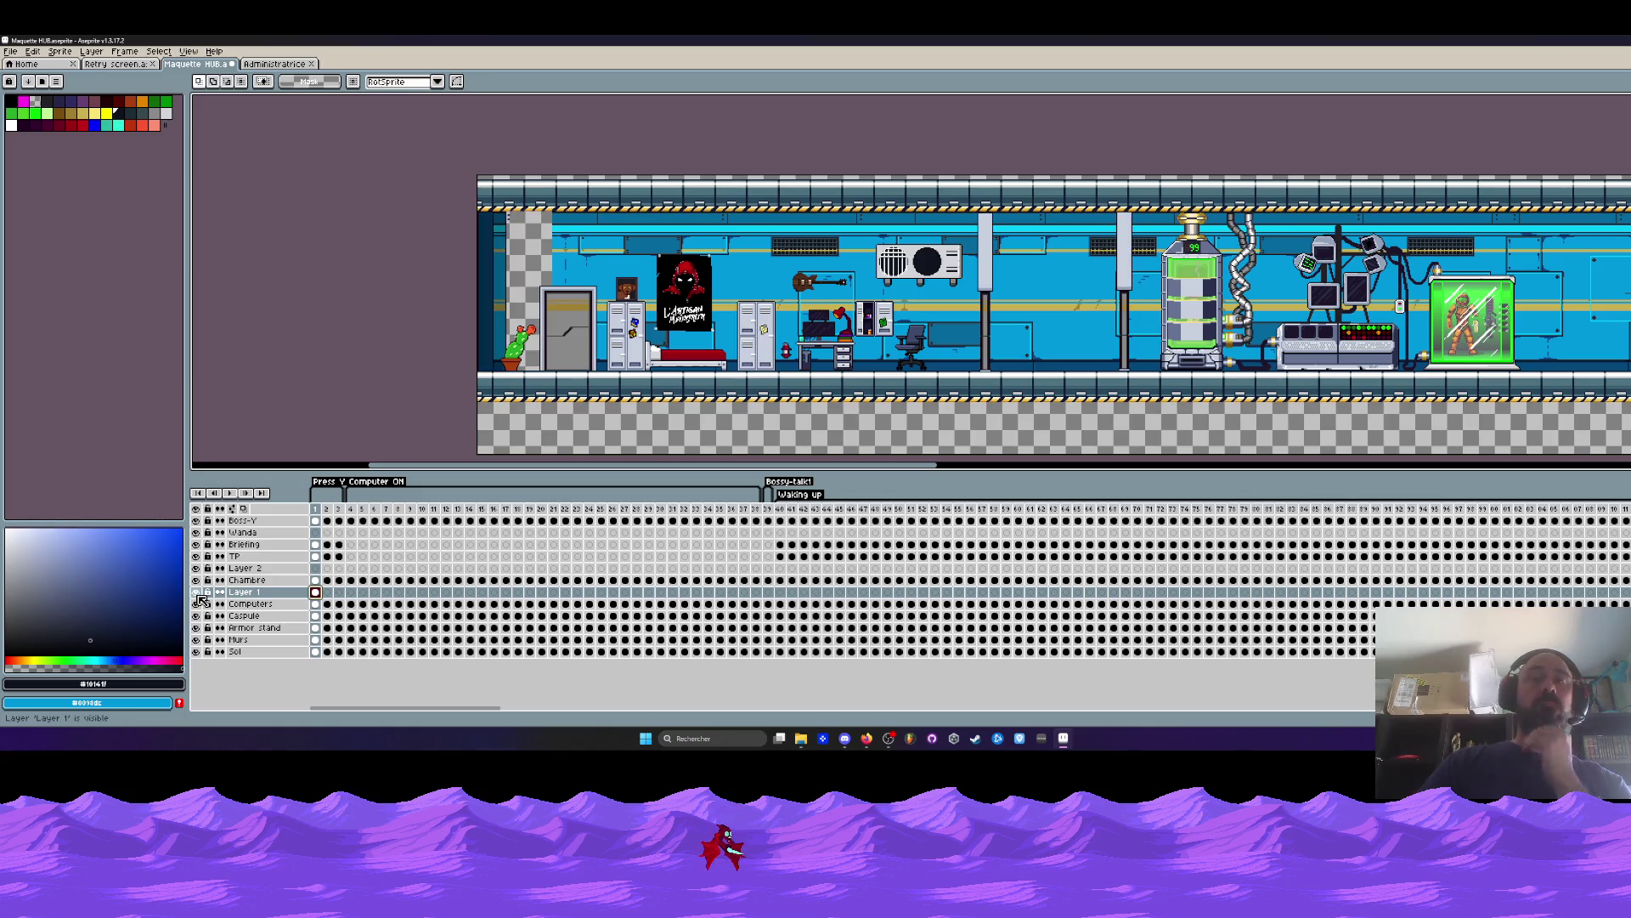
pyautogui.scroll(2, 1056, 303)
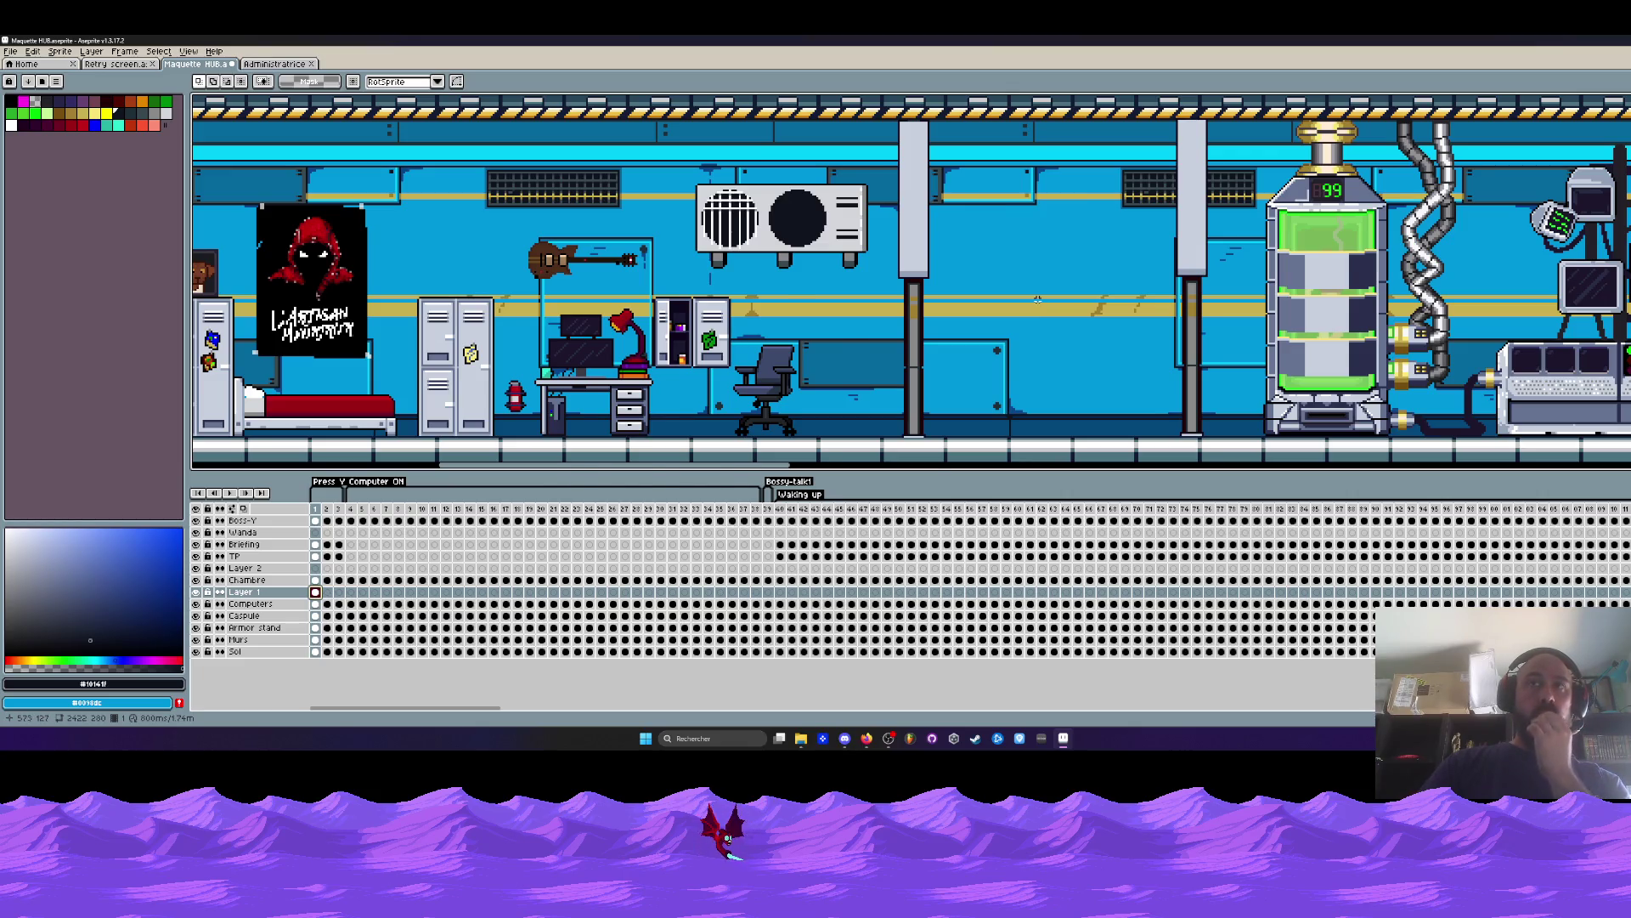
pyautogui.scroll(-2, 1038, 299)
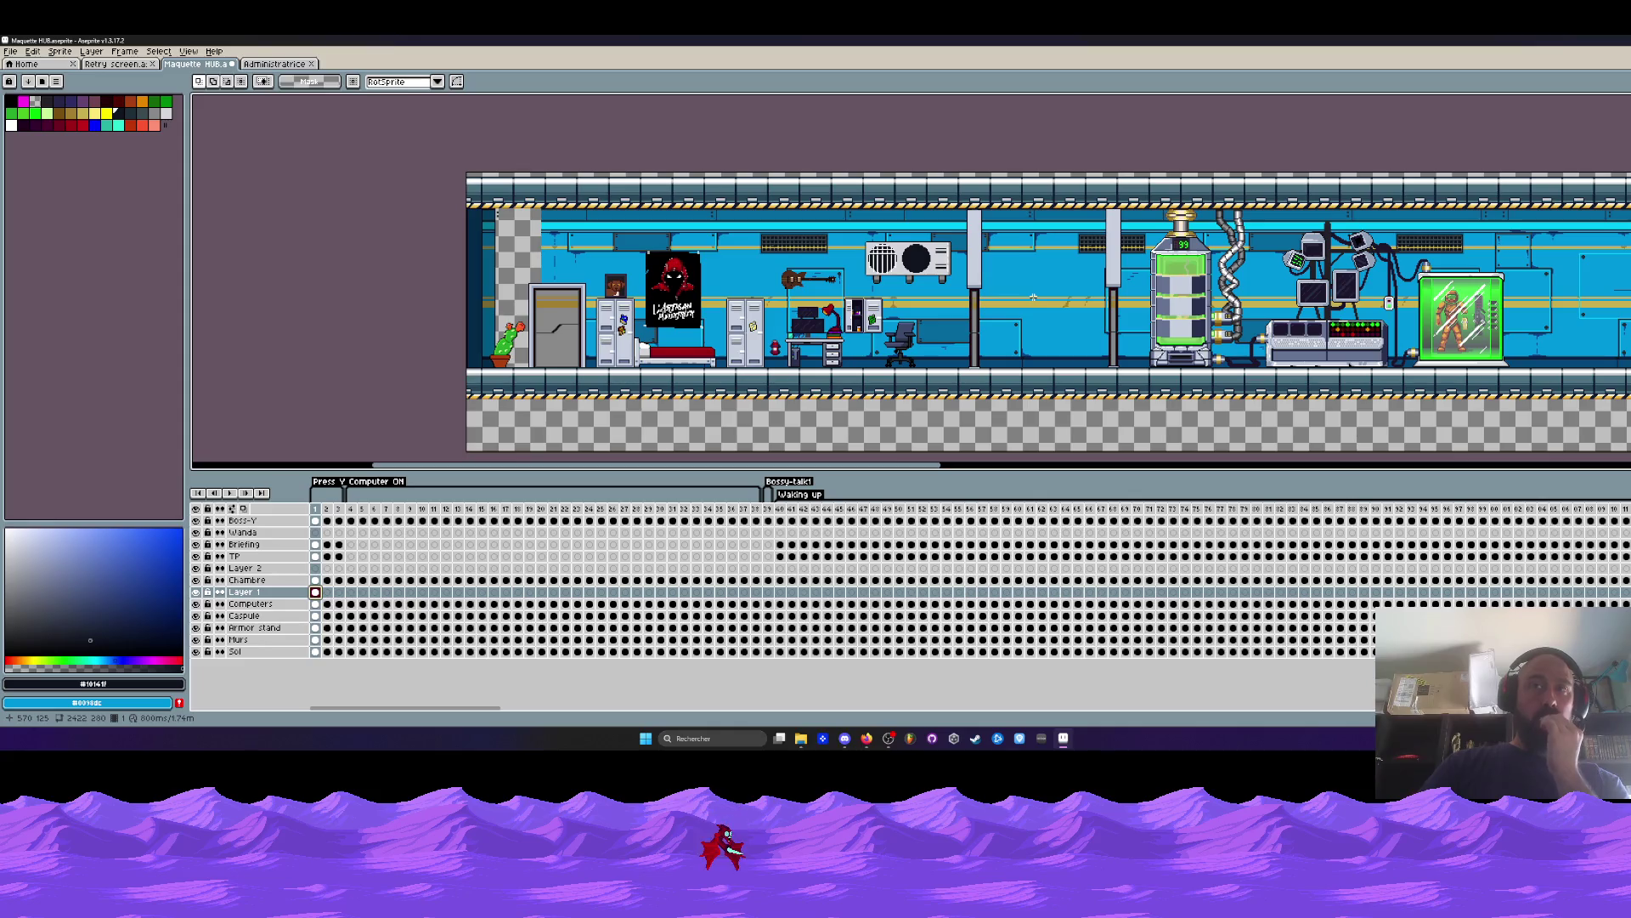
pyautogui.scroll(2, 1031, 296)
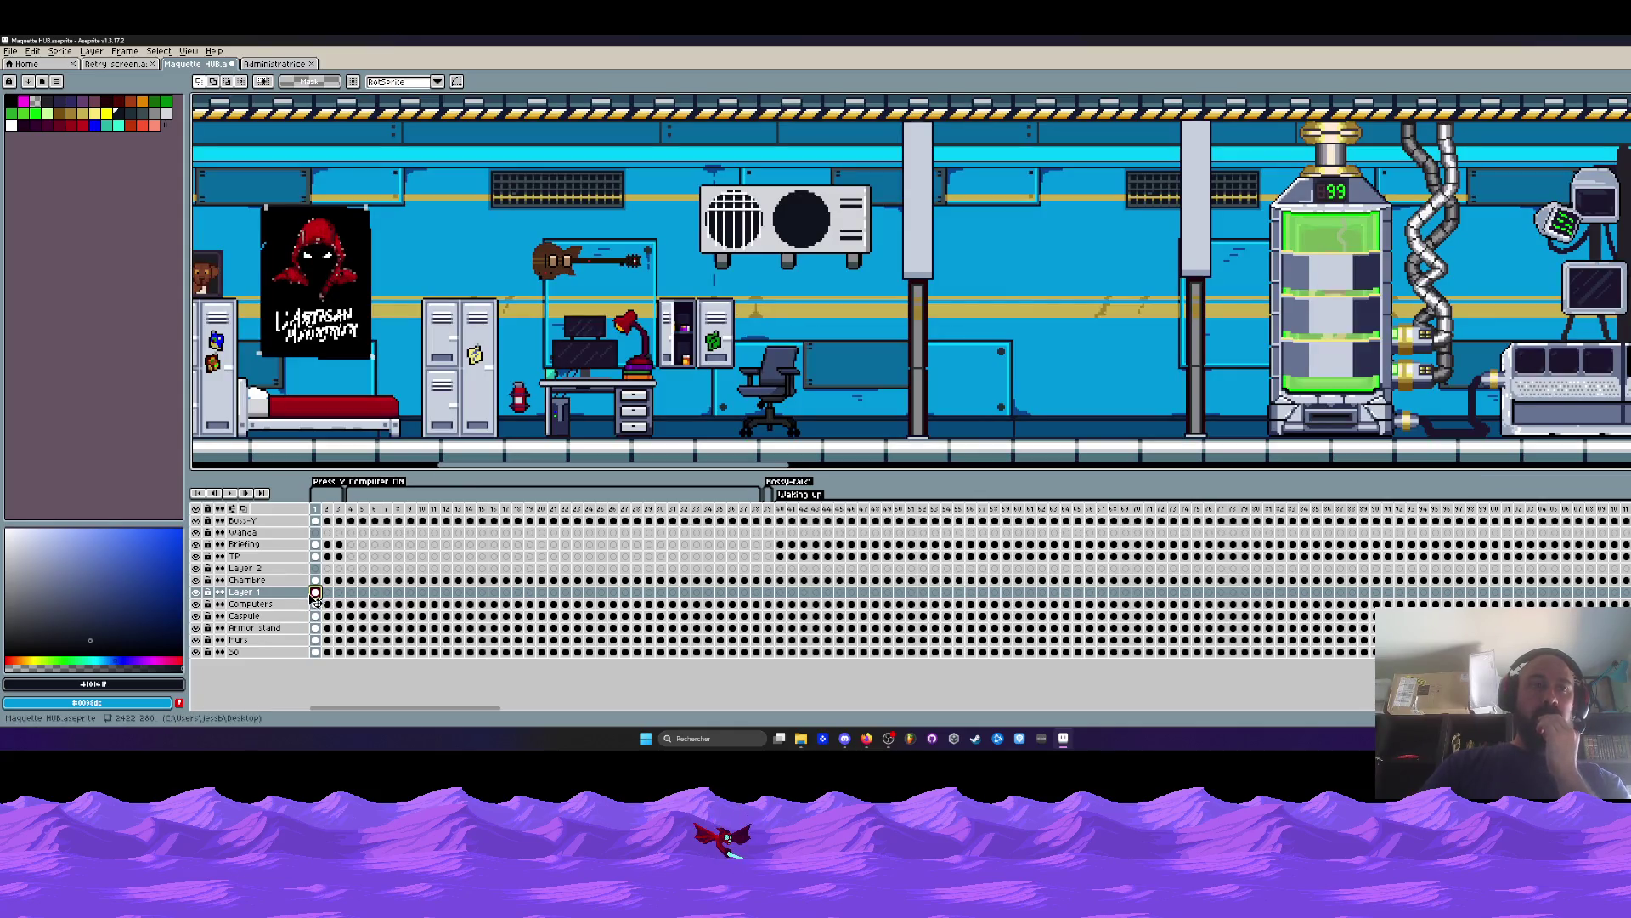
pyautogui.scroll(-2, 1074, 263)
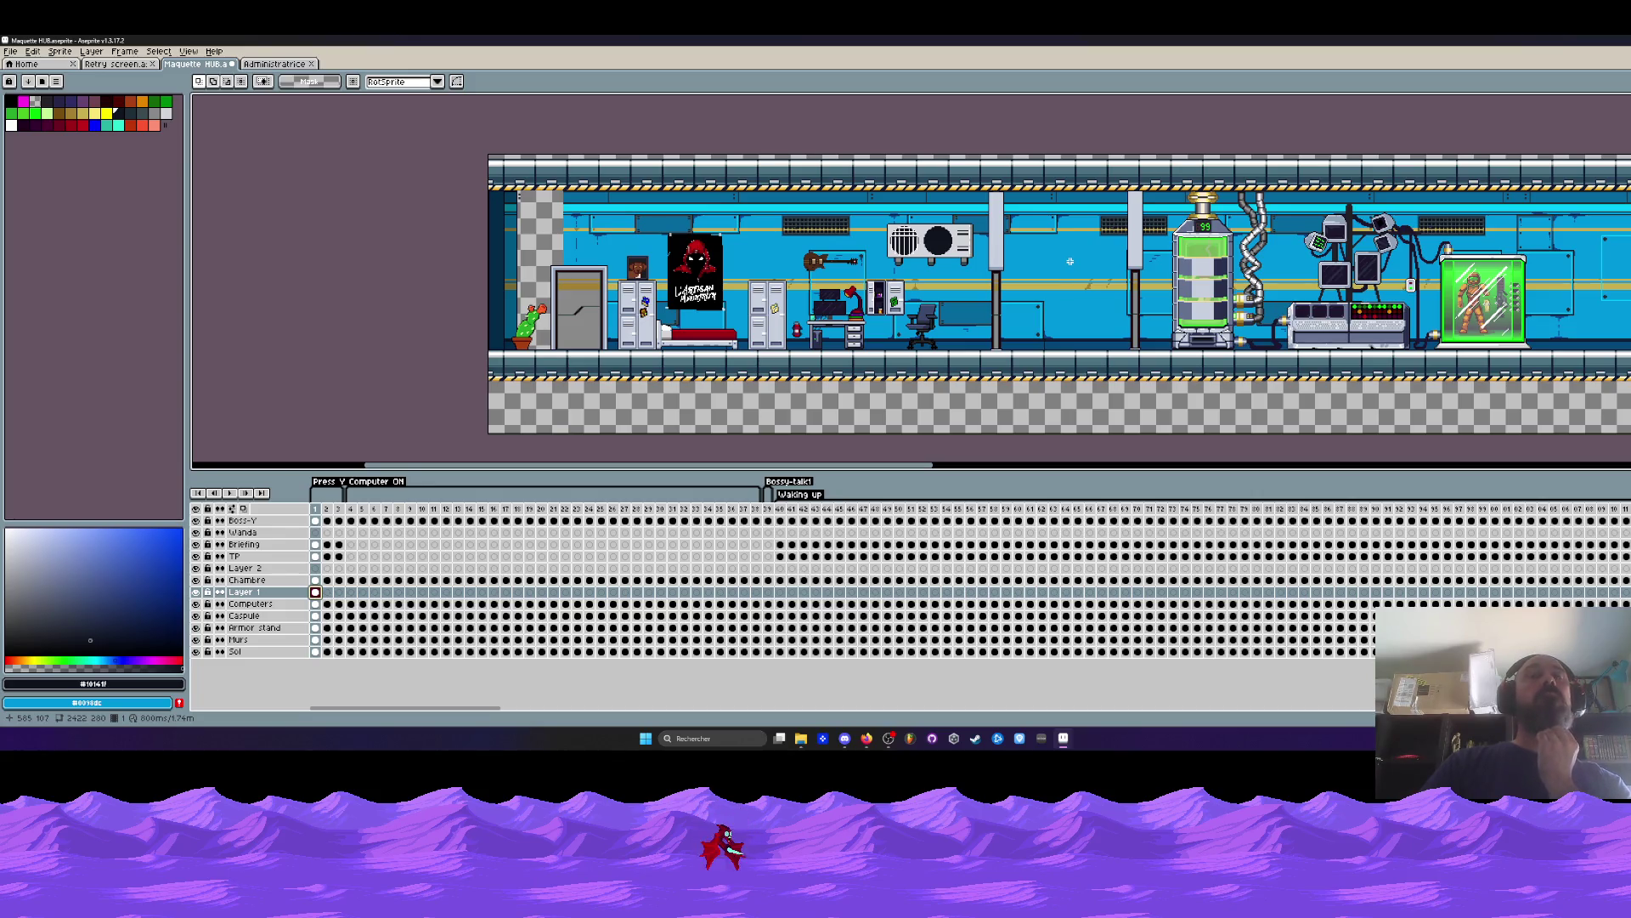
pyautogui.scroll(2, 1070, 262)
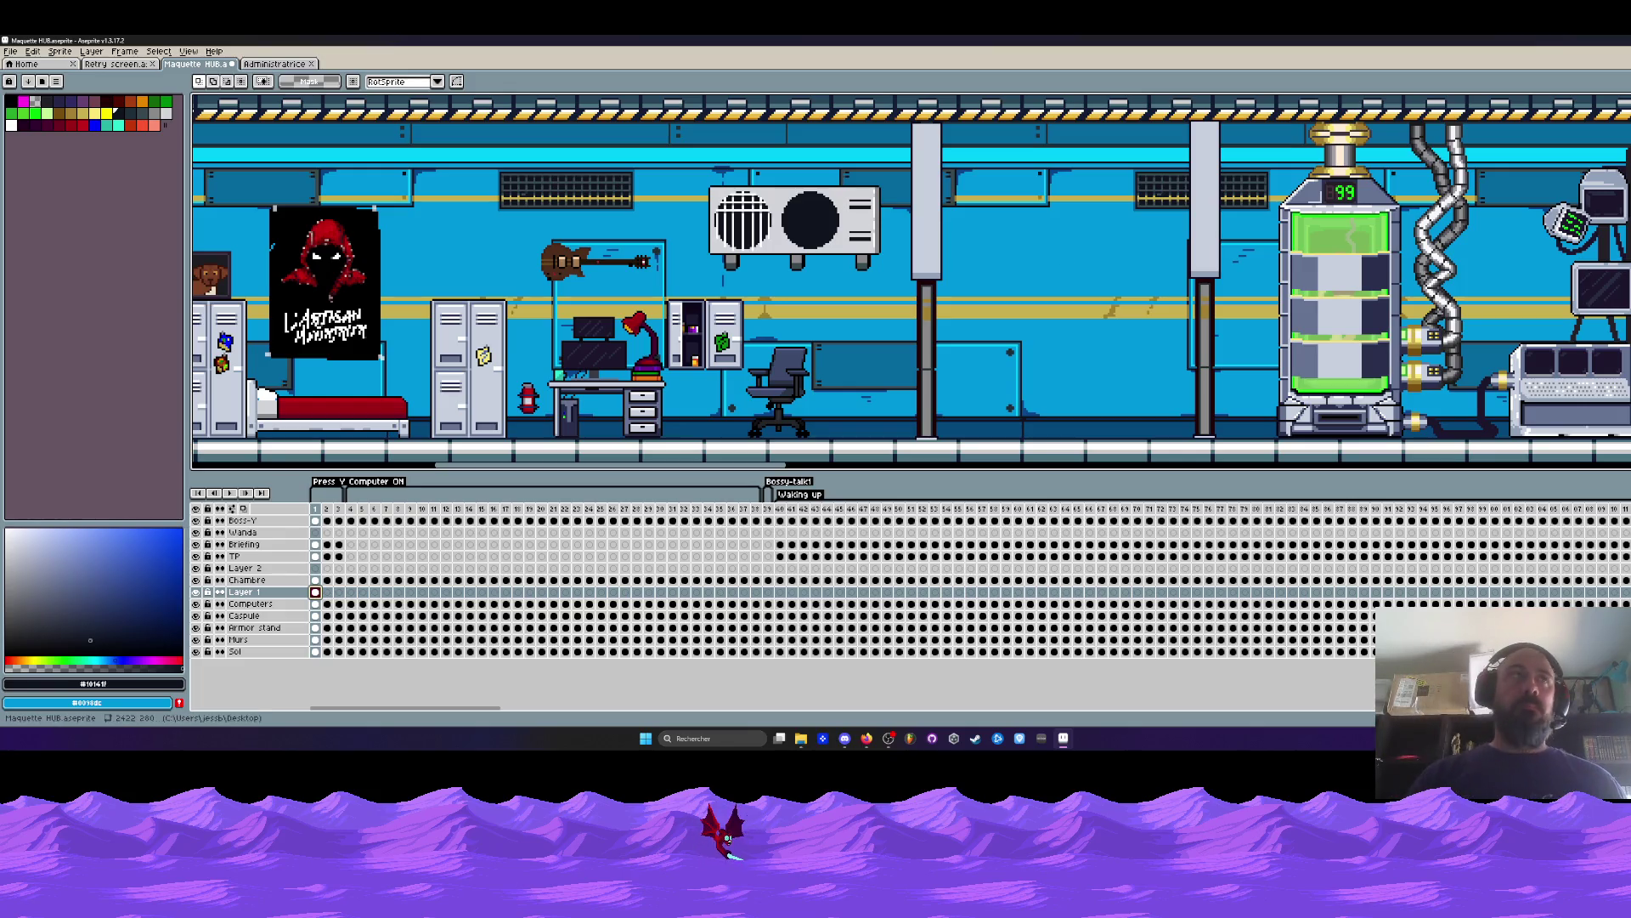
pyautogui.click(10, 51)
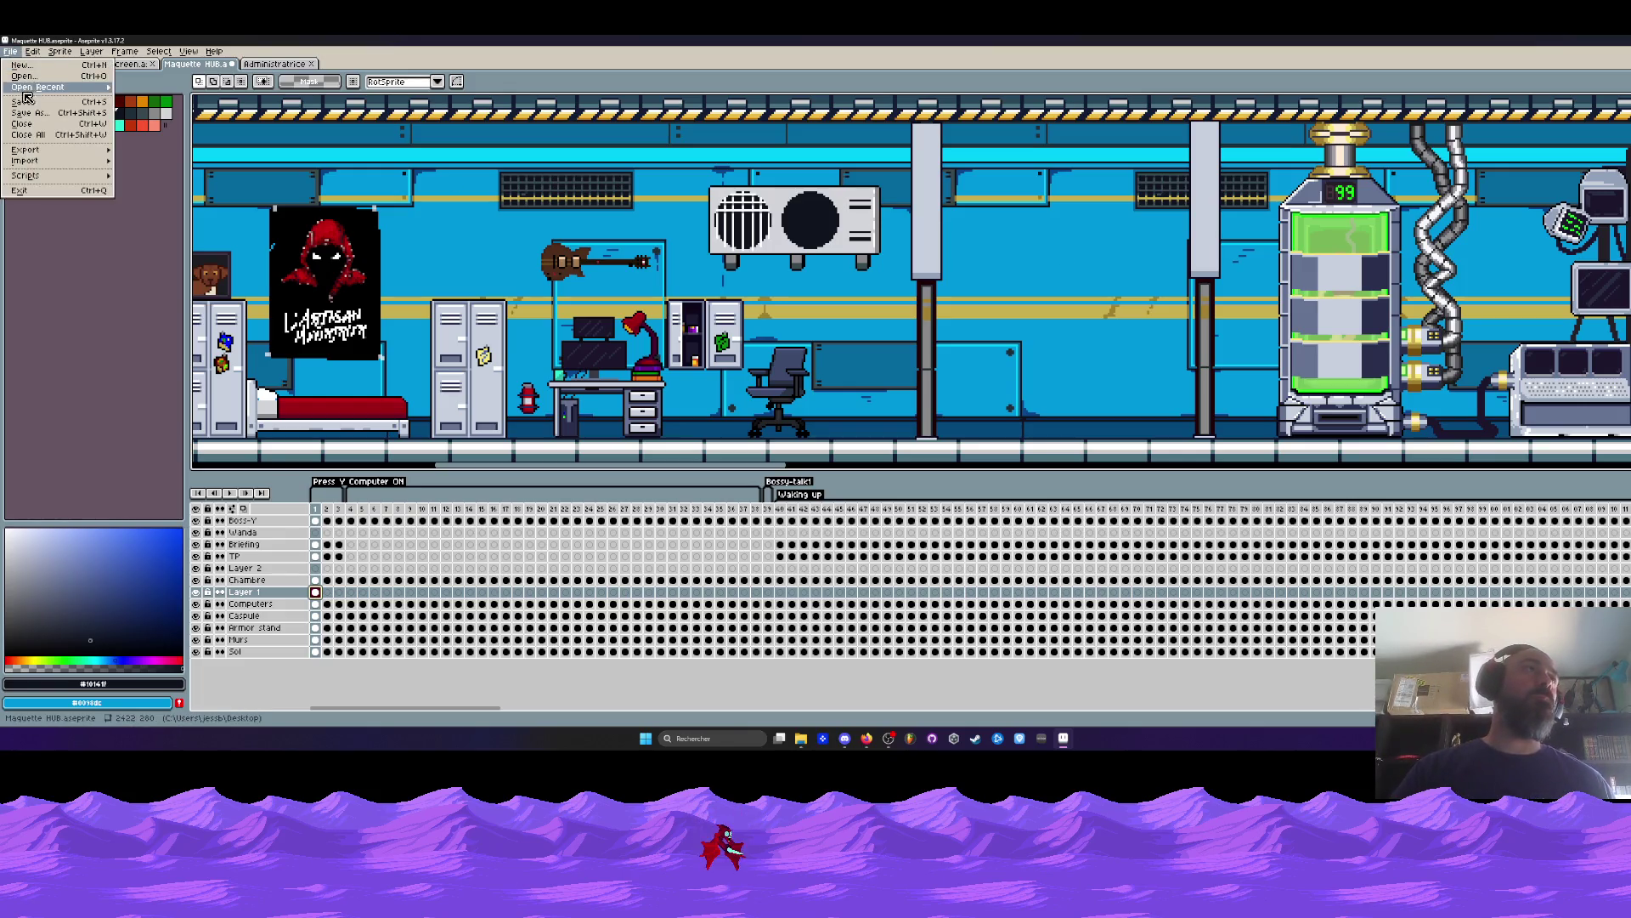
# Save Maquette HUB.aseprite and drag the window aside to reveal the desktop.
pyautogui.click(28, 100)
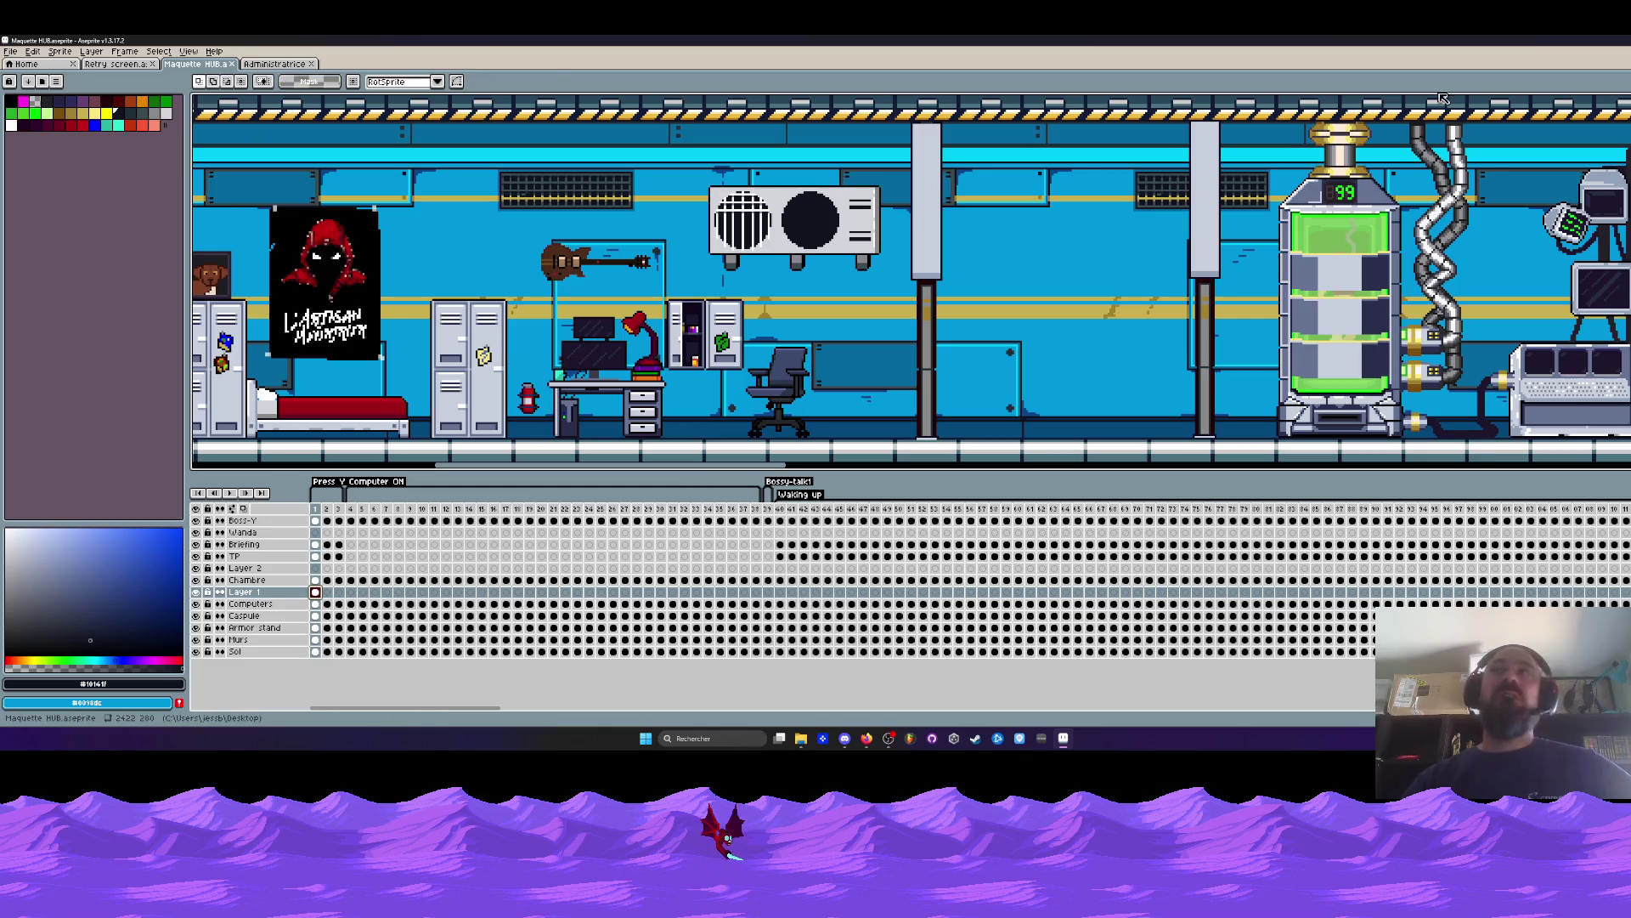
pyautogui.moveTo(236, 39)
pyautogui.mouseDown()
pyautogui.moveTo(374, 121)
pyautogui.moveTo(607, 62)
pyautogui.mouseUp()
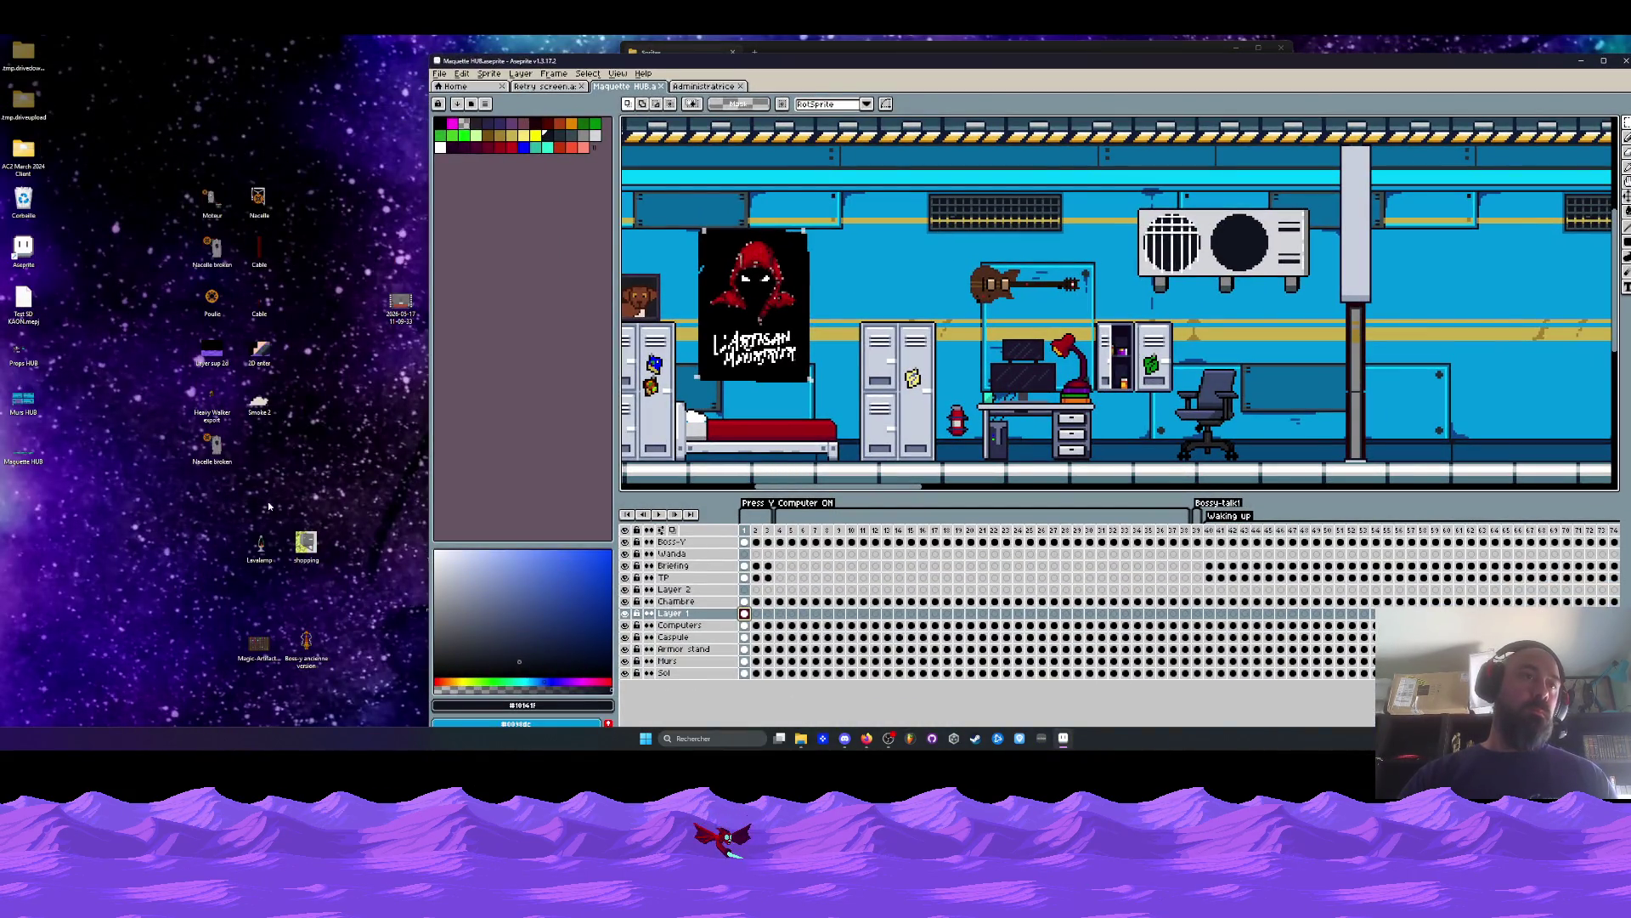
pyautogui.doubleClick(24, 401)
pyautogui.hotkey('ctrl', 'Tab')
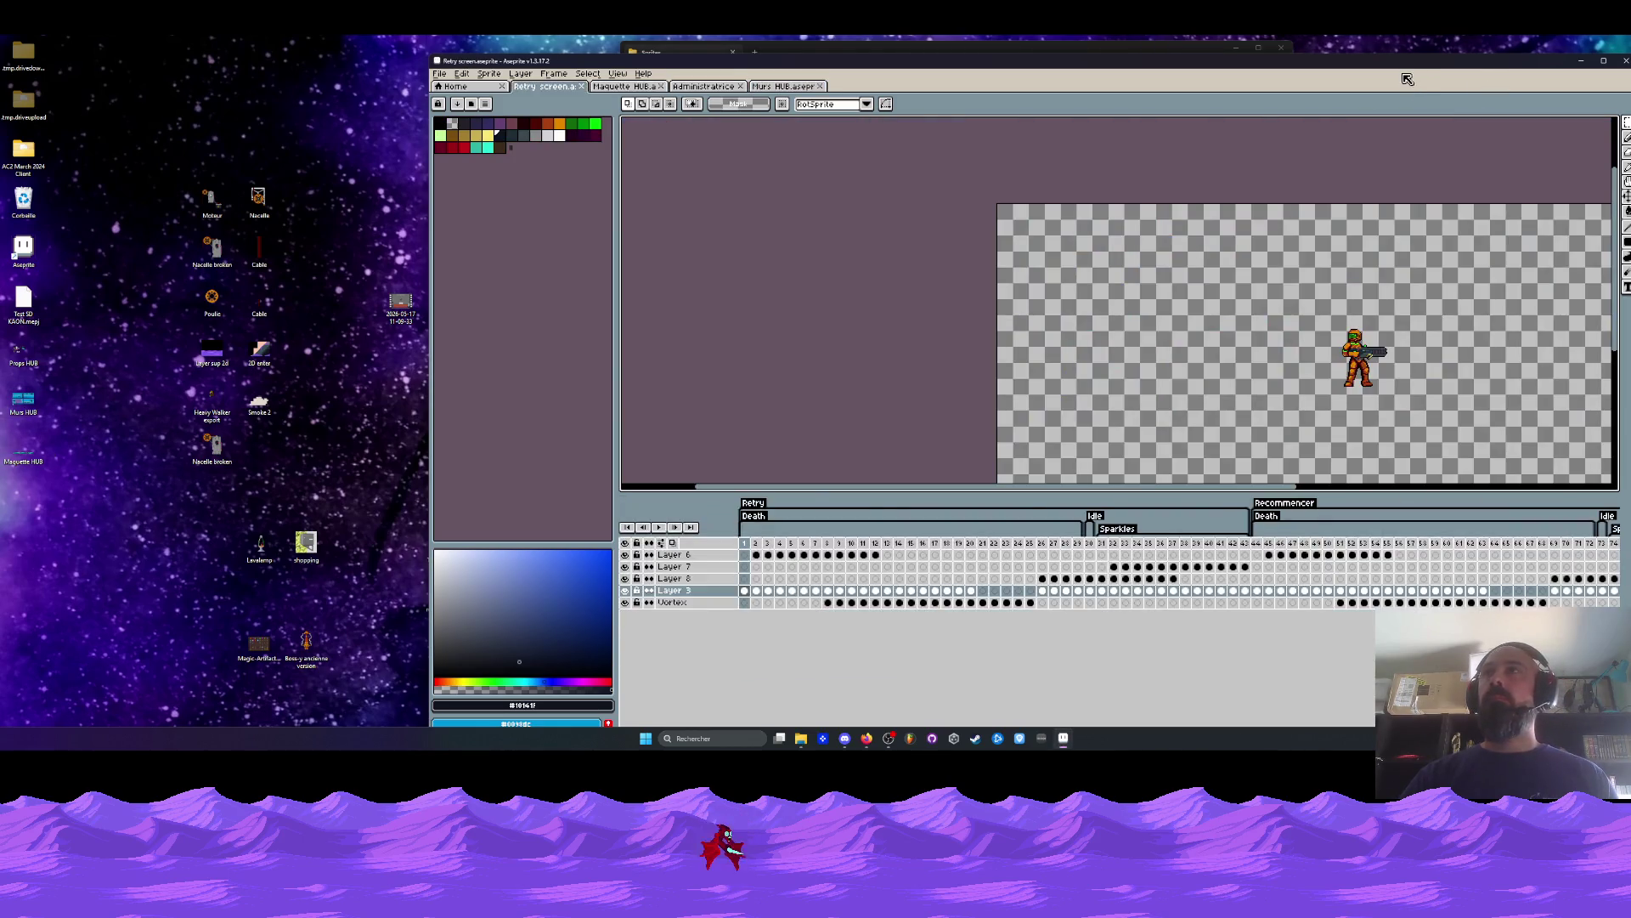
pyautogui.press('-')
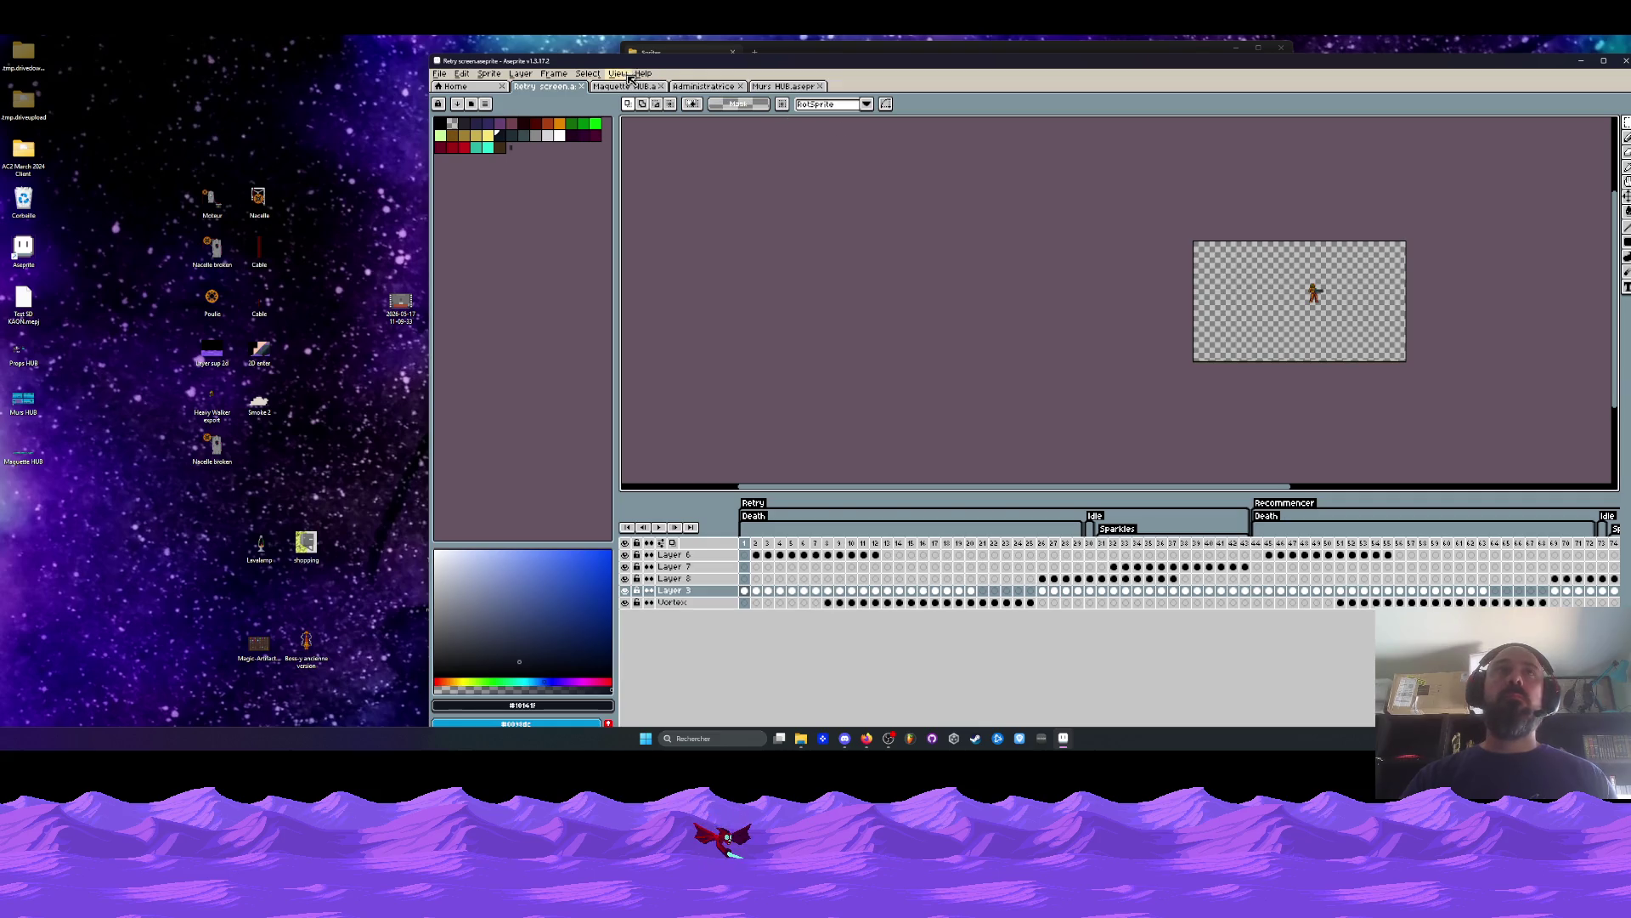
pyautogui.hotkey('ctrl', 'Tab')
pyautogui.click(781, 89)
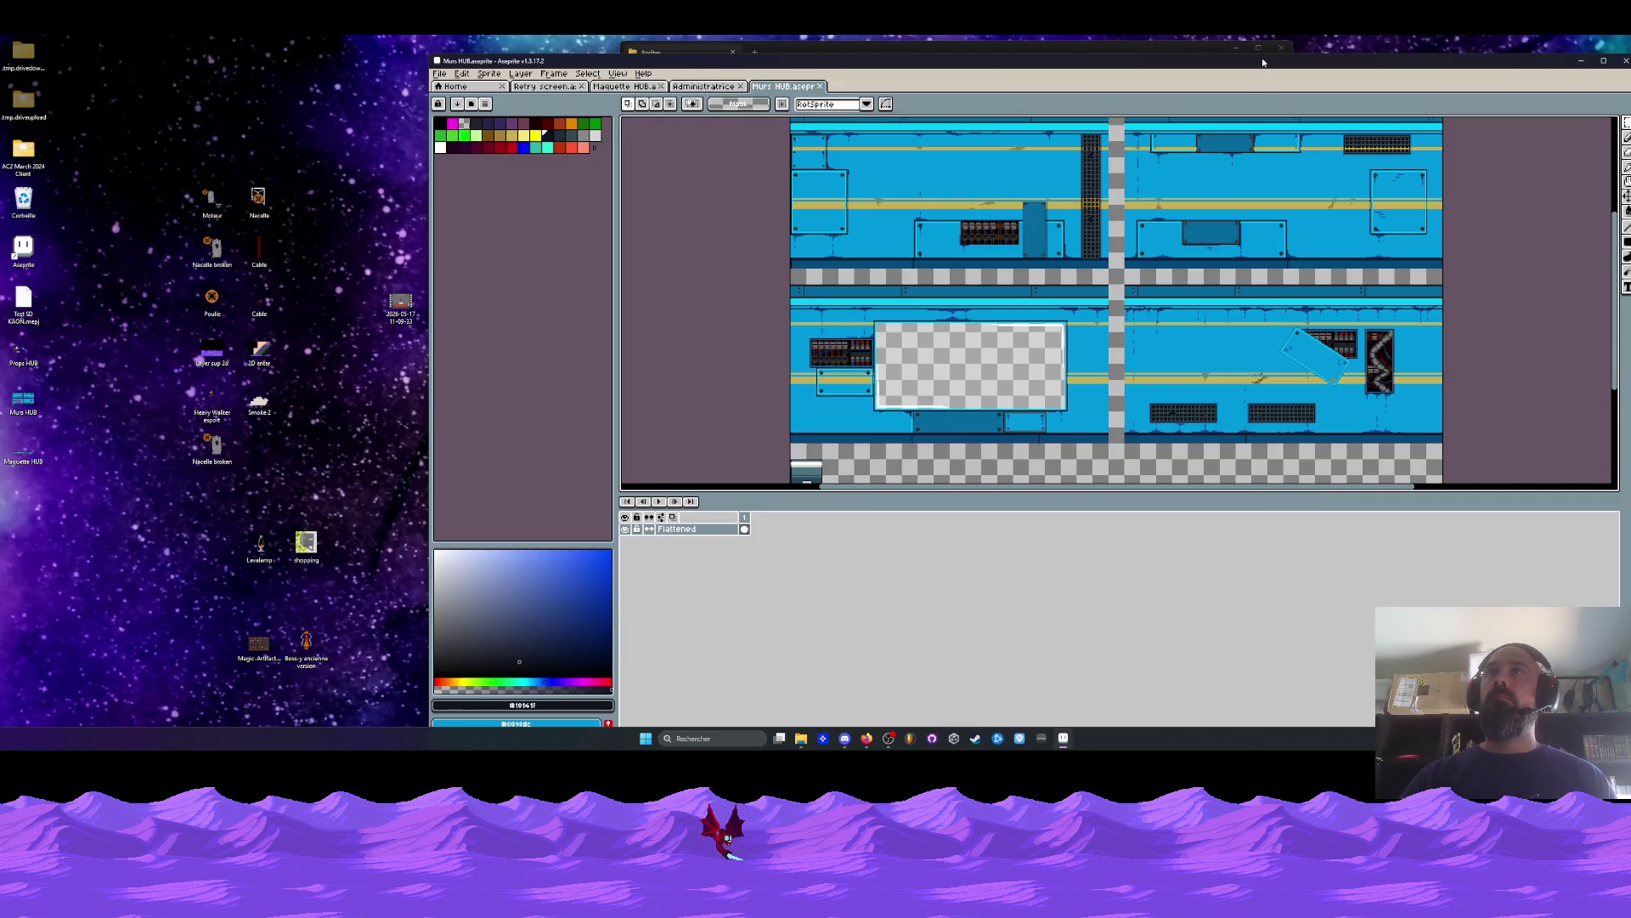
pyautogui.doubleClick(1263, 62)
pyautogui.scroll(2, 895, 165)
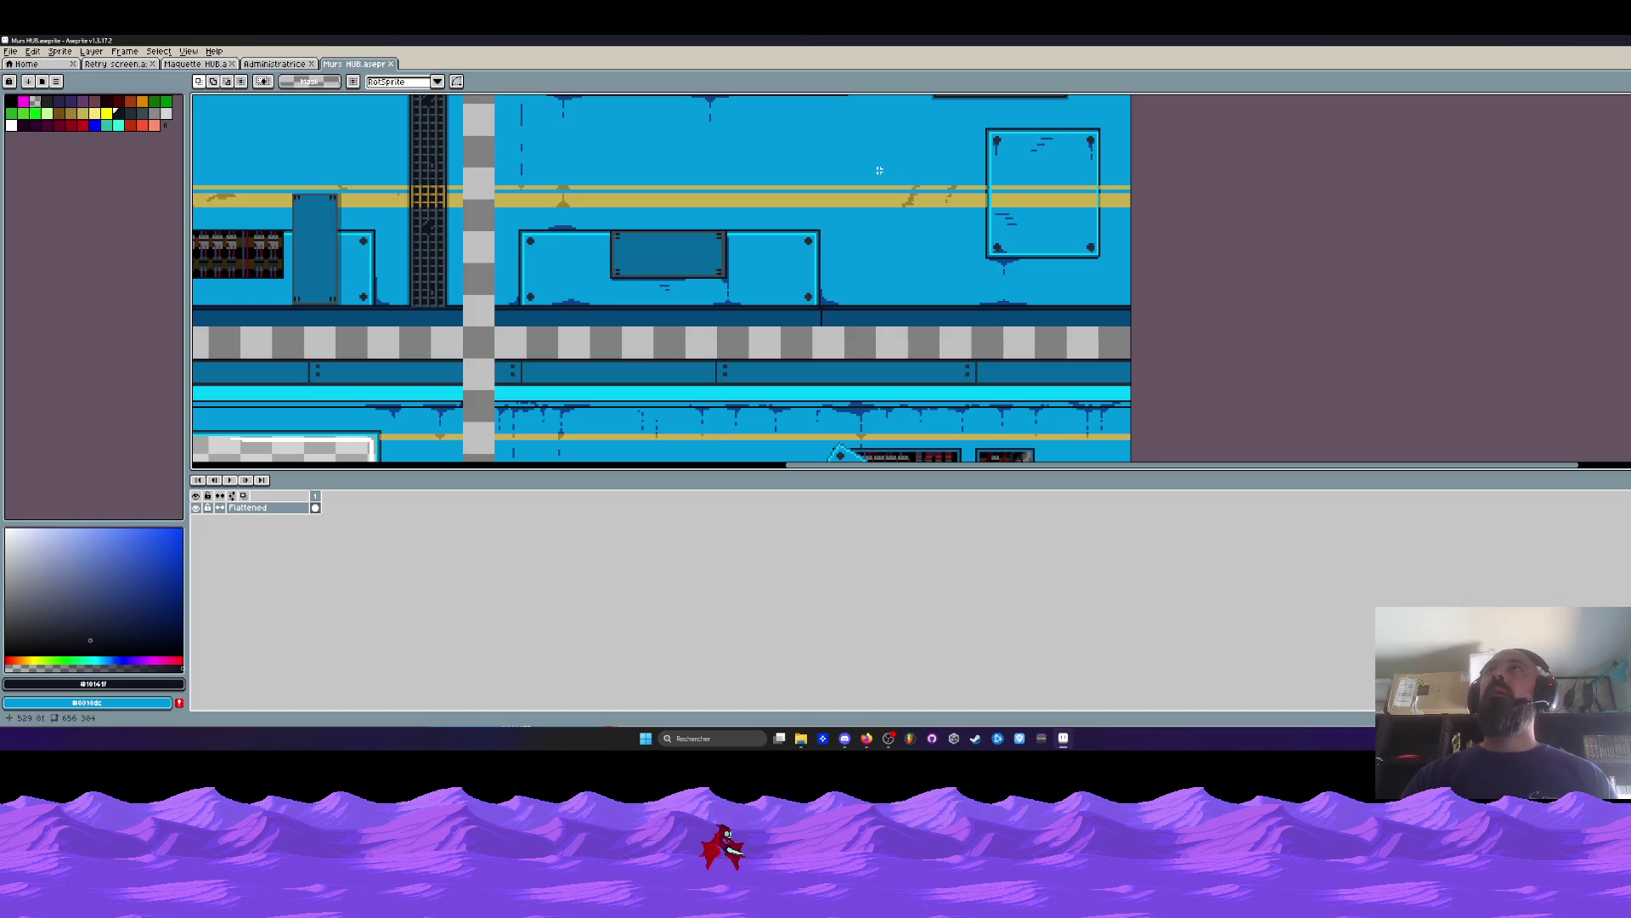
pyautogui.scroll(4, 1020, 255)
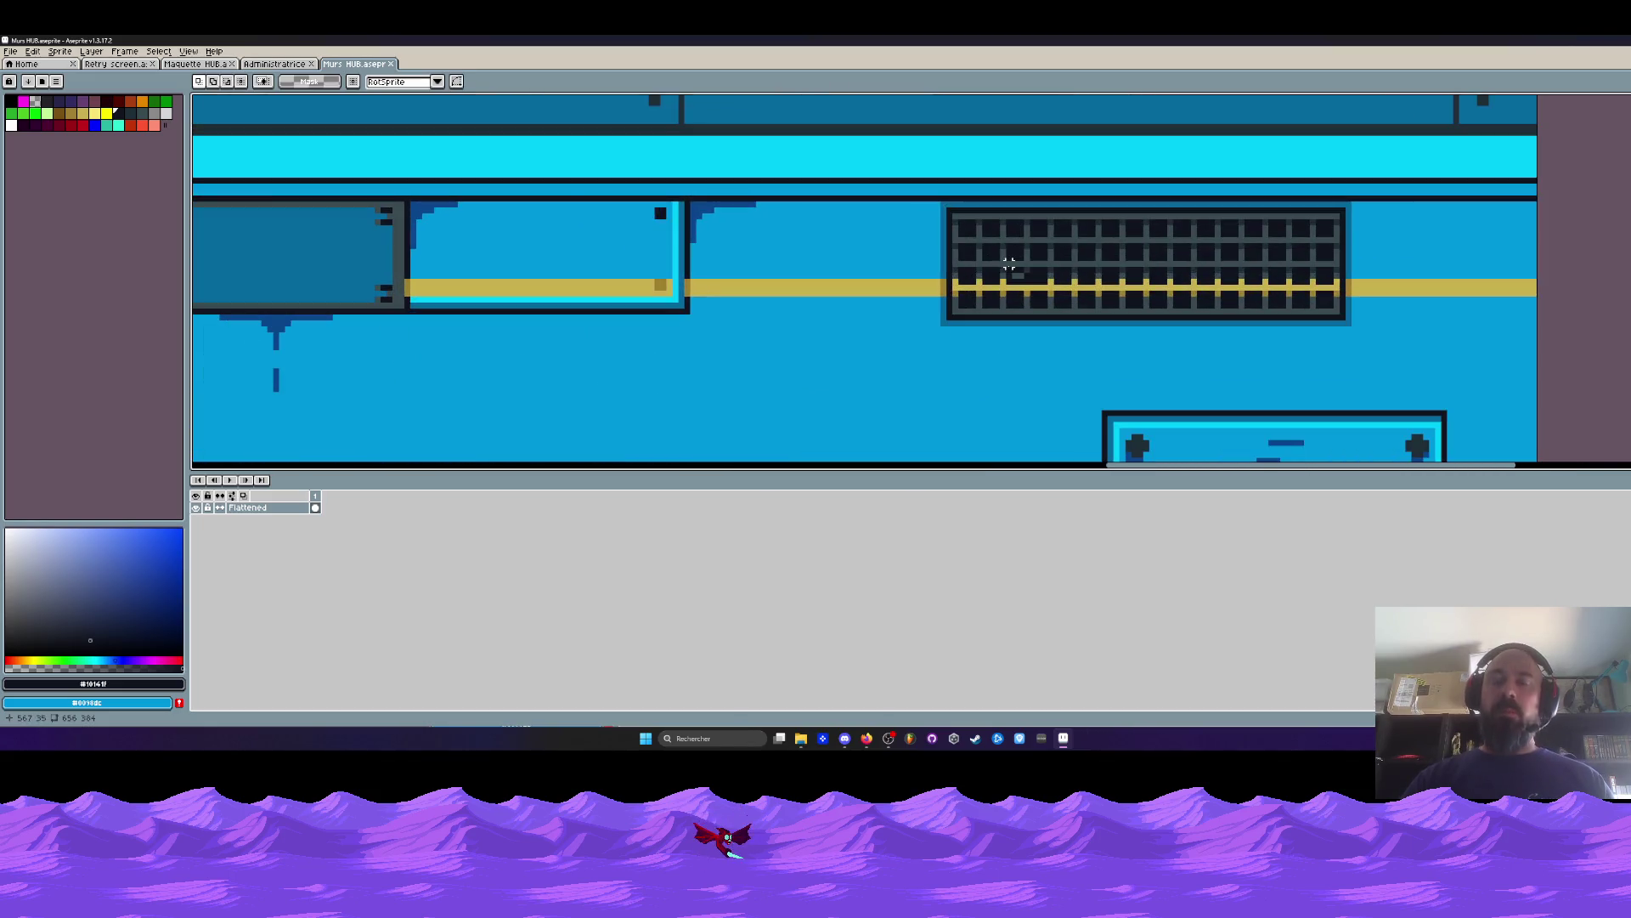
pyautogui.scroll(2, 1009, 264)
pyautogui.press('i')
pyautogui.click(1003, 295)
pyautogui.scroll(2, 1003, 295)
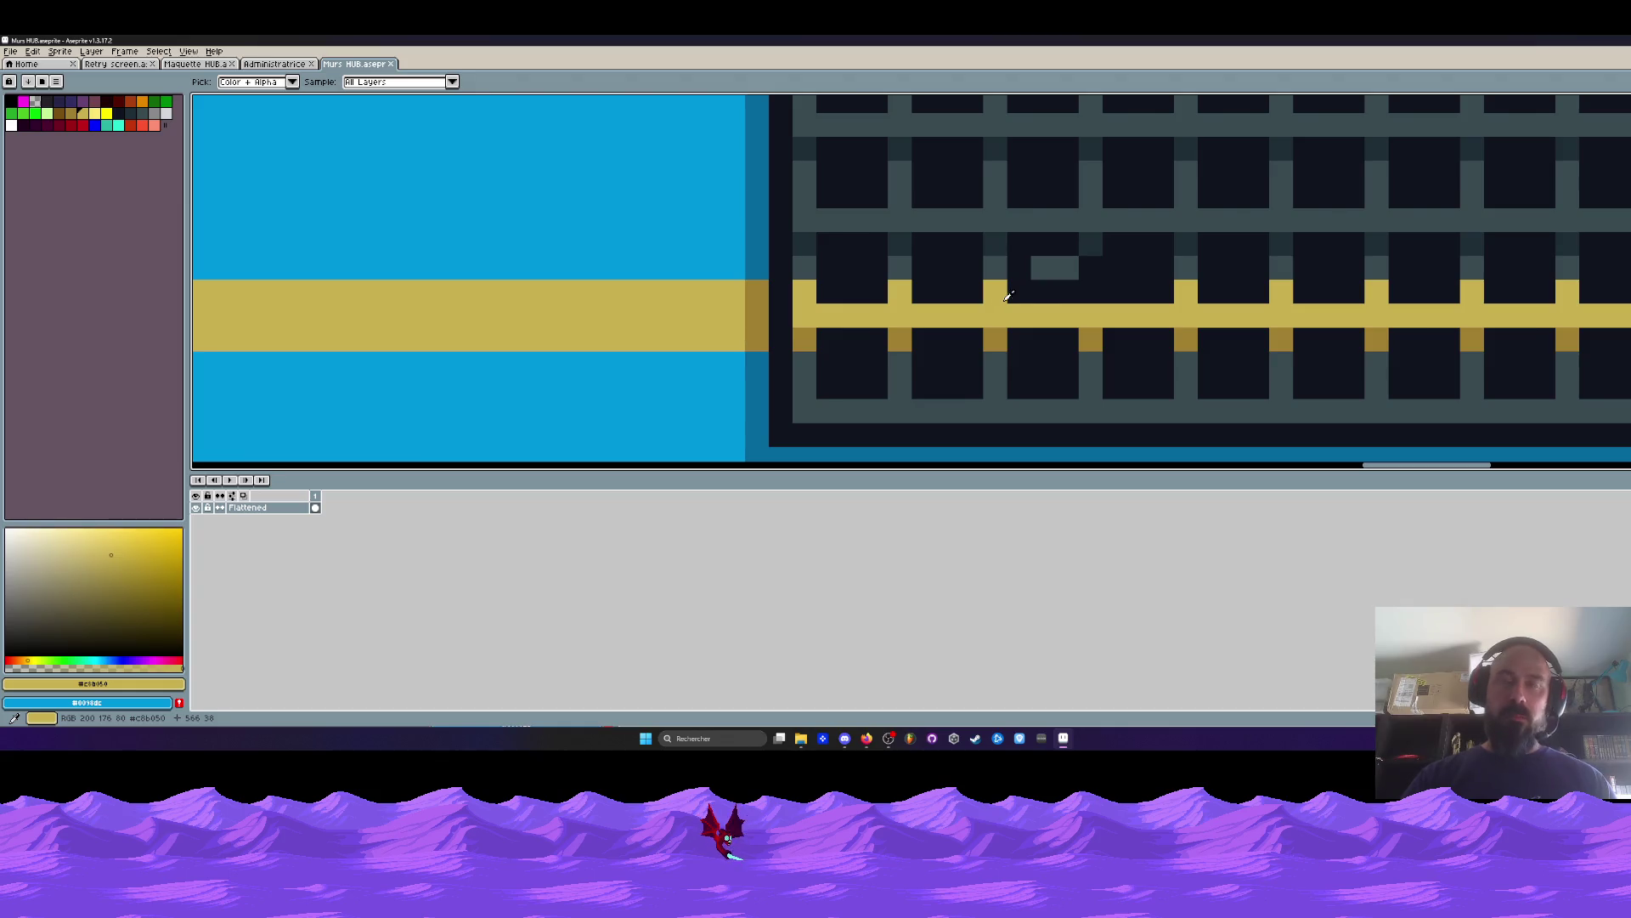
pyautogui.press('b')
pyautogui.click(1042, 267)
pyautogui.click(1067, 267)
pyautogui.scroll(-5, 1070, 276)
pyautogui.scroll(3, 1066, 276)
pyautogui.scroll(-5, 1073, 271)
pyautogui.moveTo(1130, 308); pyautogui.dragTo(1103, 272)
pyautogui.scroll(-3, 1116, 285)
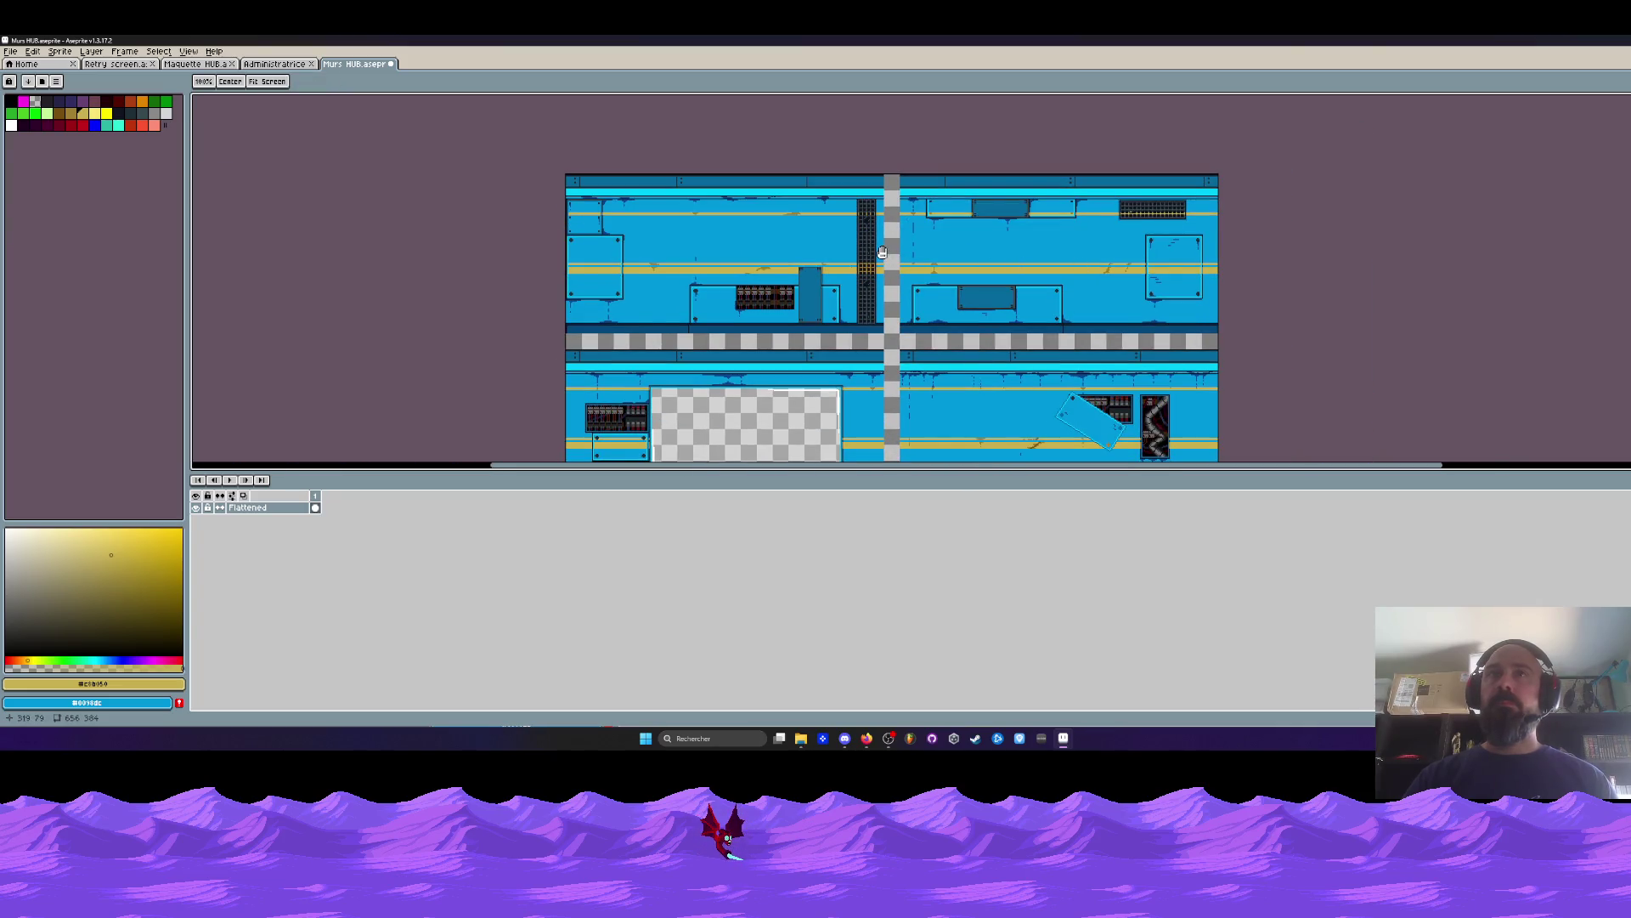
pyautogui.moveTo(1163, 379); pyautogui.dragTo(1128, 253)
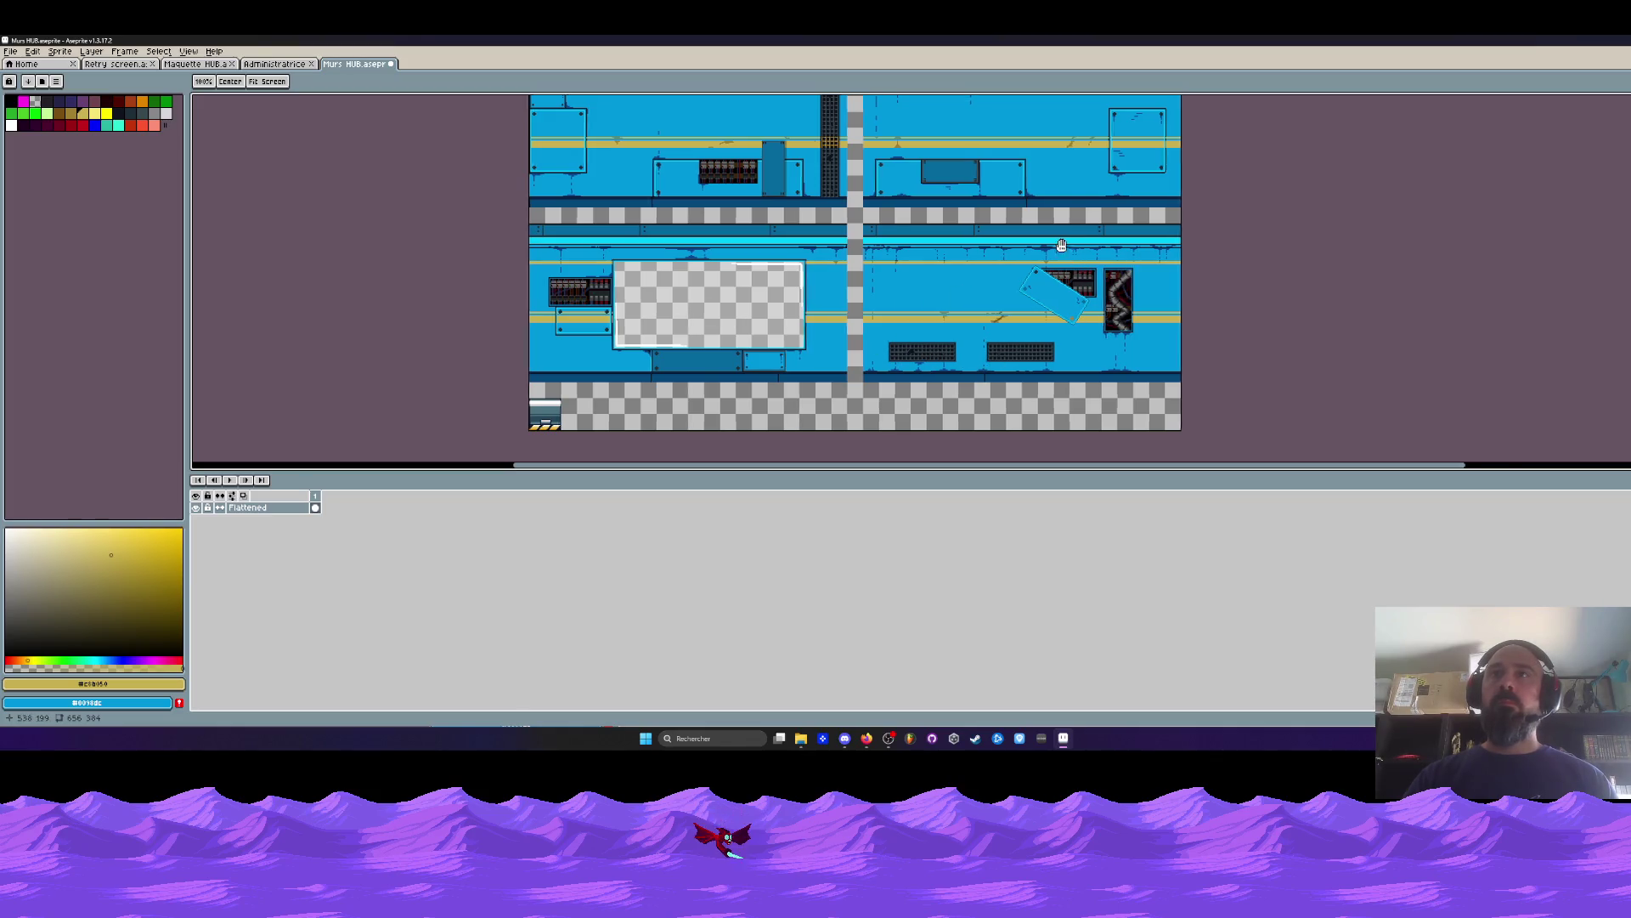
pyautogui.moveTo(1064, 246); pyautogui.dragTo(977, 374)
pyautogui.scroll(3, 1040, 249)
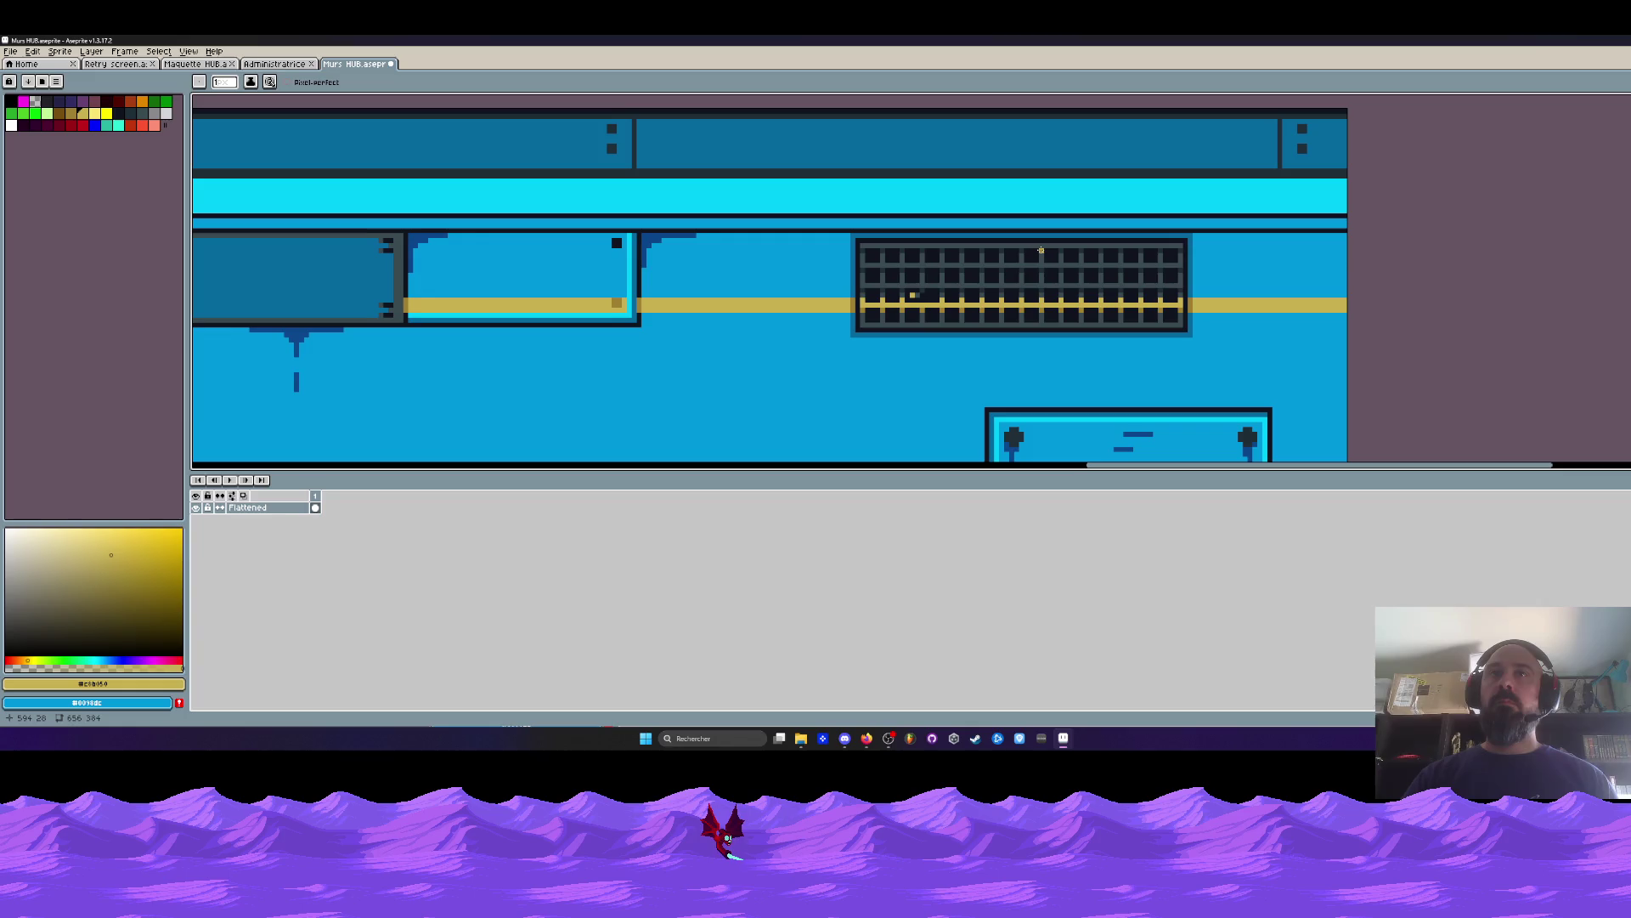
pyautogui.scroll(3, 907, 294)
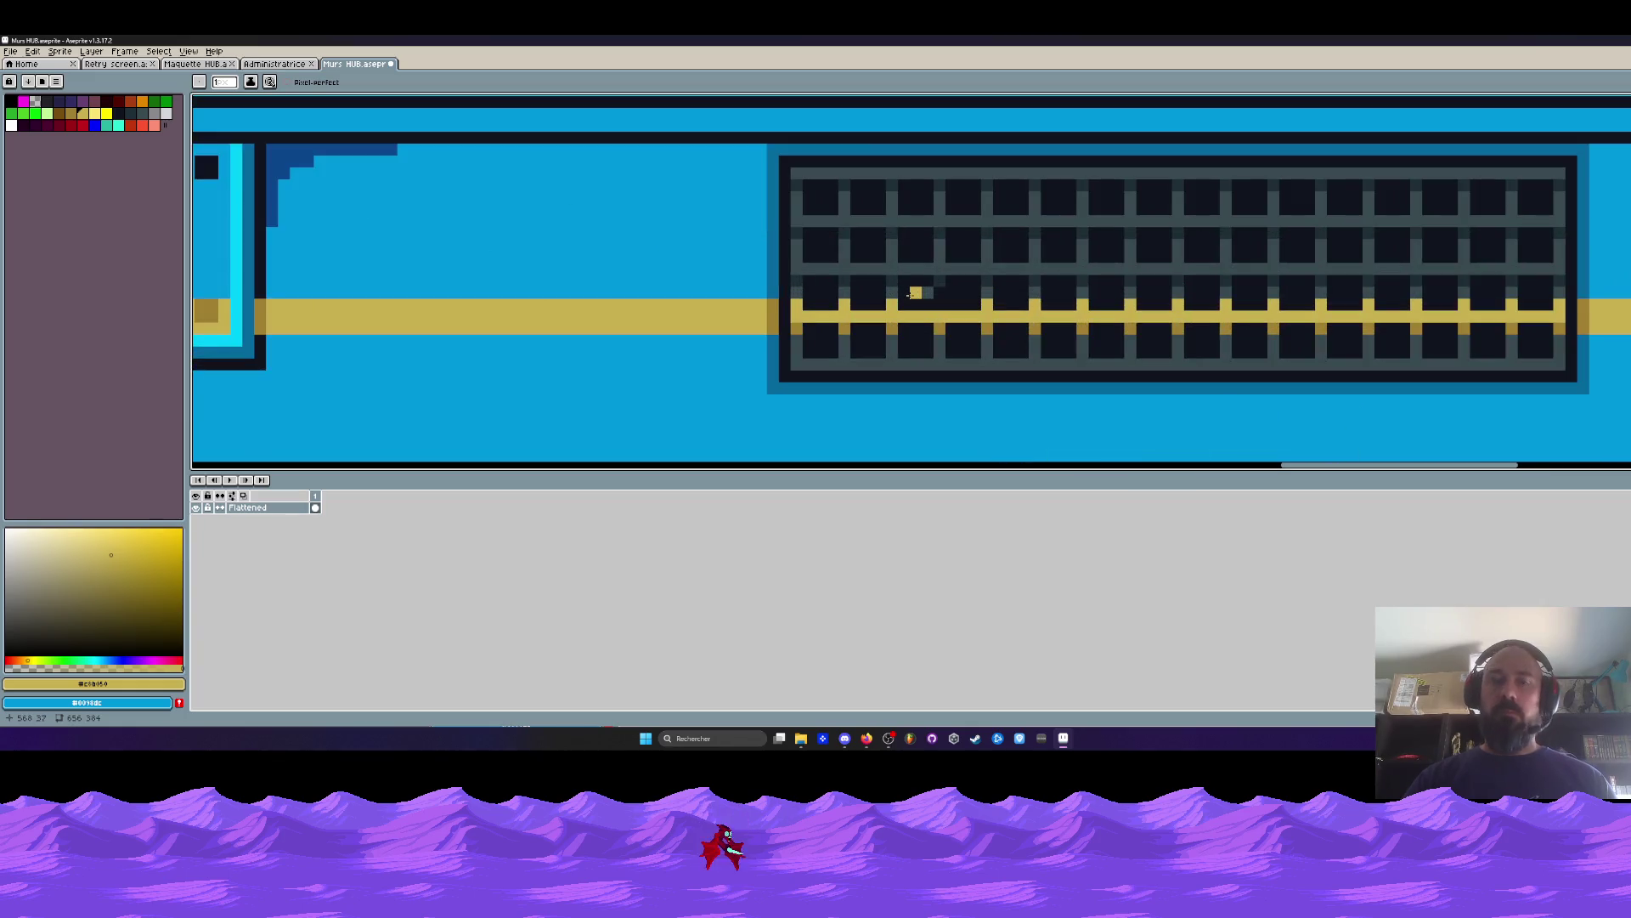
pyautogui.keyDown('alt'); pyautogui.click(948, 325); pyautogui.keyUp('alt')
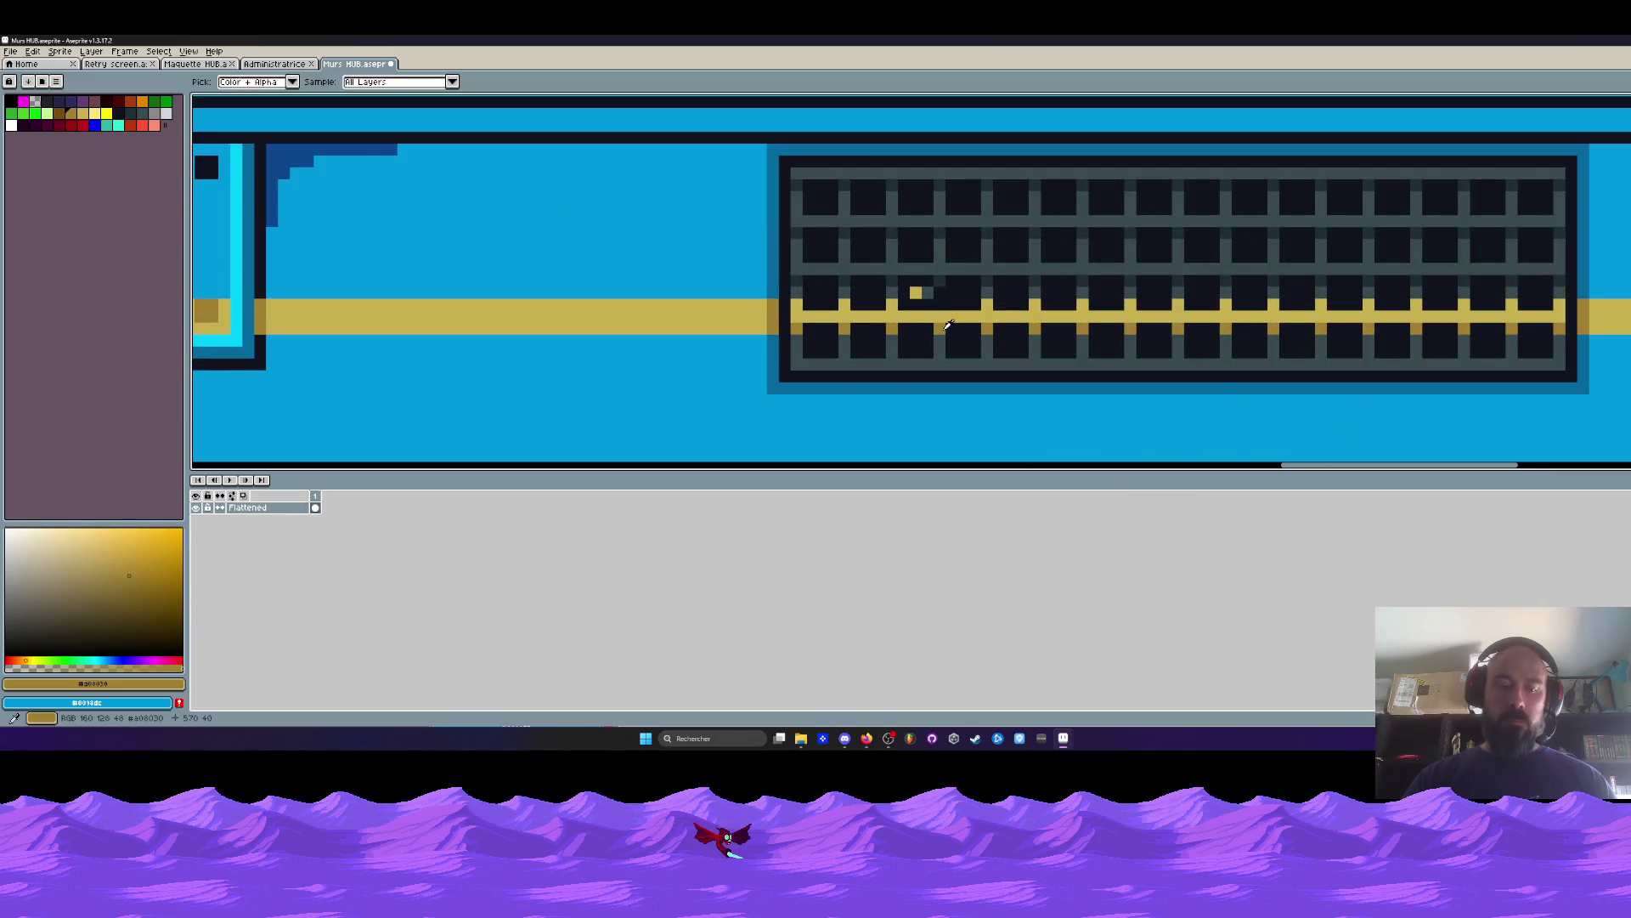
pyautogui.click(915, 293)
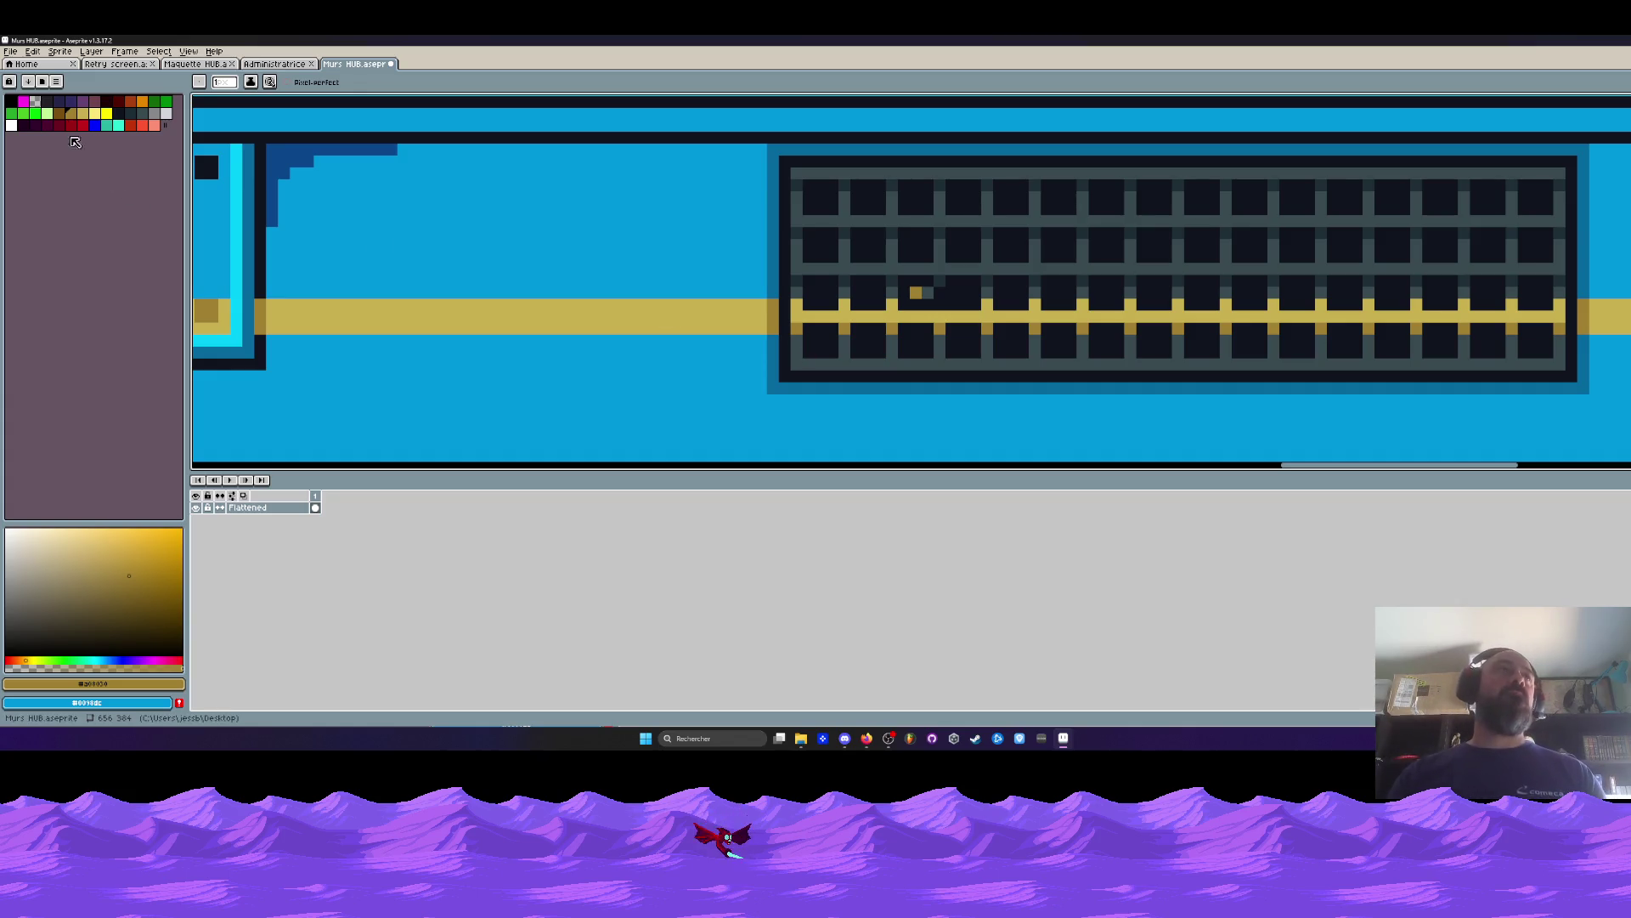
pyautogui.click(10, 52)
pyautogui.click(10, 51)
pyautogui.scroll(-4, 850, 299)
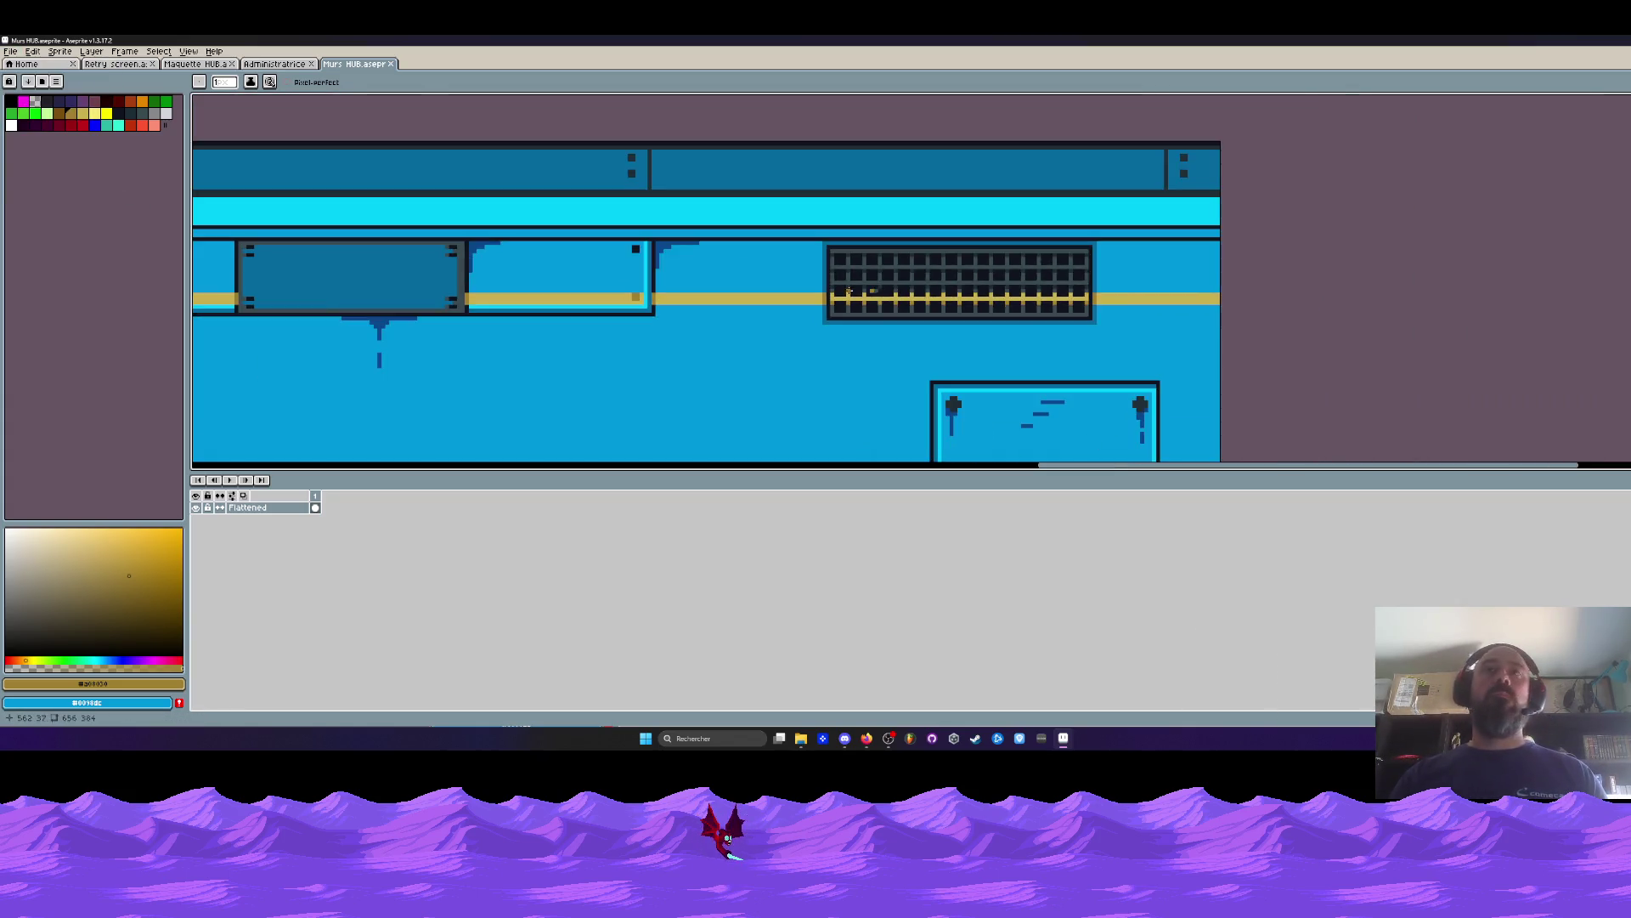
pyautogui.moveTo(850, 299)
pyautogui.mouseDown()
pyautogui.moveTo(1067, 266)
pyautogui.moveTo(1085, 229)
pyautogui.moveTo(1118, 226)
pyautogui.mouseUp()
pyautogui.scroll(-3, 836, 278)
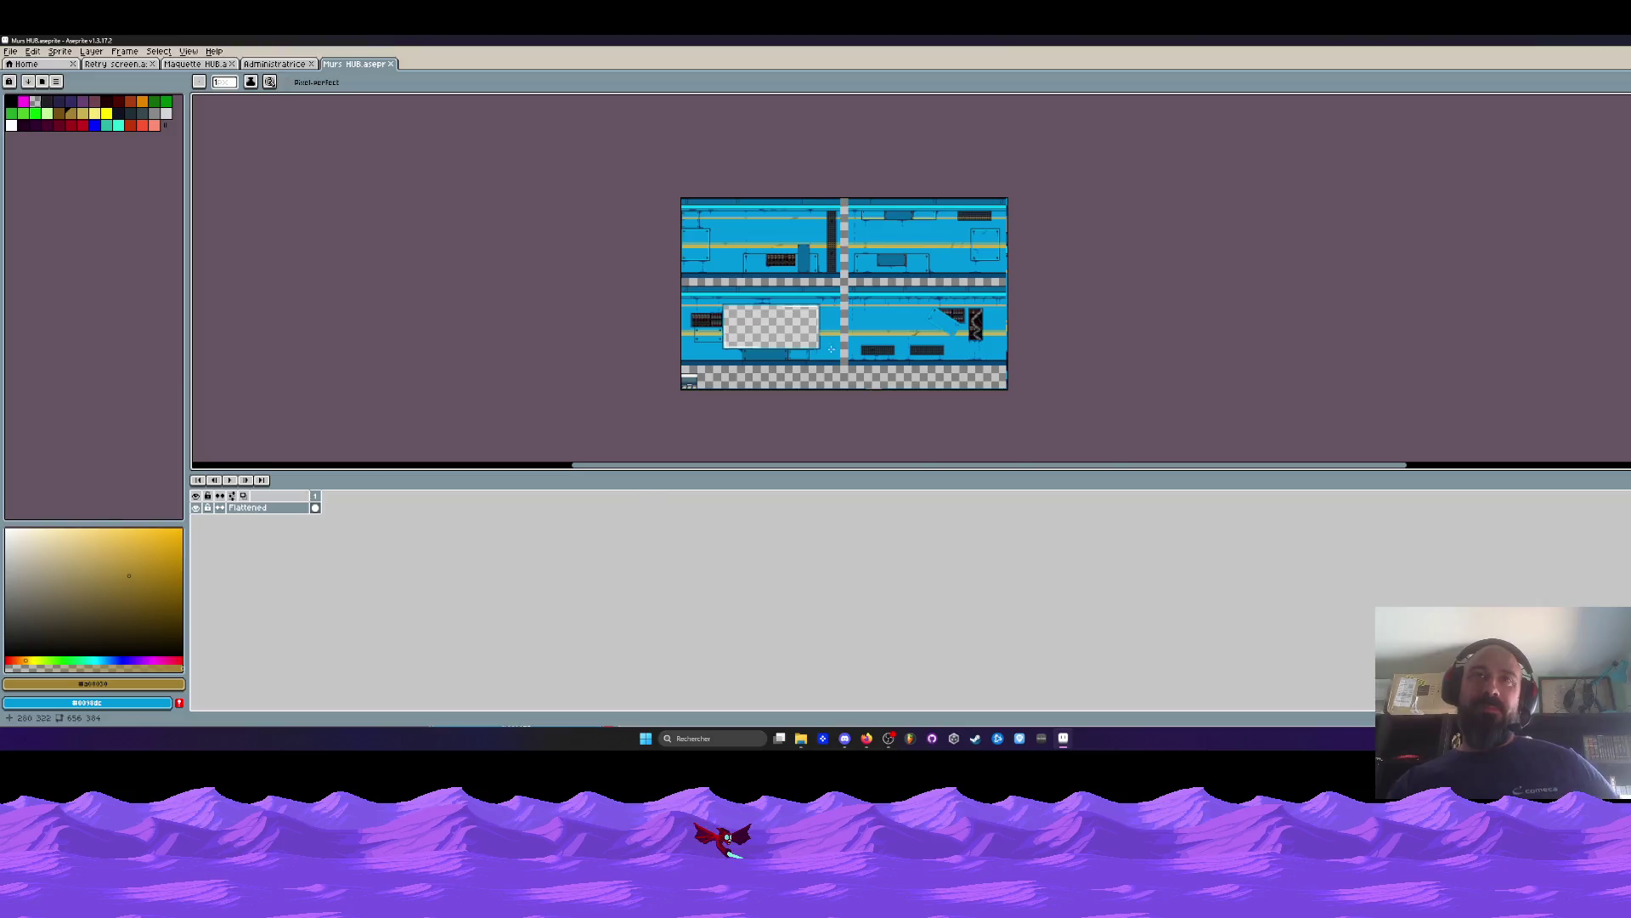
pyautogui.scroll(2, 836, 279)
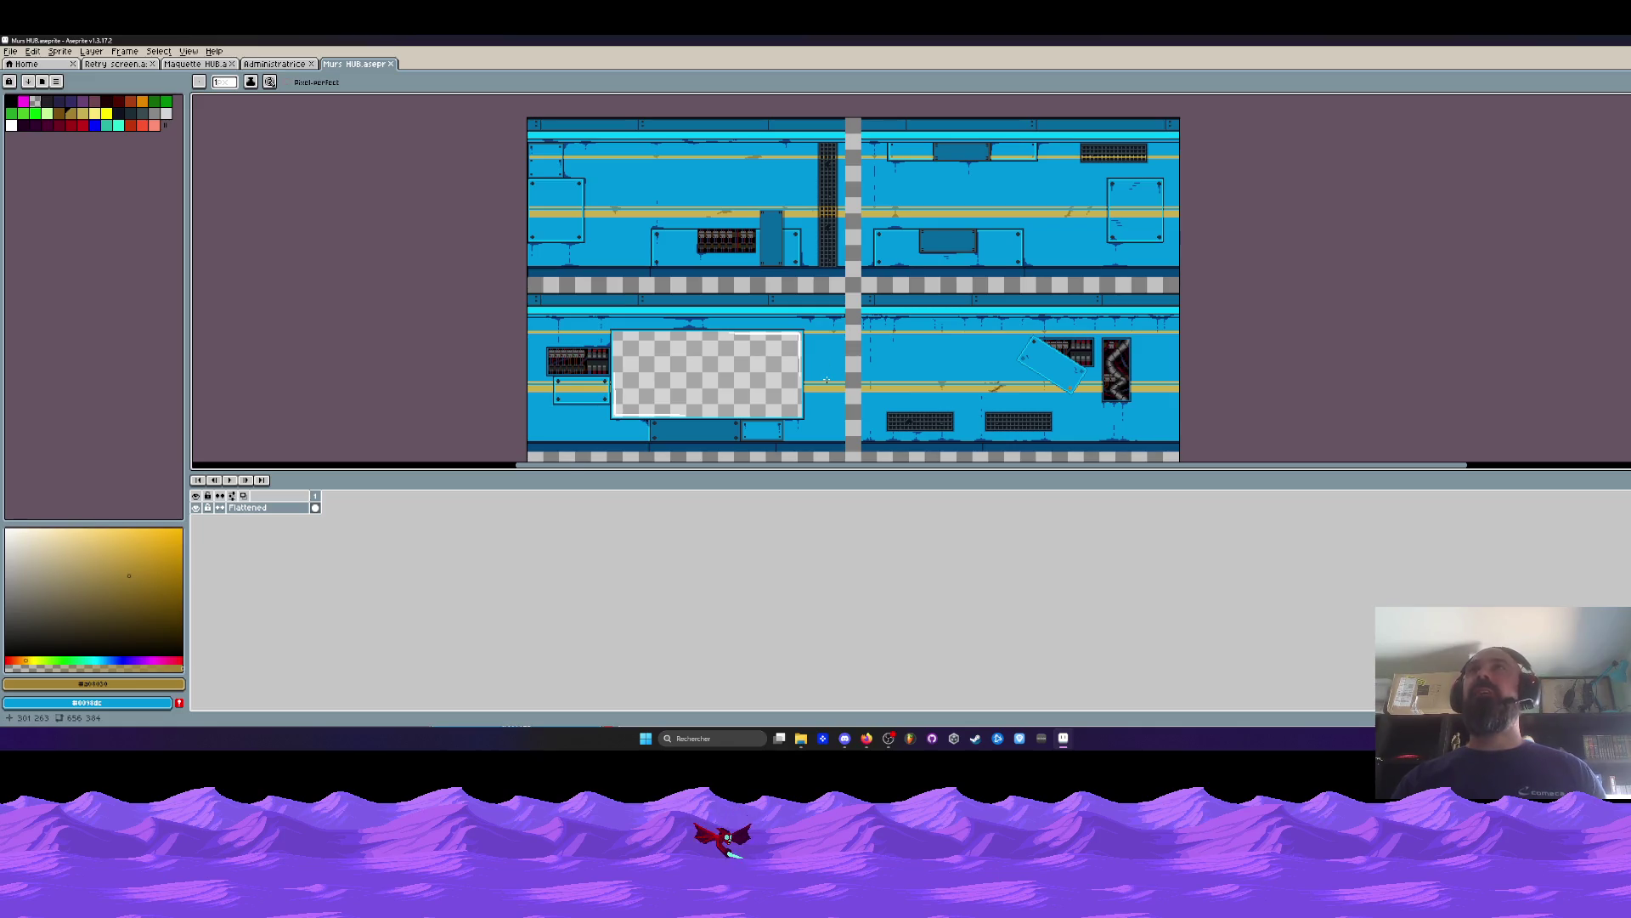
pyautogui.scroll(2, 827, 379)
pyautogui.moveTo(820, 332); pyautogui.dragTo(820, 317)
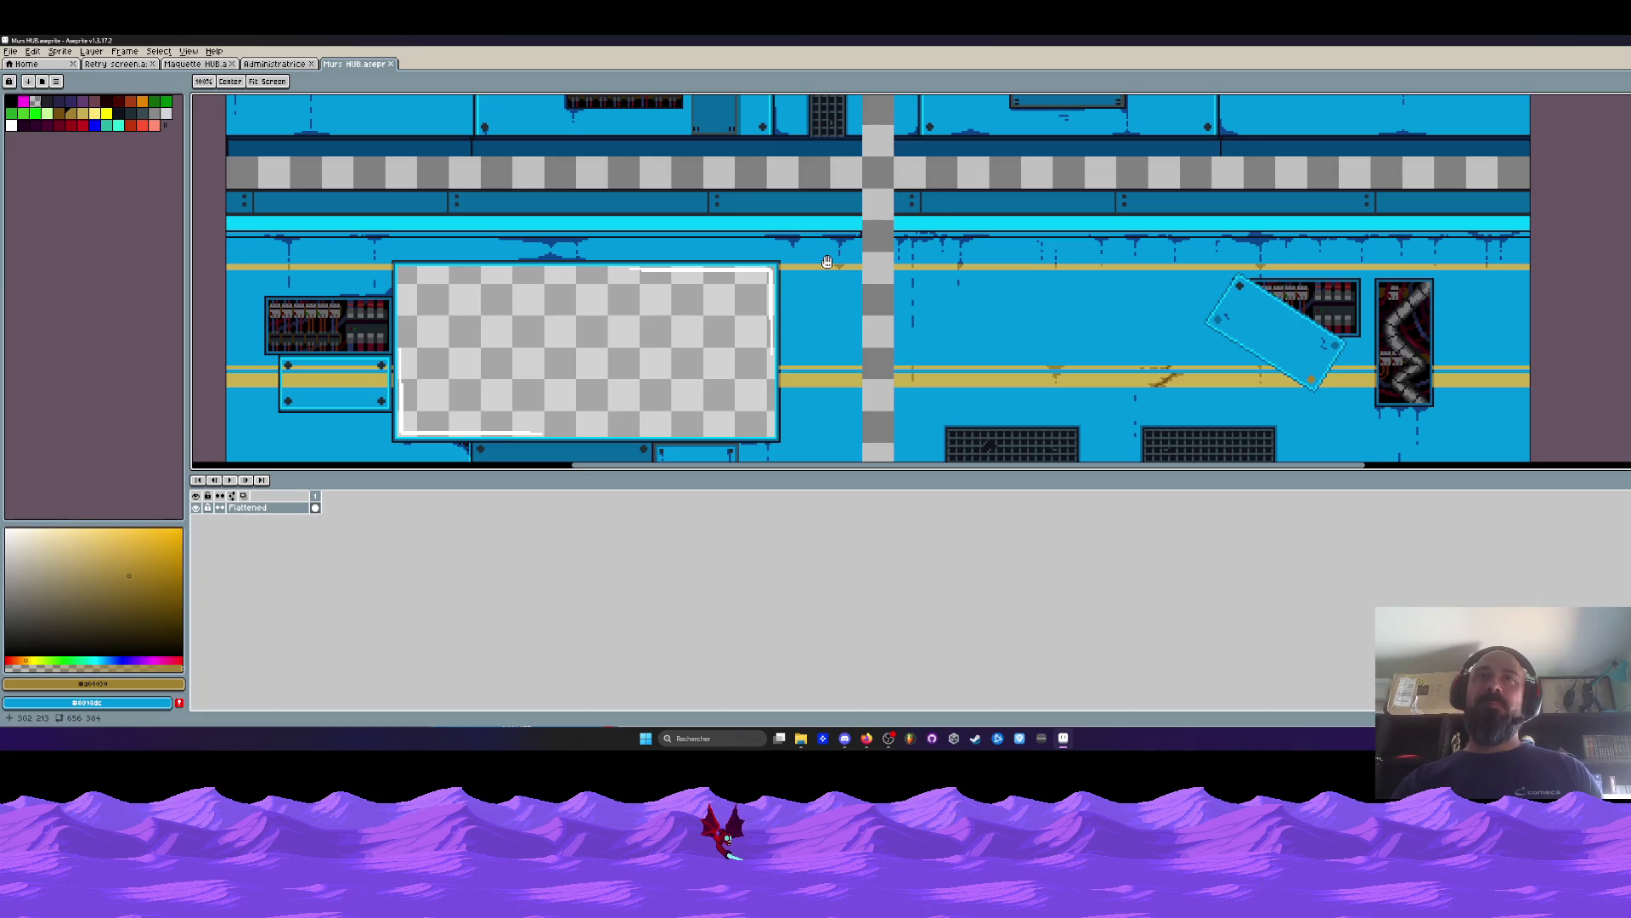
pyautogui.moveTo(826, 261)
pyautogui.mouseDown()
pyautogui.moveTo(830, 145)
pyautogui.moveTo(828, 229)
pyautogui.mouseUp()
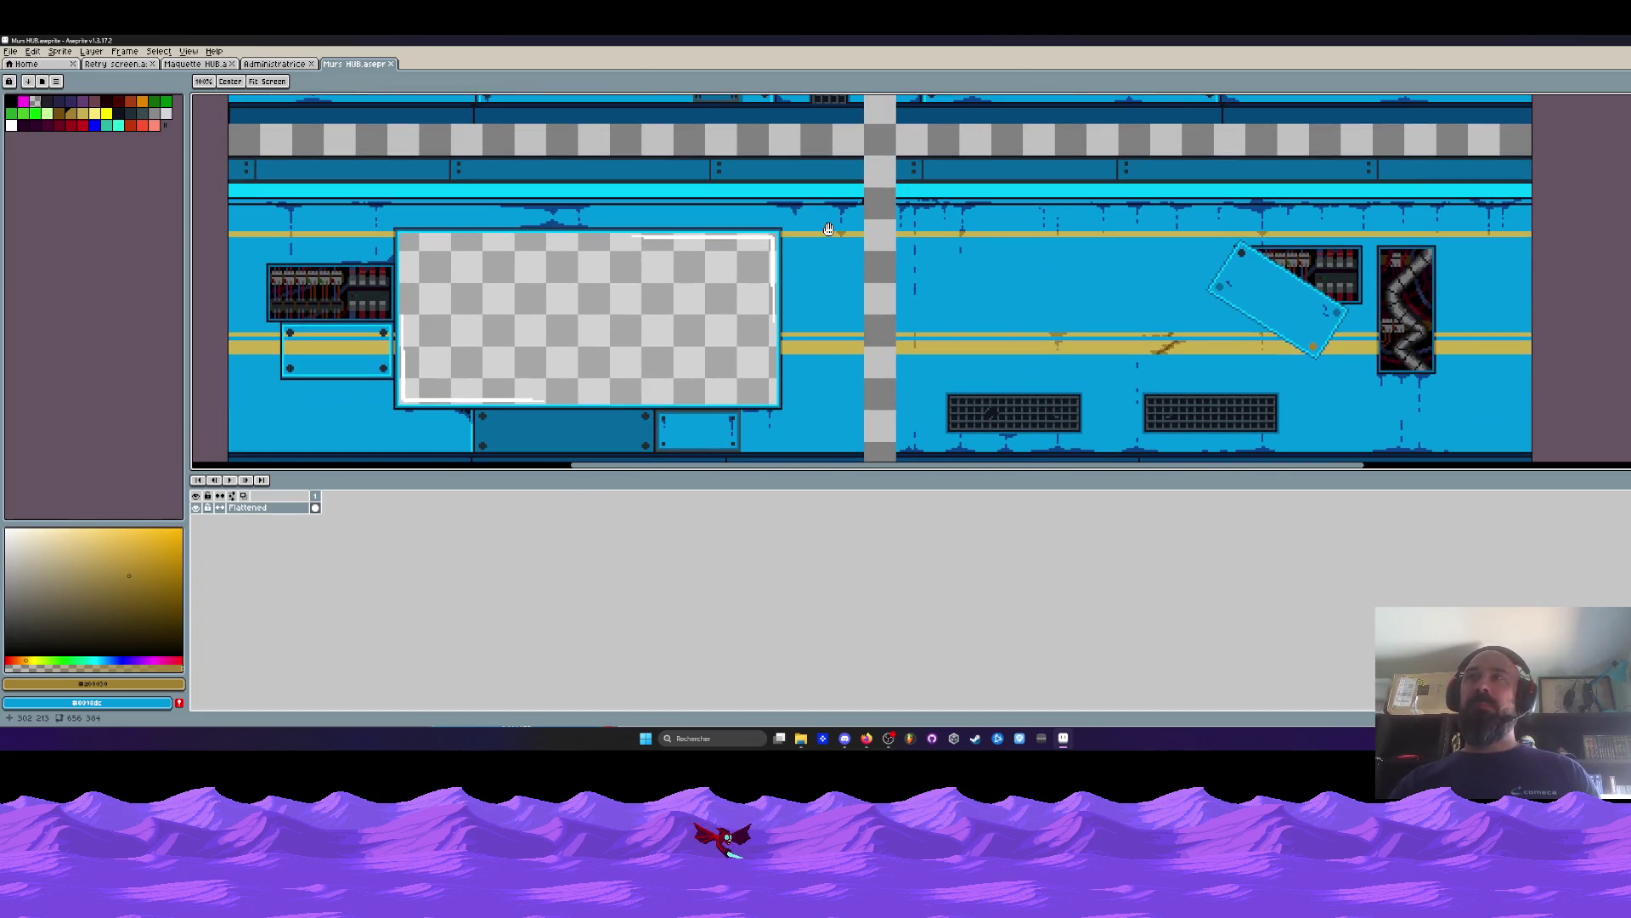
pyautogui.moveTo(1483, 241)
pyautogui.mouseDown()
pyautogui.moveTo(1444, 181)
pyautogui.moveTo(1483, 207)
pyautogui.mouseUp()
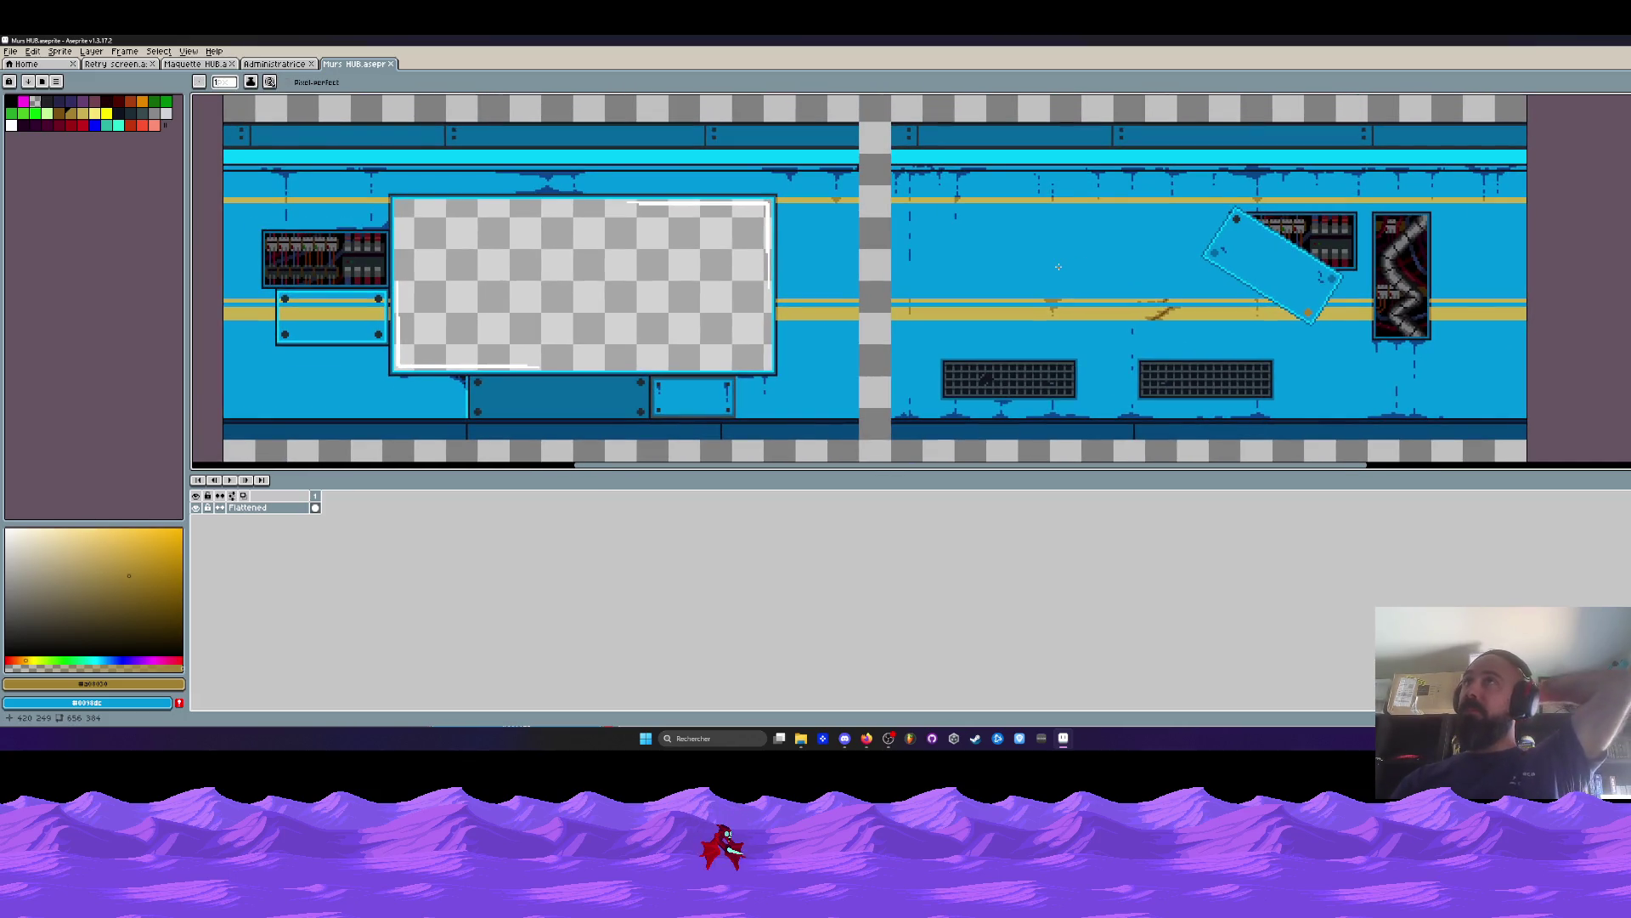
pyautogui.scroll(-3, 1059, 267)
pyautogui.scroll(2, 996, 276)
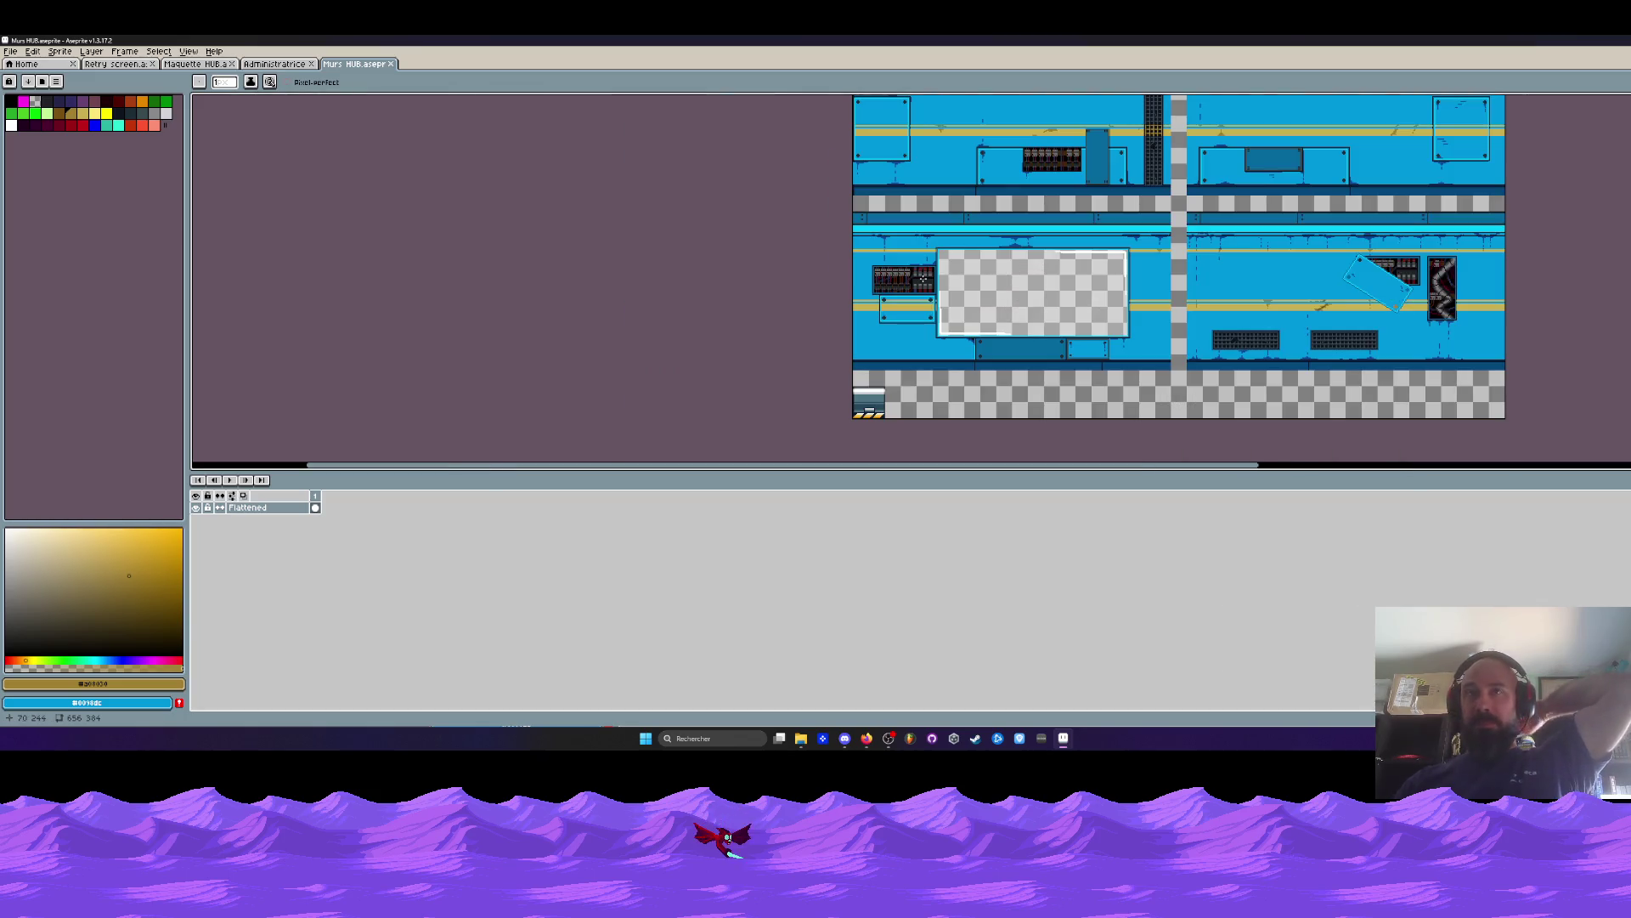
pyautogui.scroll(-1, 1046, 292)
pyautogui.scroll(1, 1078, 237)
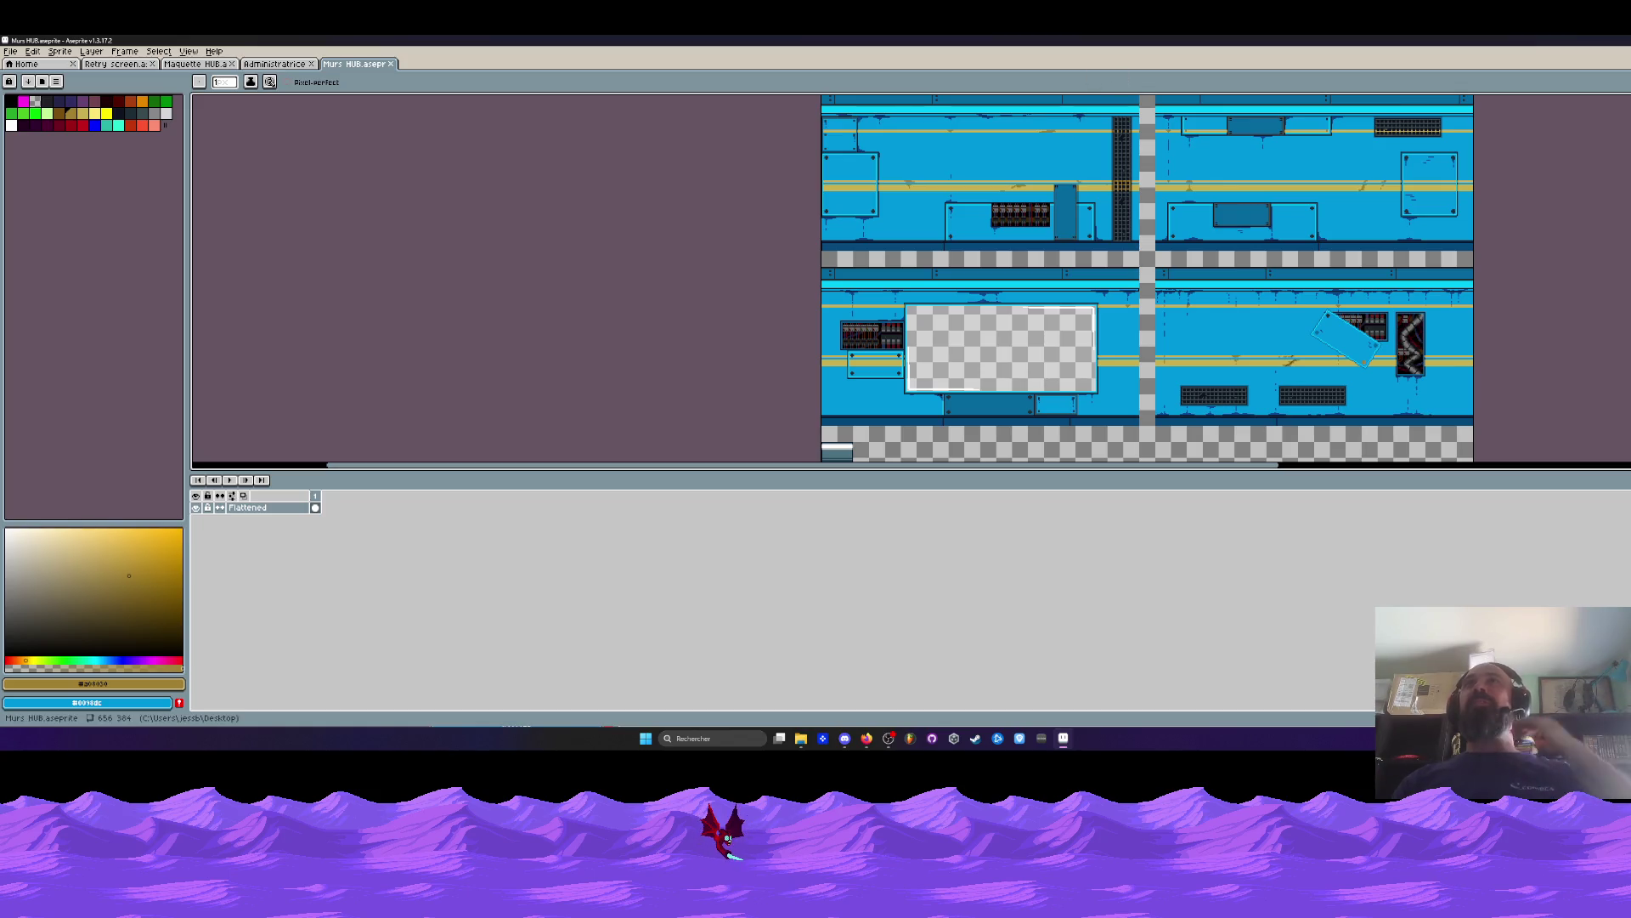
pyautogui.hotkey('alt', 'Tab')
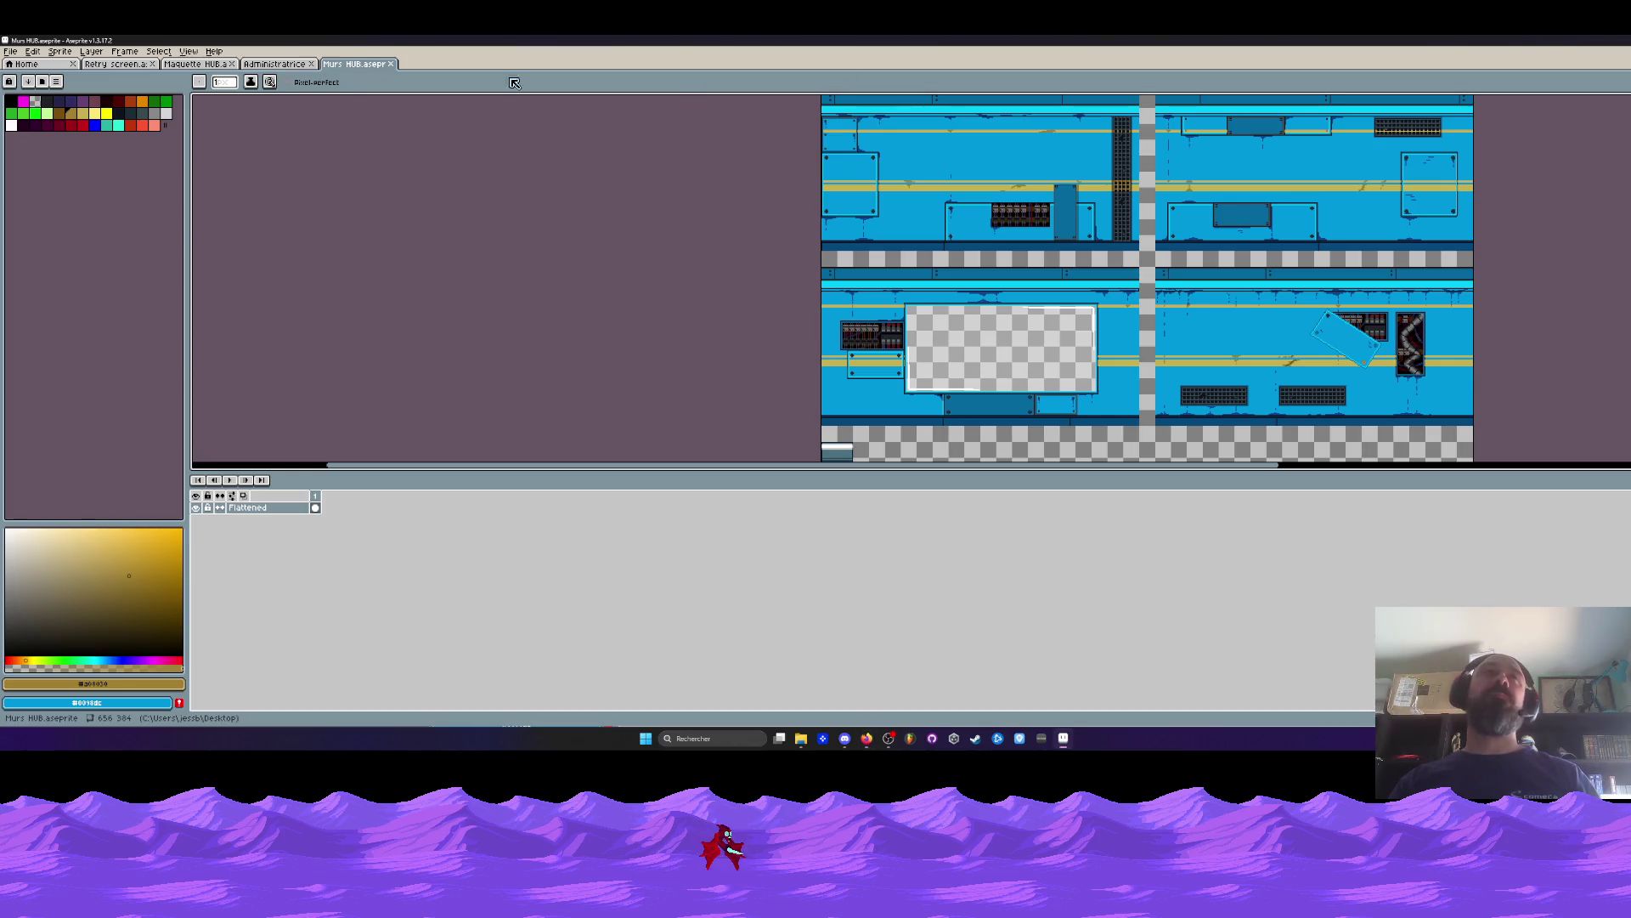
pyautogui.click(274, 64)
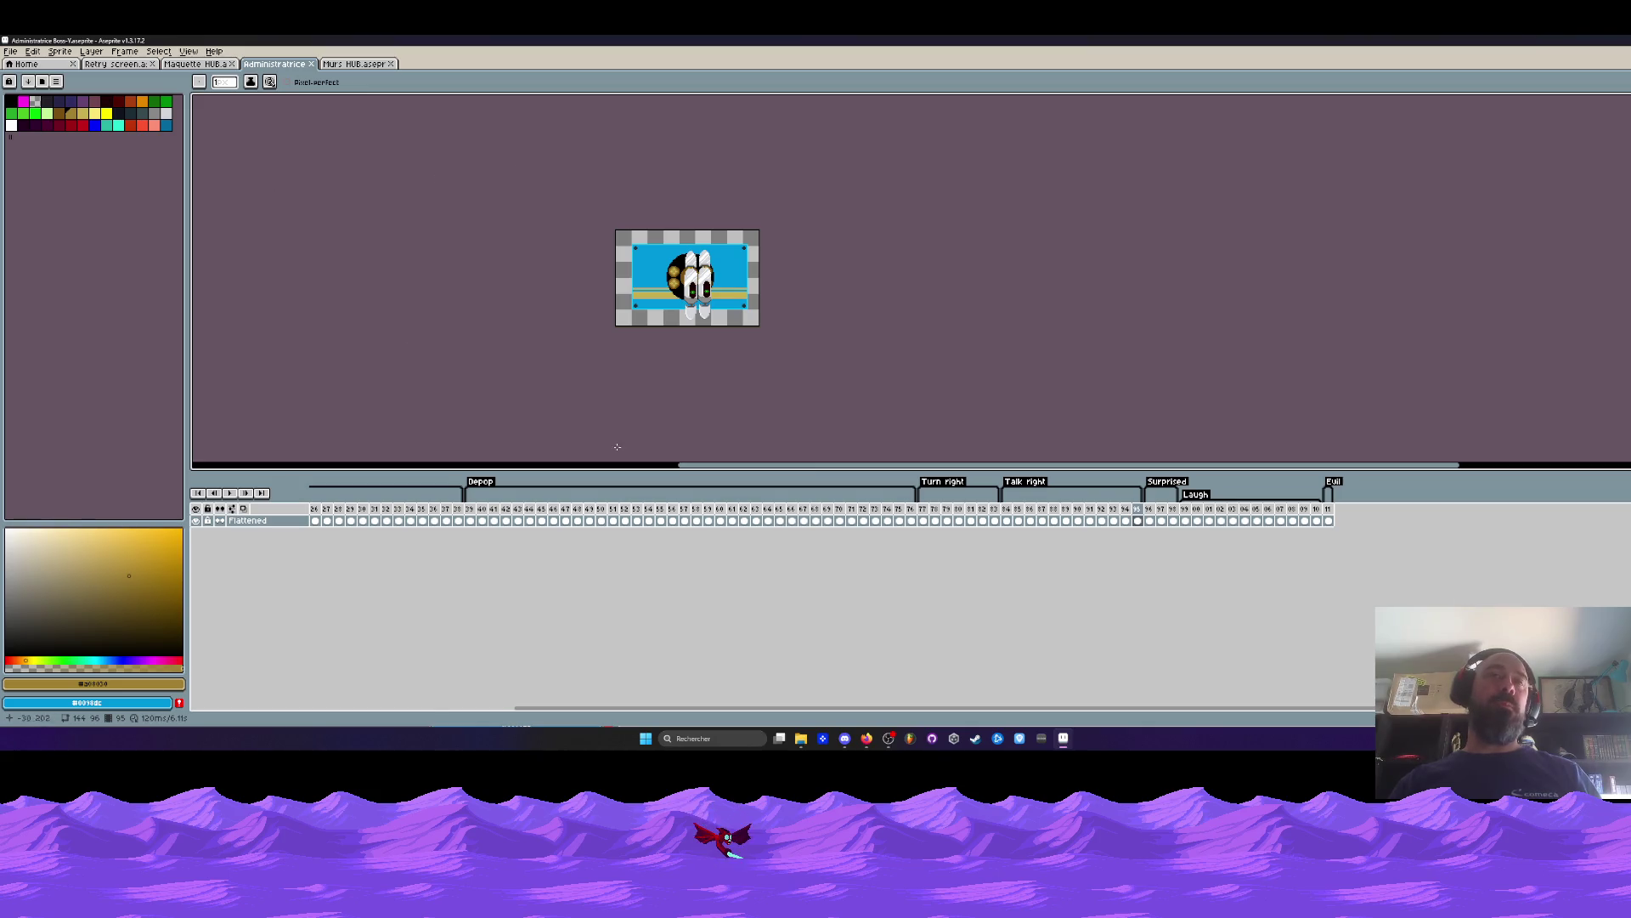
# Select the Laugh animation frames near Talk right in the Administratrice timeline.
pyautogui.click(922, 520)
pyautogui.moveTo(1006, 515); pyautogui.dragTo(1317, 521)
pyautogui.moveTo(1187, 521); pyautogui.dragTo(1317, 521)
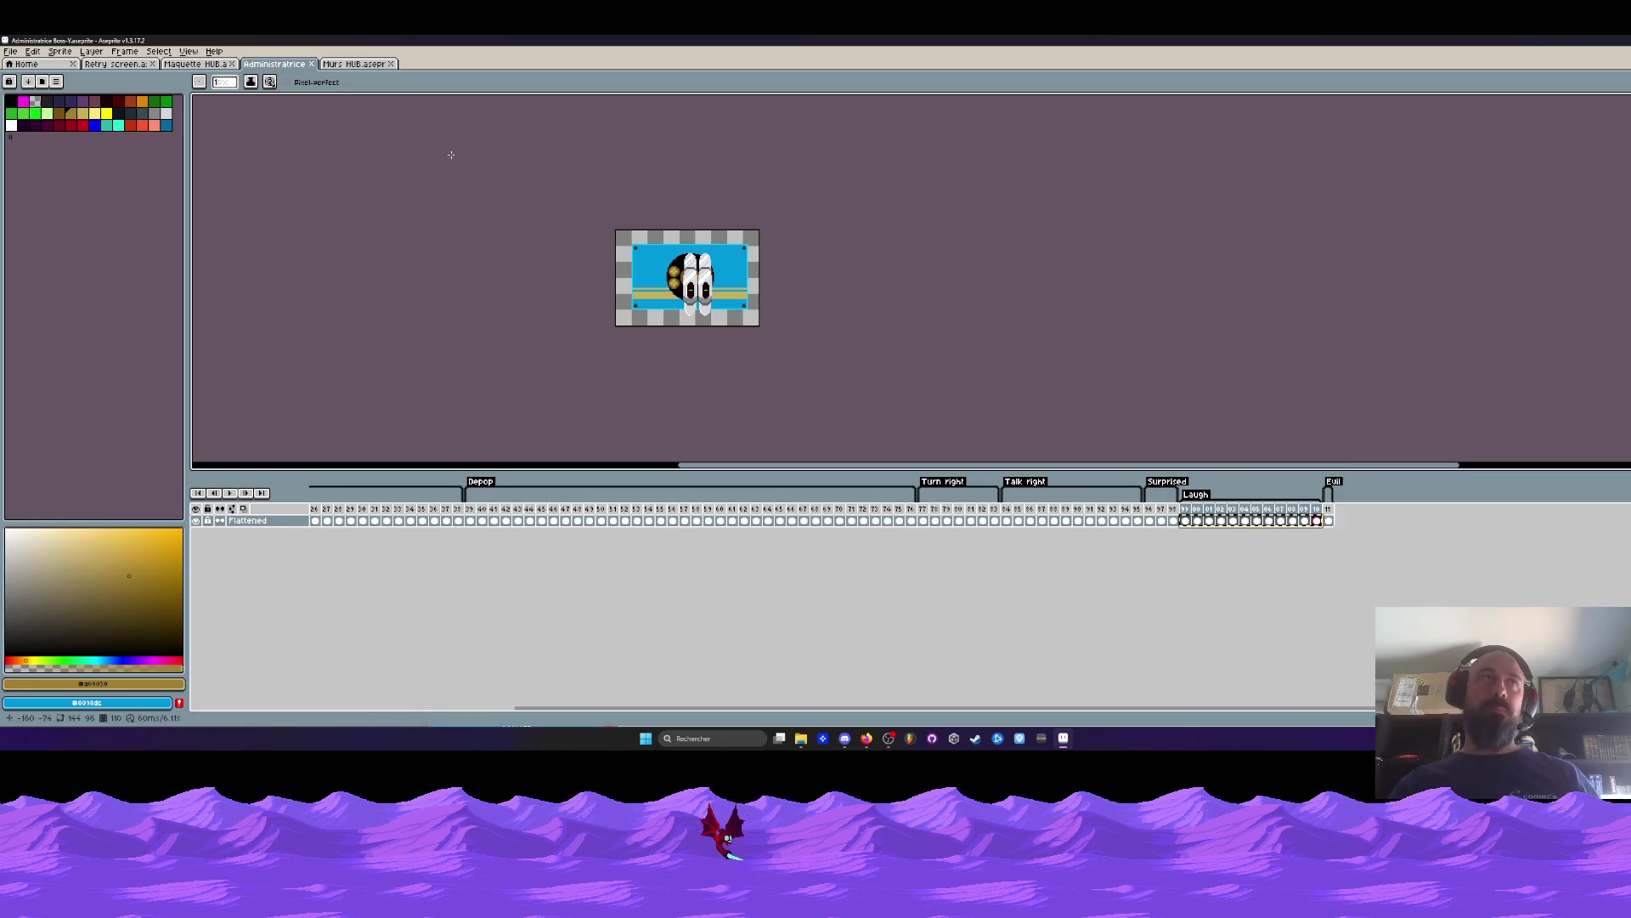
pyautogui.hotkey('ctrl', 'shift', 'Tab')
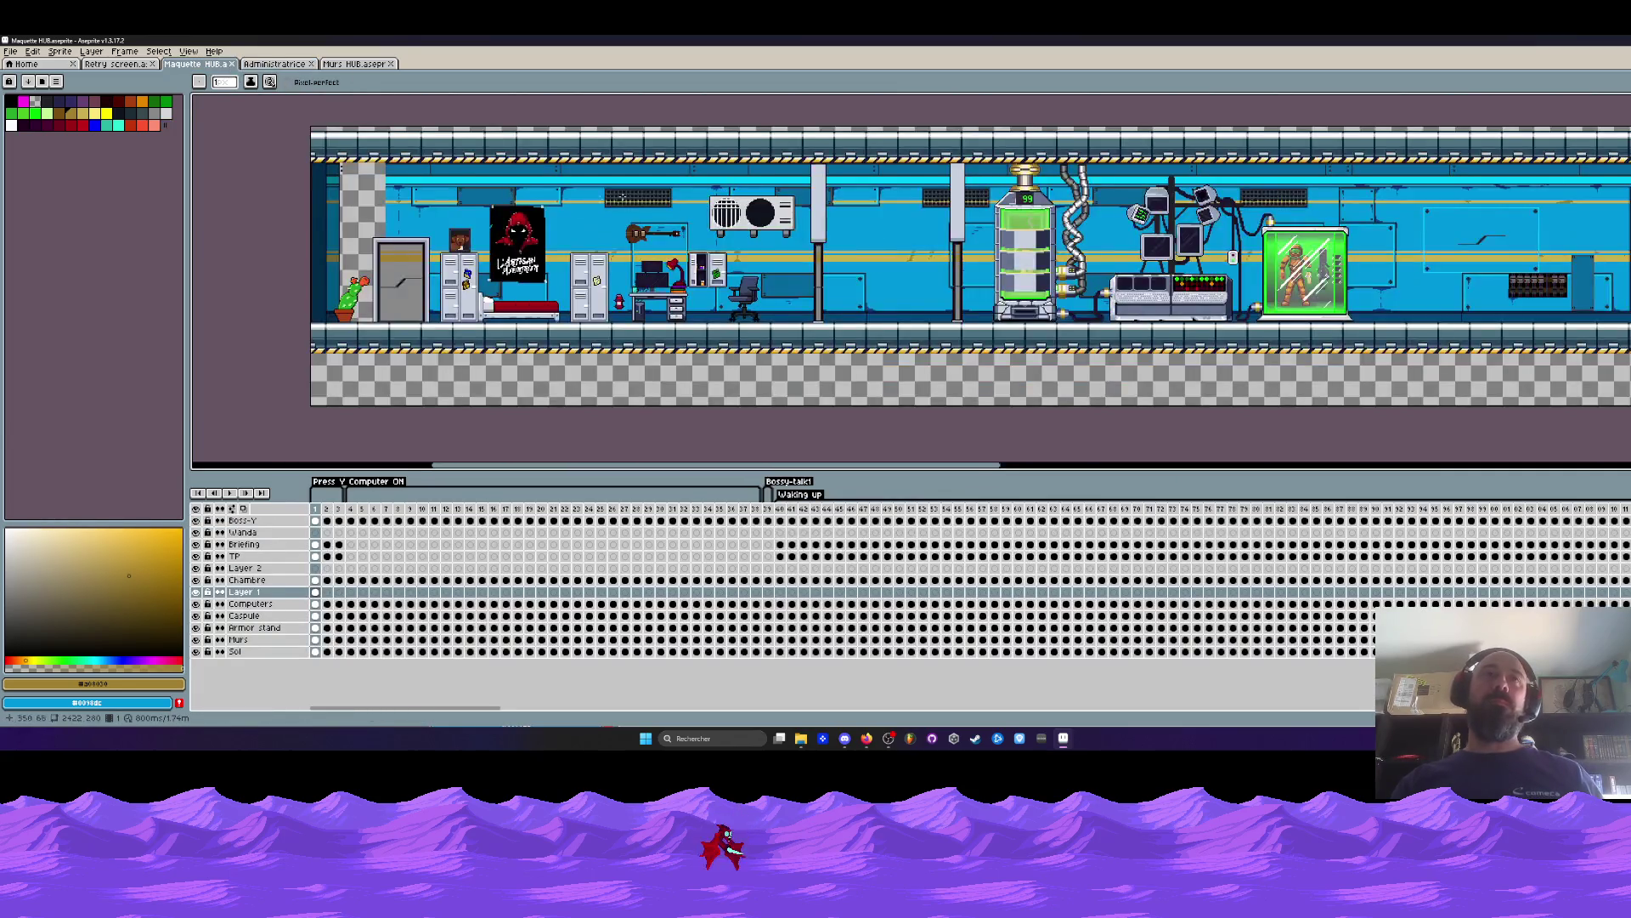
# Zoom around the corridor and toggle Layer 1 off and on to check the door art.
pyautogui.scroll(4, 637, 254)
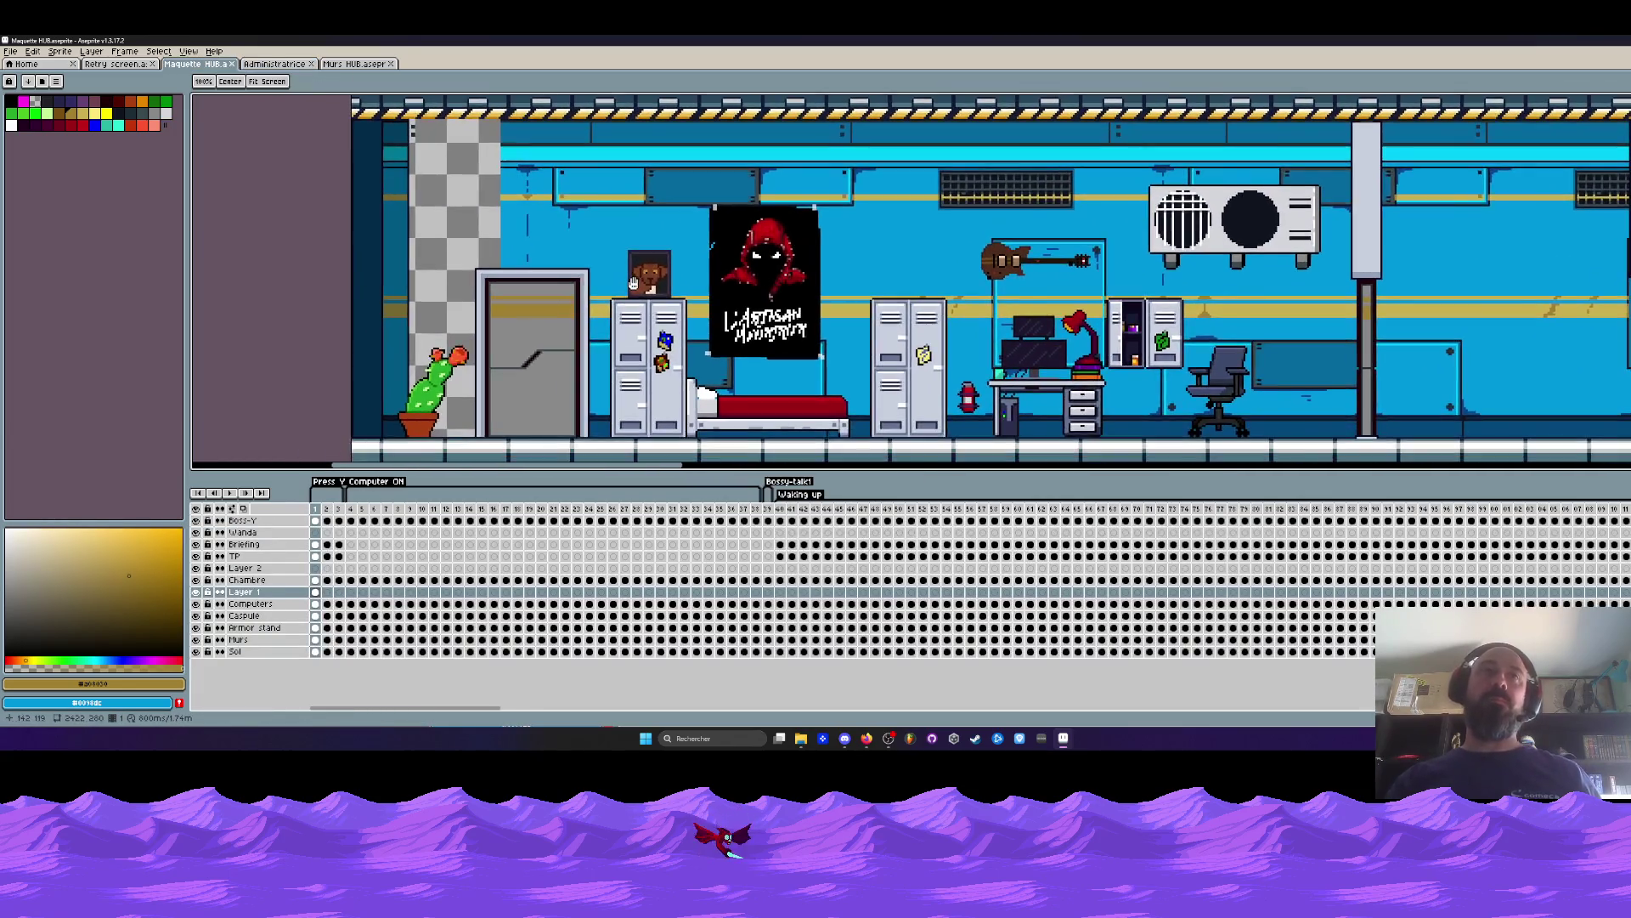
pyautogui.scroll(-2, 633, 283)
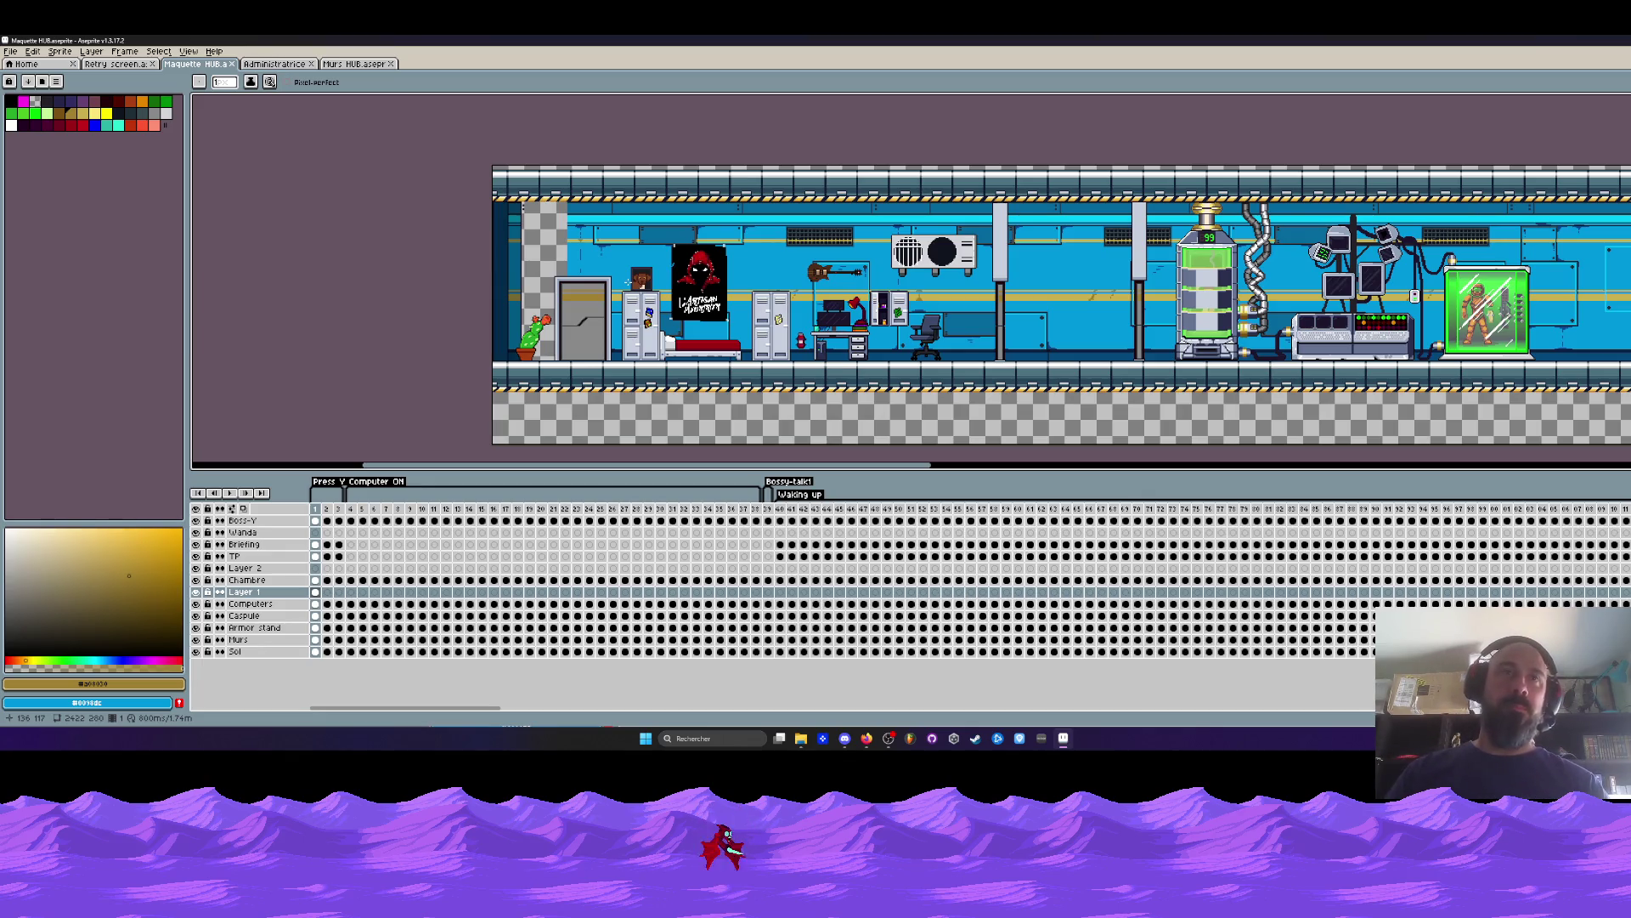
pyautogui.scroll(1, 531, 318)
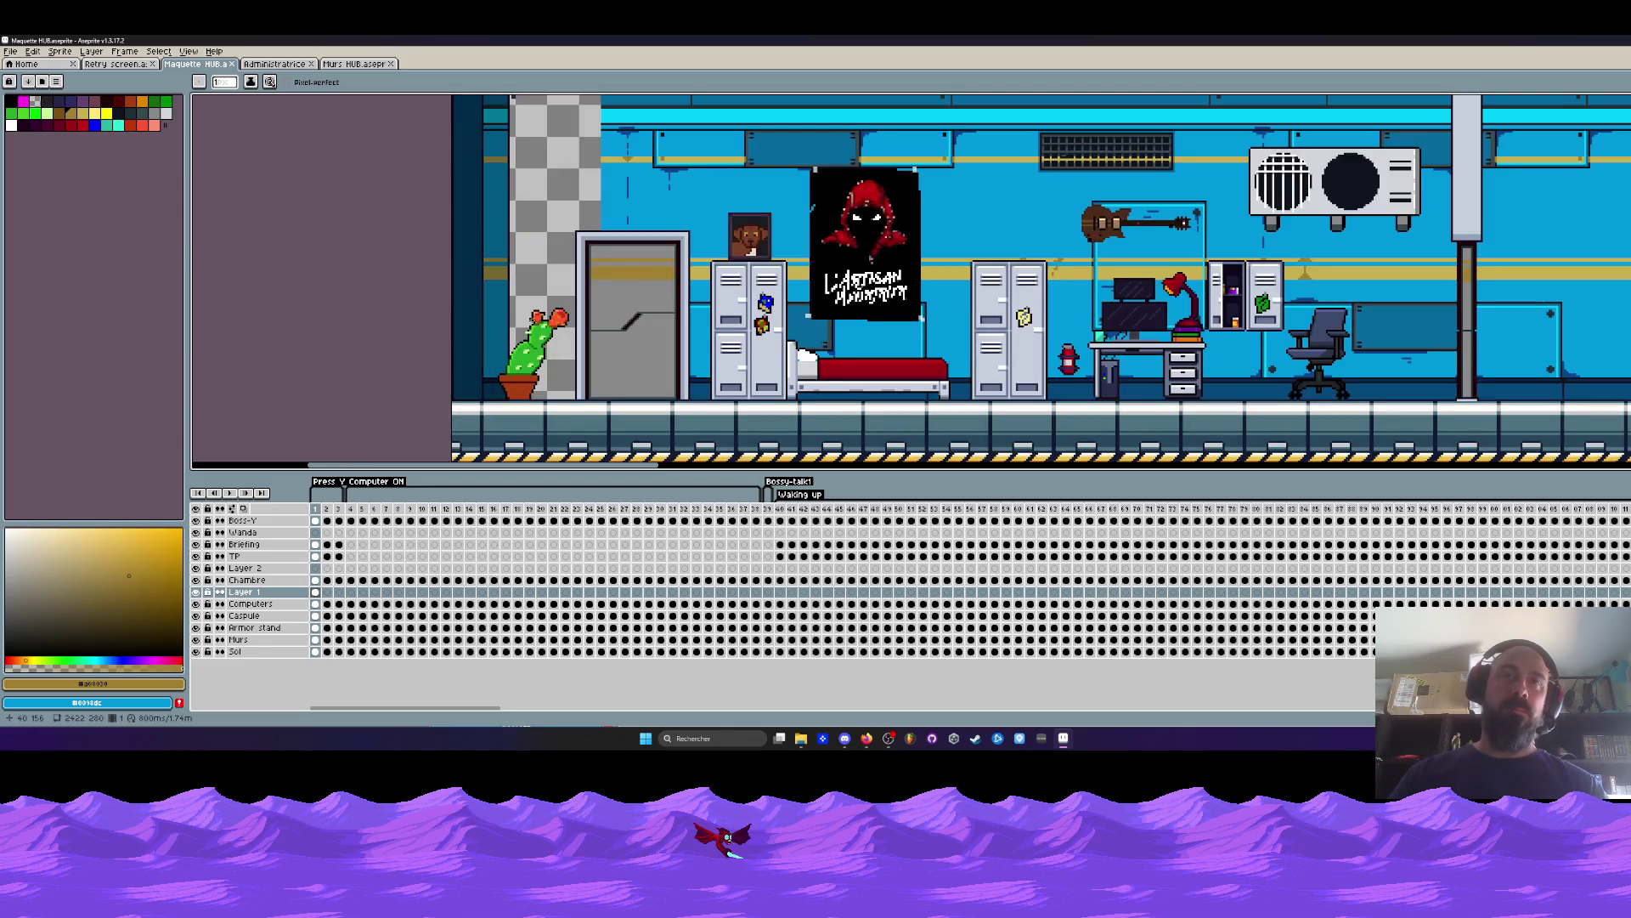
pyautogui.click(196, 593)
pyautogui.click(196, 592)
pyautogui.press('-')
pyautogui.press('-')
pyautogui.press('-')
pyautogui.press('+')
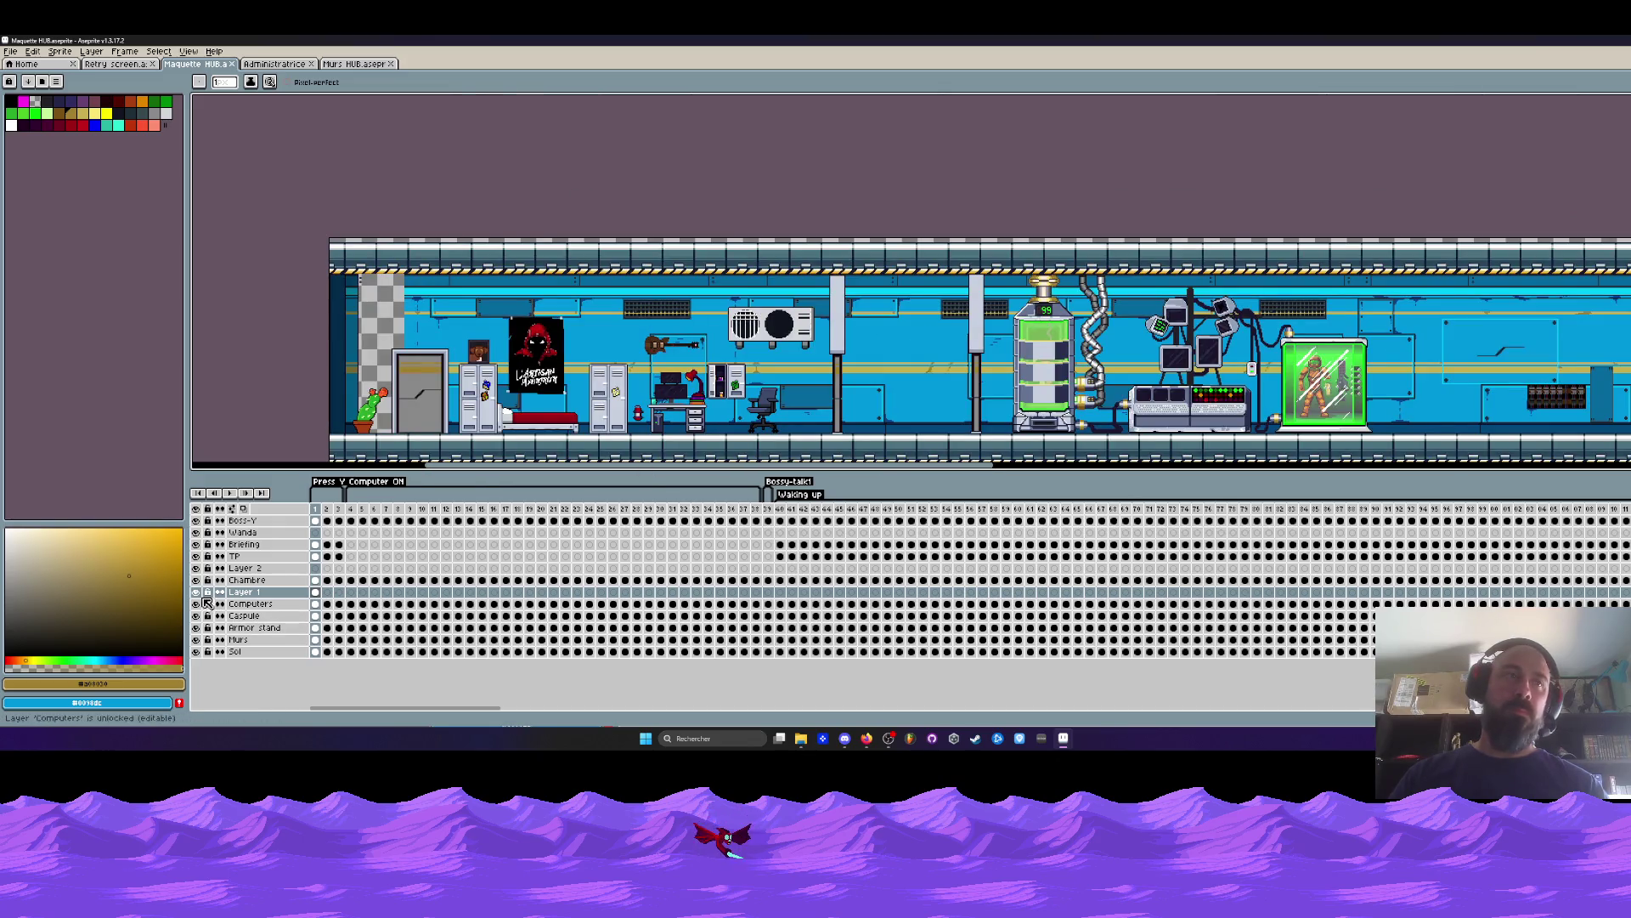
pyautogui.click(195, 593)
pyautogui.click(196, 592)
pyautogui.scroll(1, 864, 367)
pyautogui.scroll(-1, 864, 367)
pyautogui.scroll(2, 927, 374)
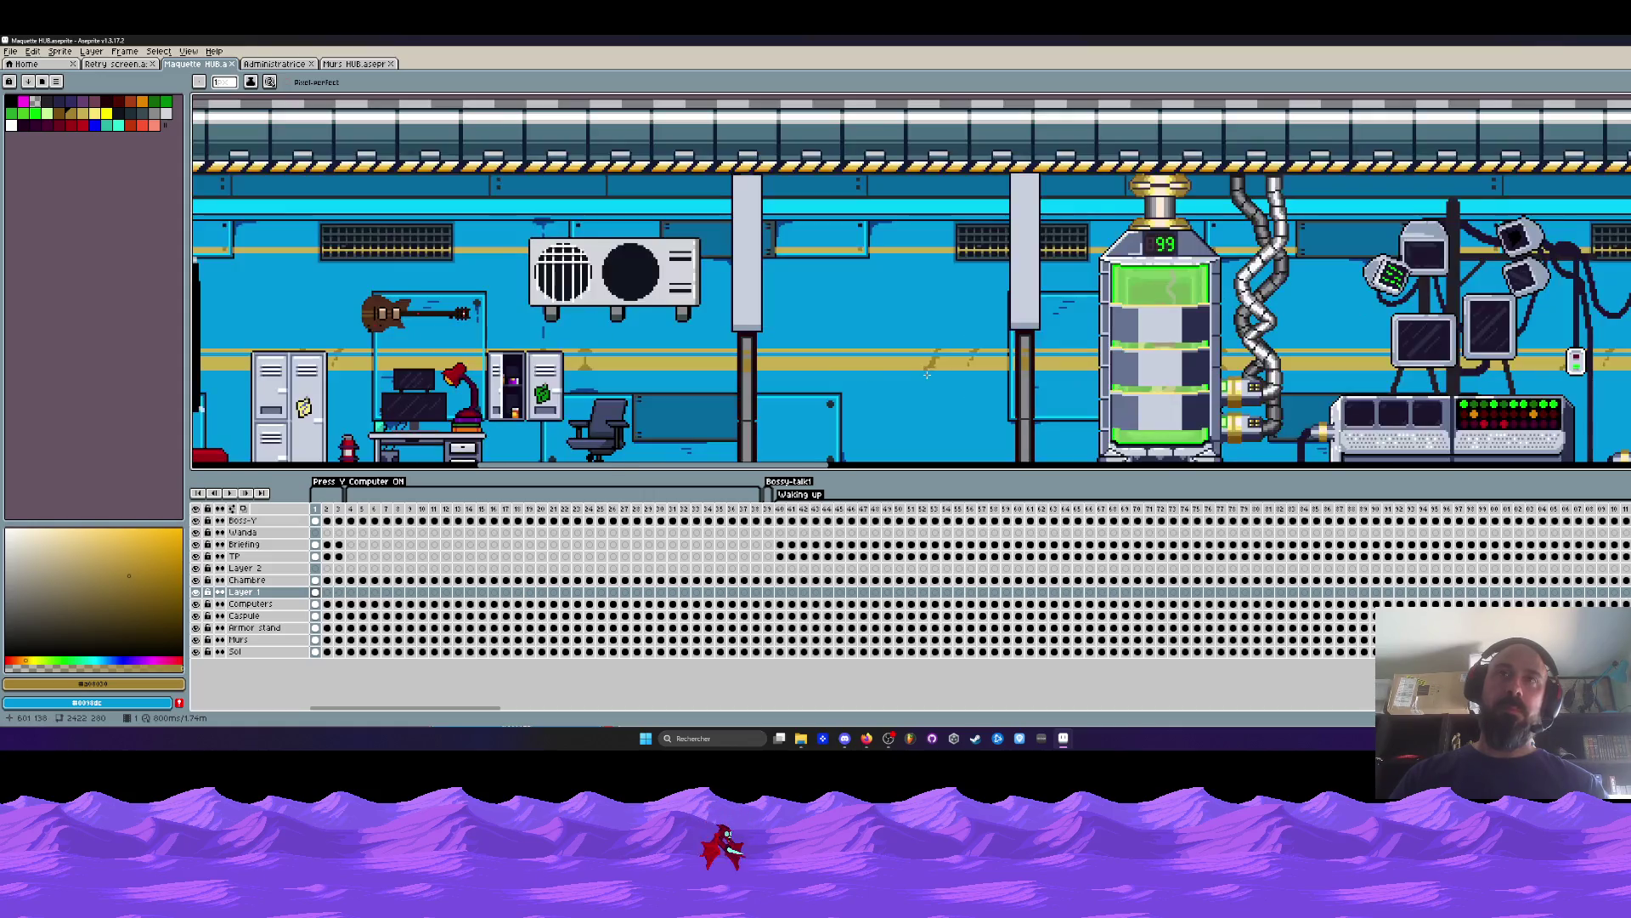
pyautogui.scroll(-2, 927, 375)
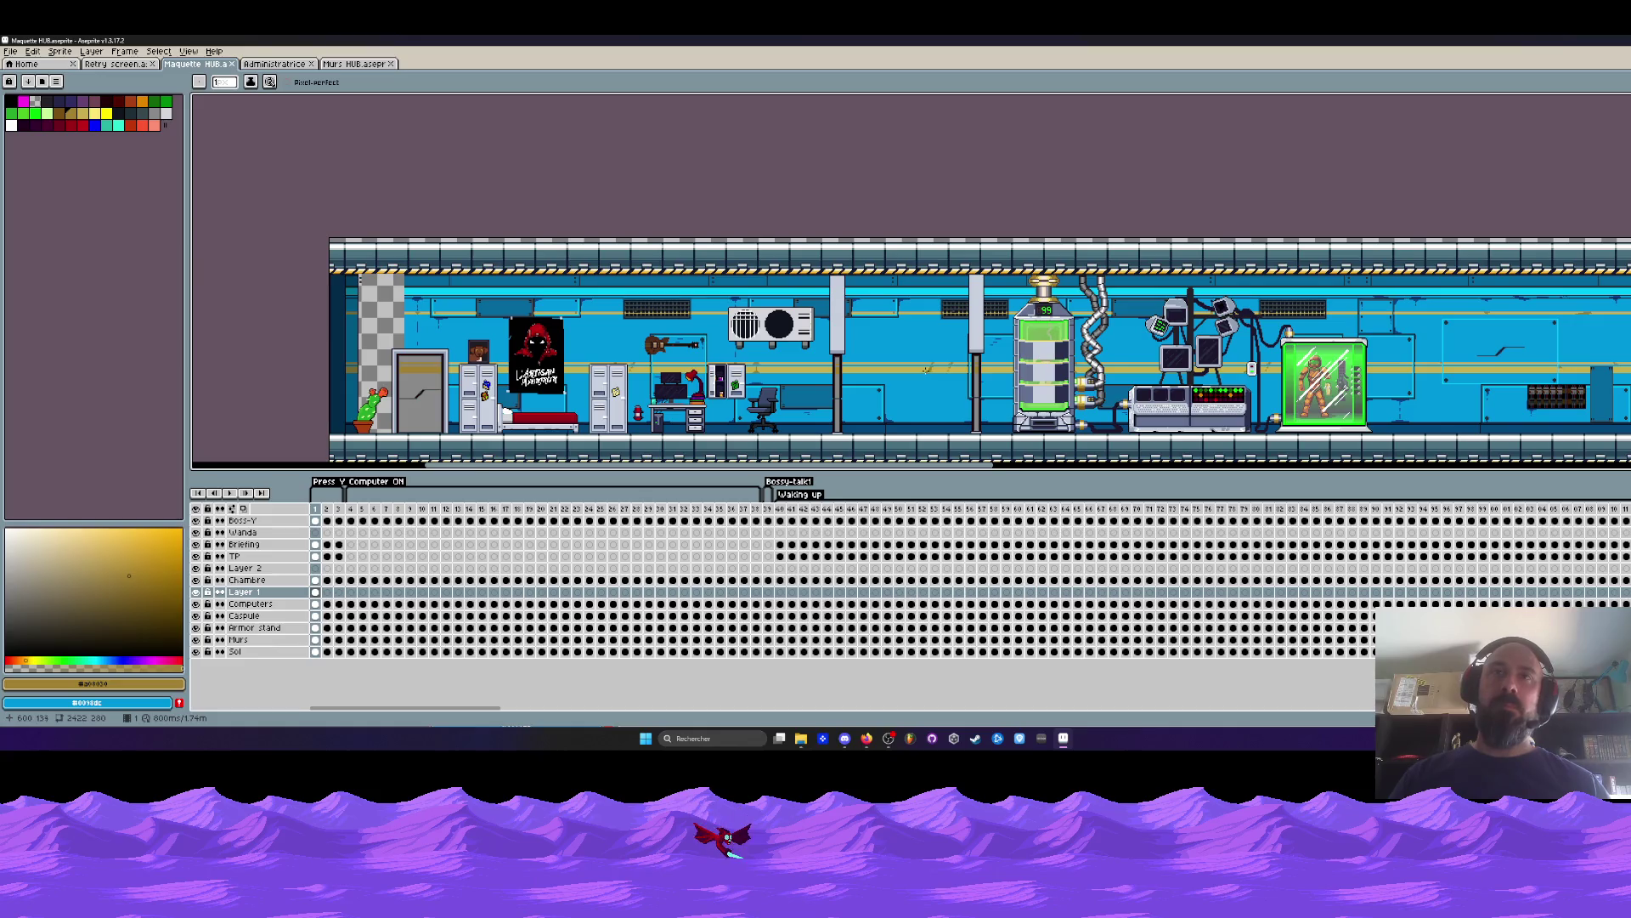
pyautogui.scroll(2, 927, 370)
pyautogui.scroll(-2, 926, 369)
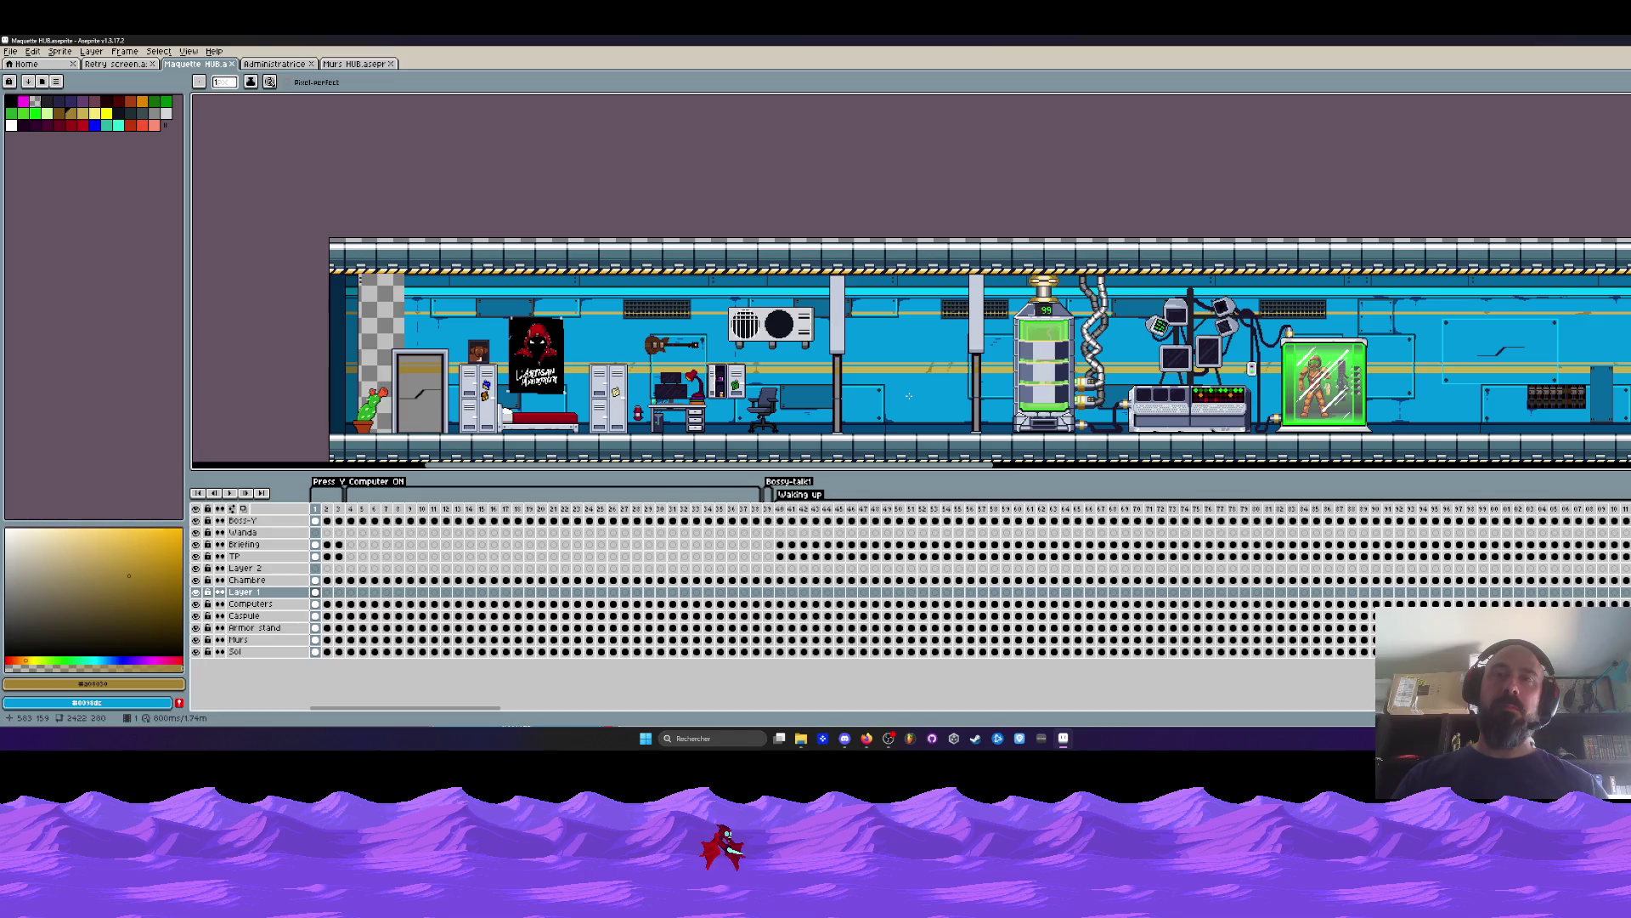
pyautogui.scroll(2, 908, 396)
pyautogui.scroll(-2, 908, 396)
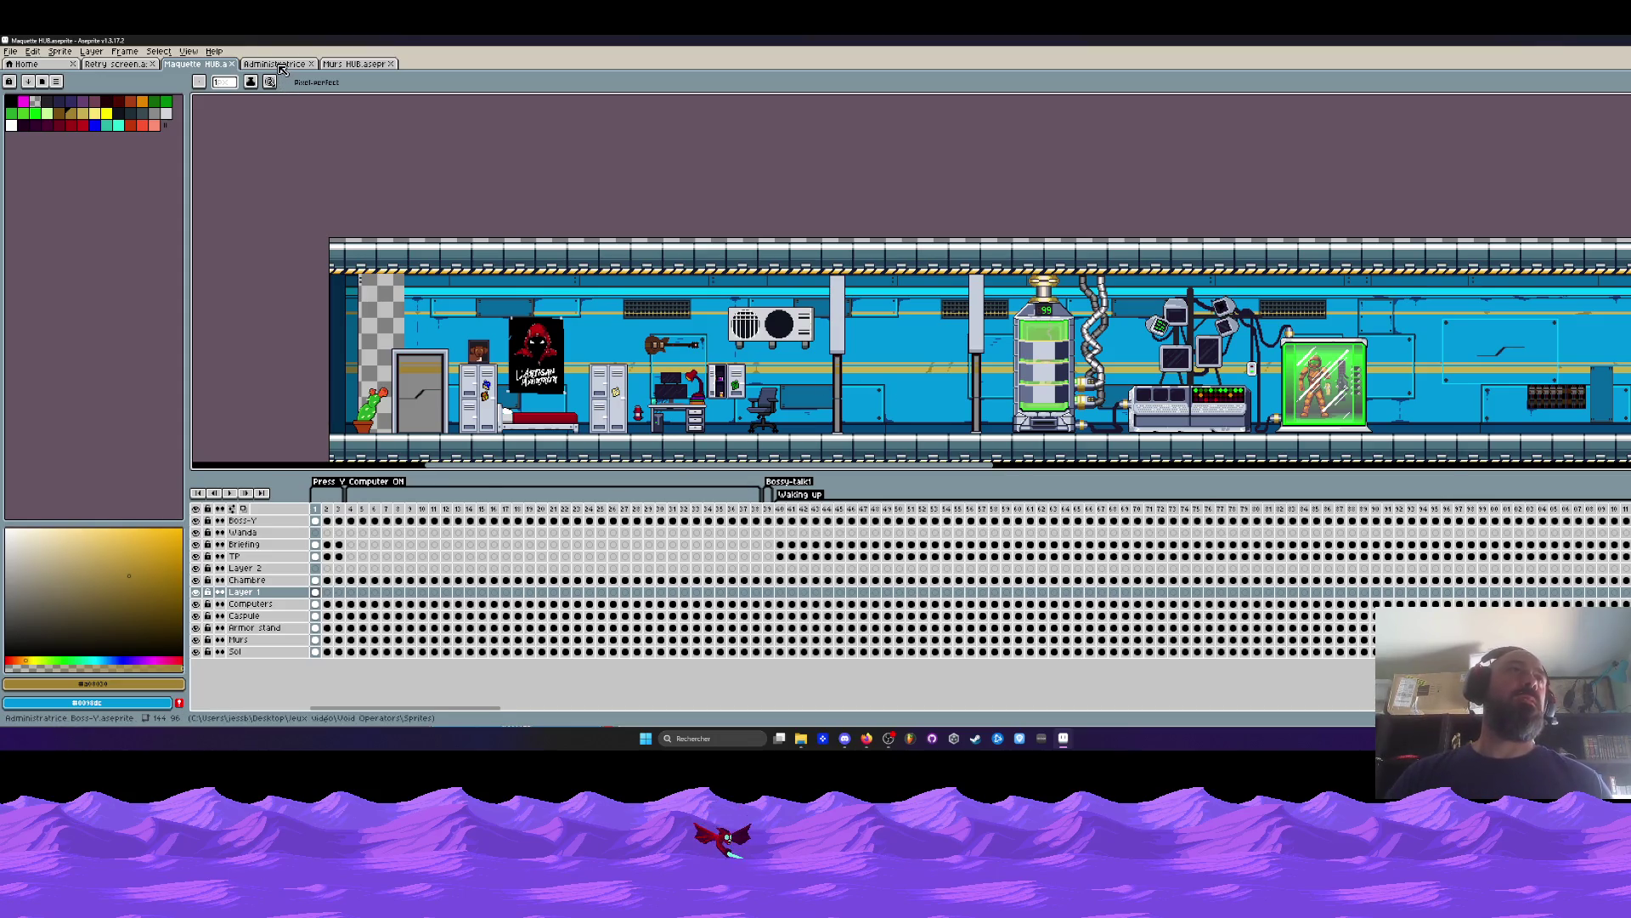
pyautogui.hotkey('ctrl', 'Tab')
# Switch to the Retry screen sprite and play its animation.
pyautogui.click(119, 64)
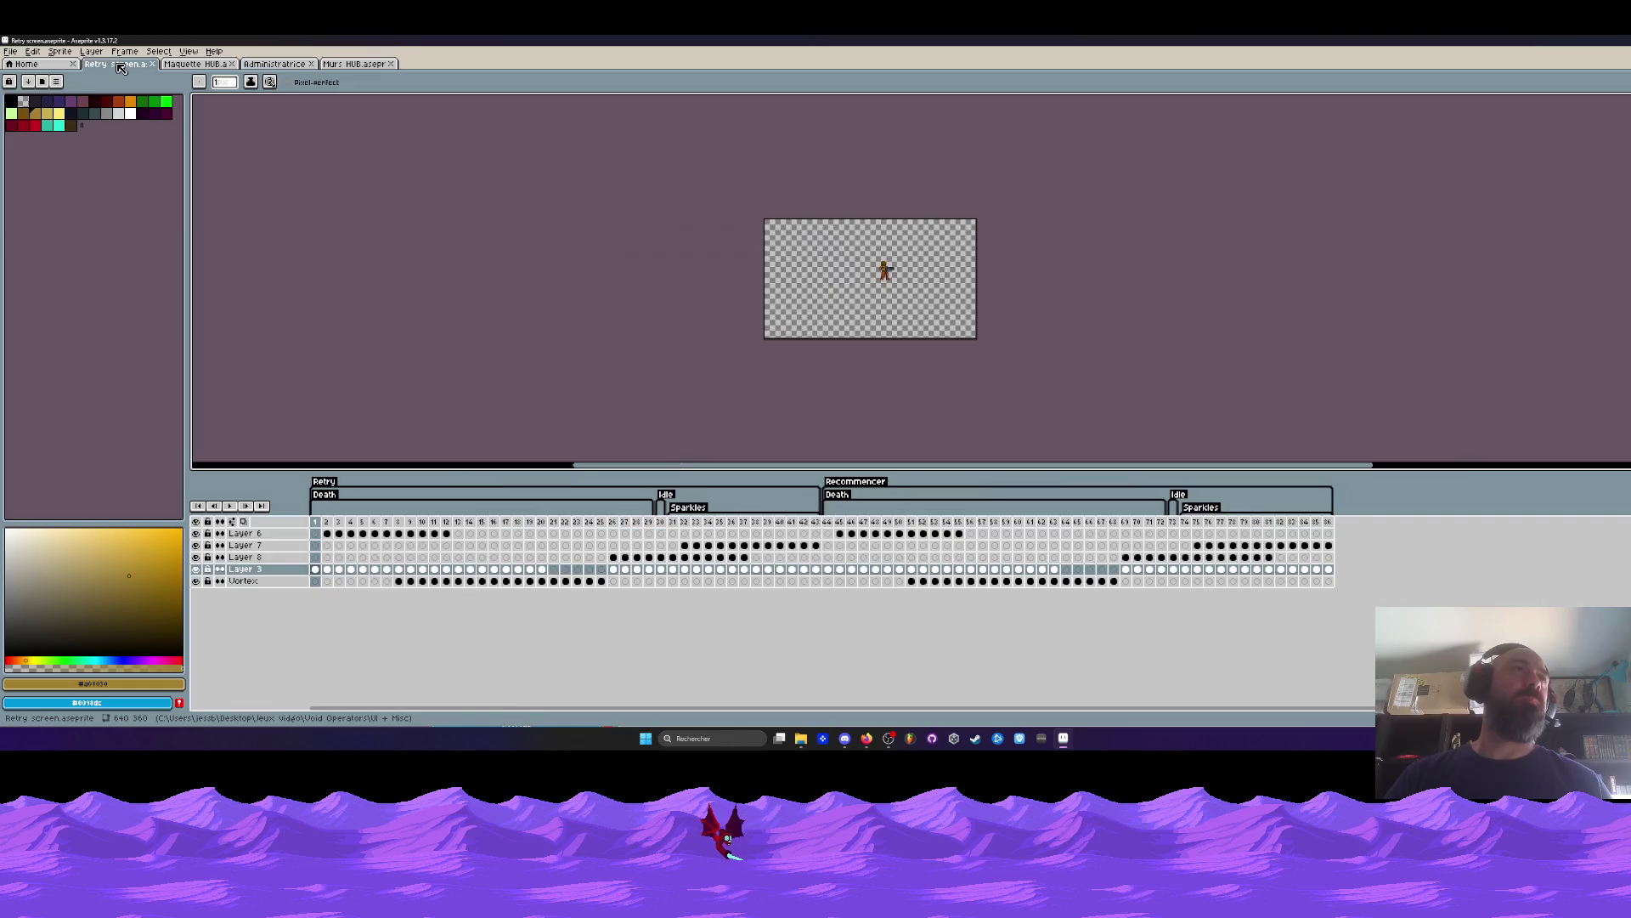
pyautogui.scroll(2, 879, 279)
pyautogui.press('Return')
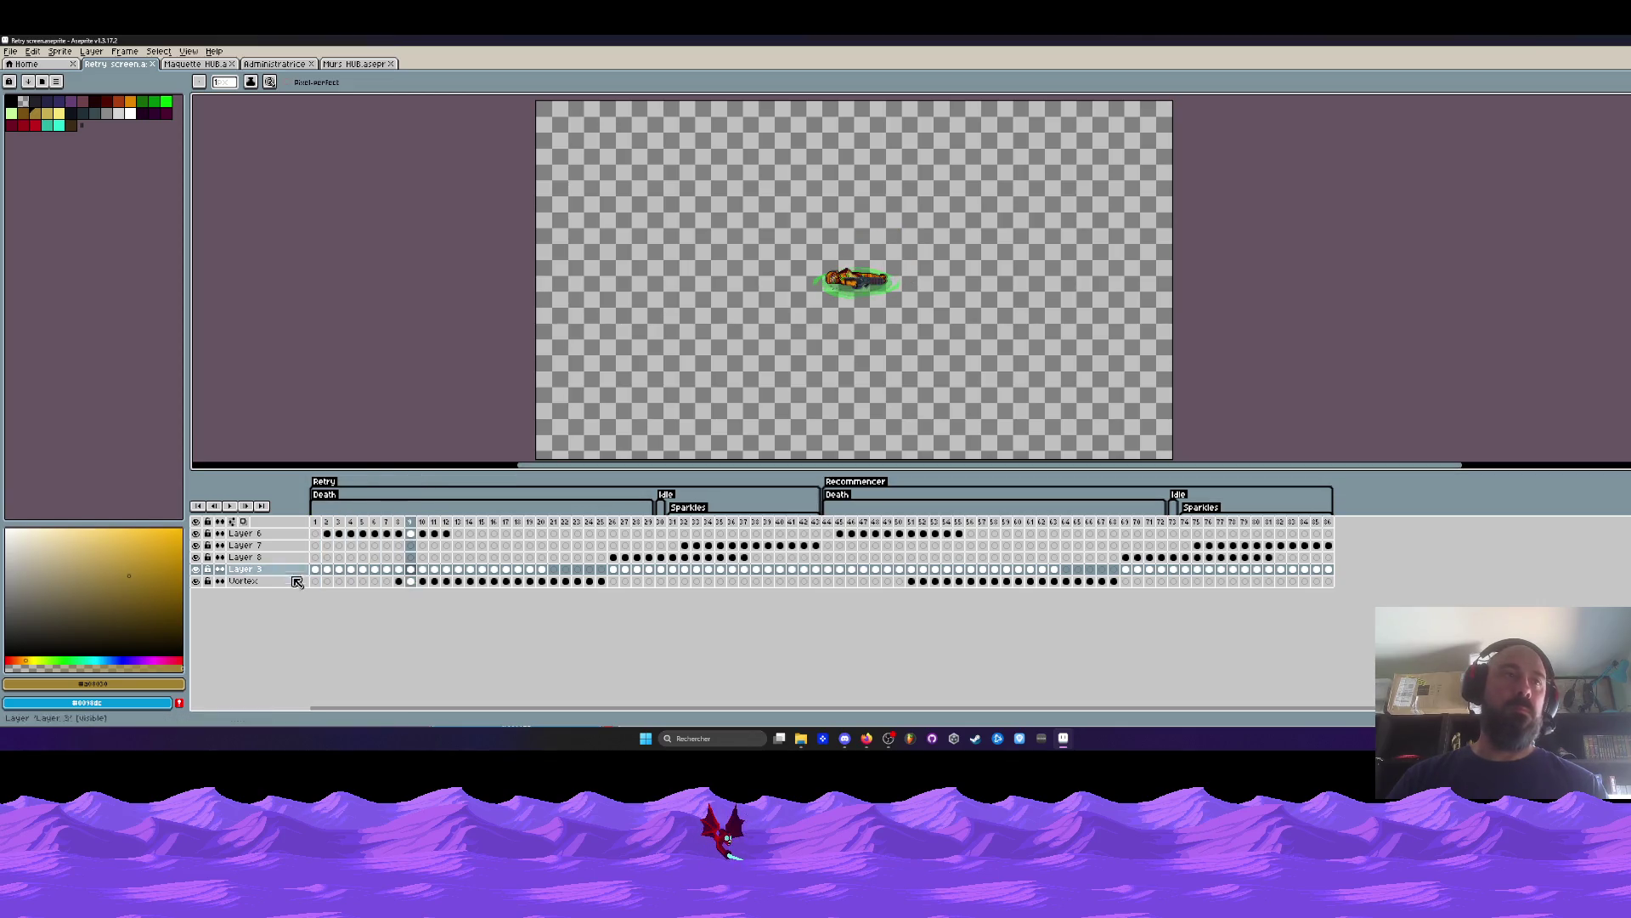
# Select Vortex frames 8–15 and Layer 3 frames 1–4, then shrink the window aside.
pyautogui.moveTo(397, 581); pyautogui.dragTo(598, 582)
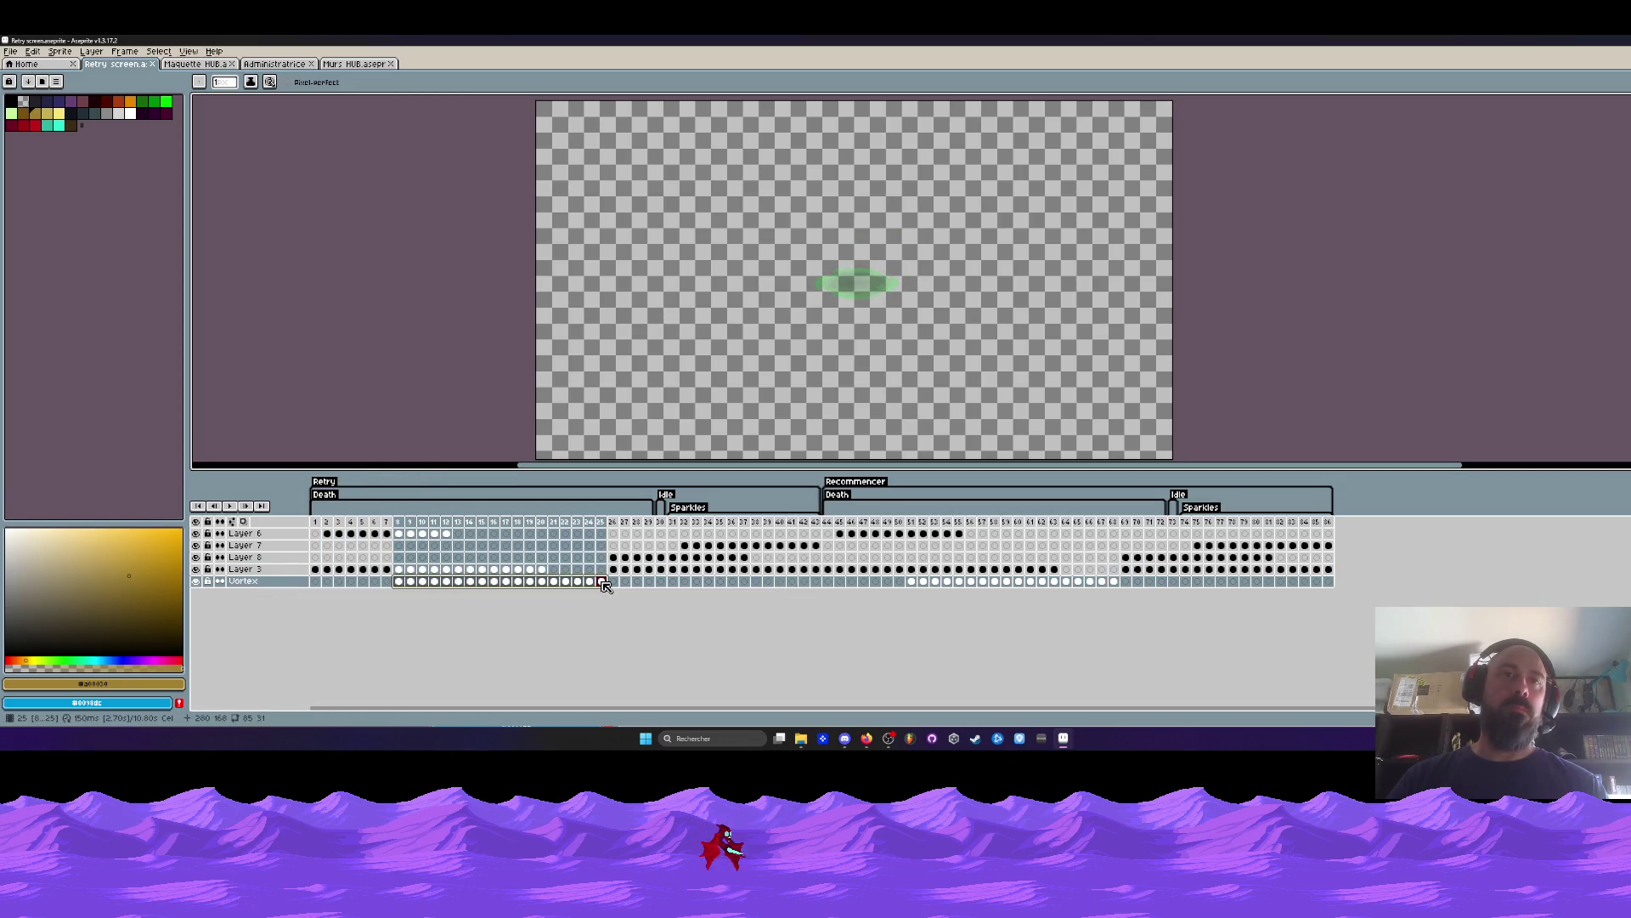
pyautogui.click(316, 569)
pyautogui.moveTo(317, 572); pyautogui.dragTo(351, 570)
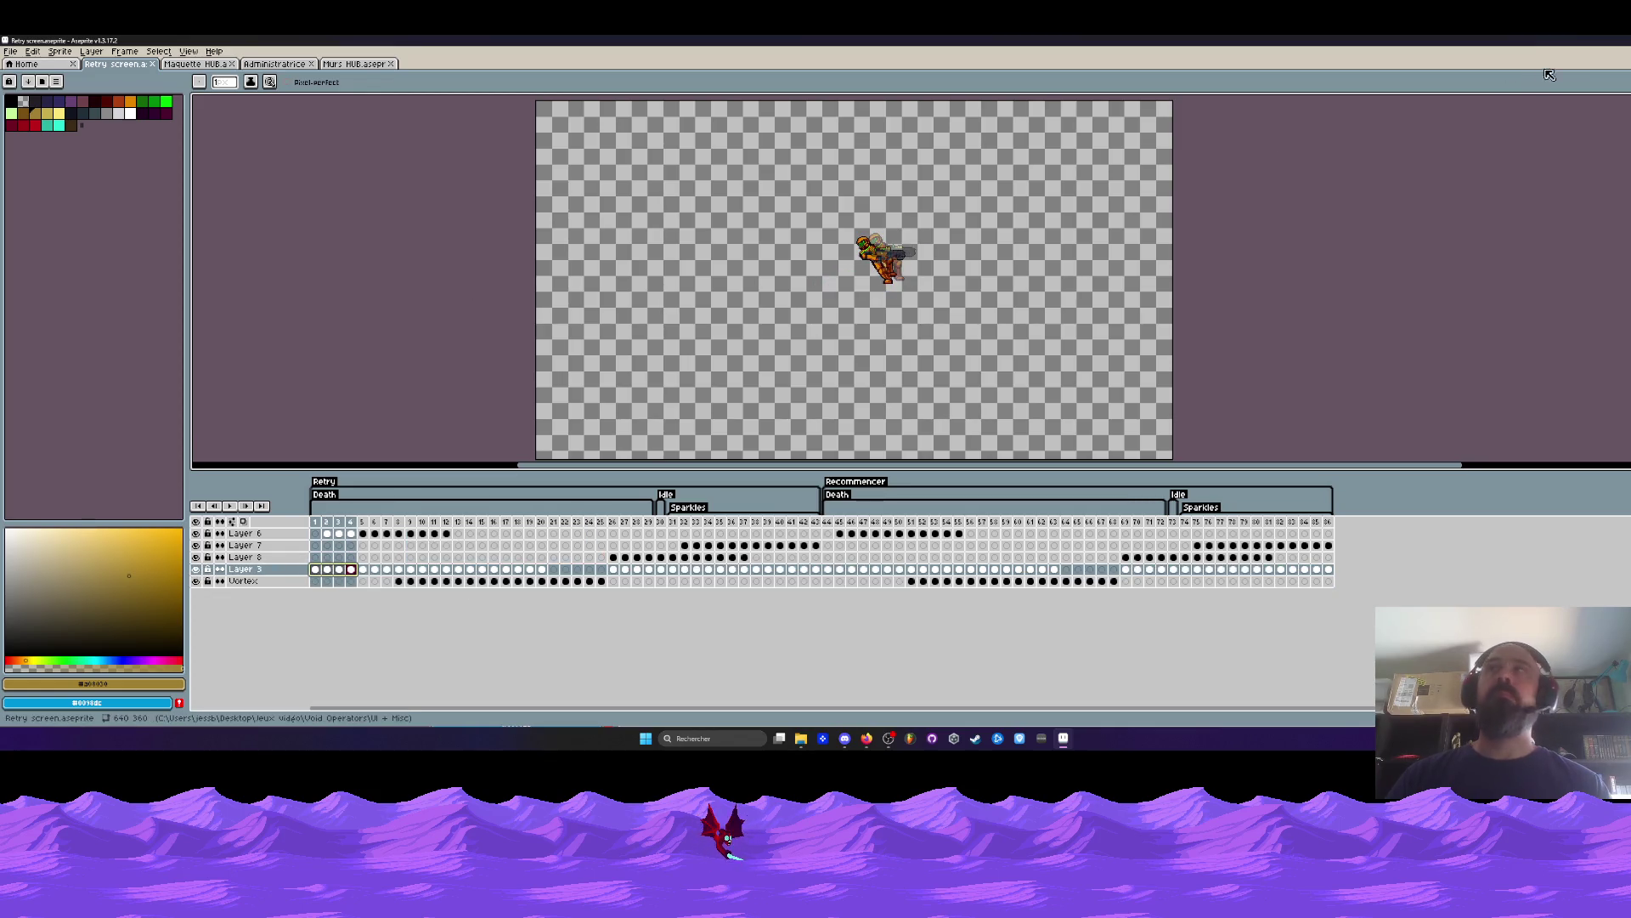
pyautogui.click(1604, 40)
pyautogui.moveTo(1067, 63); pyautogui.dragTo(939, 181)
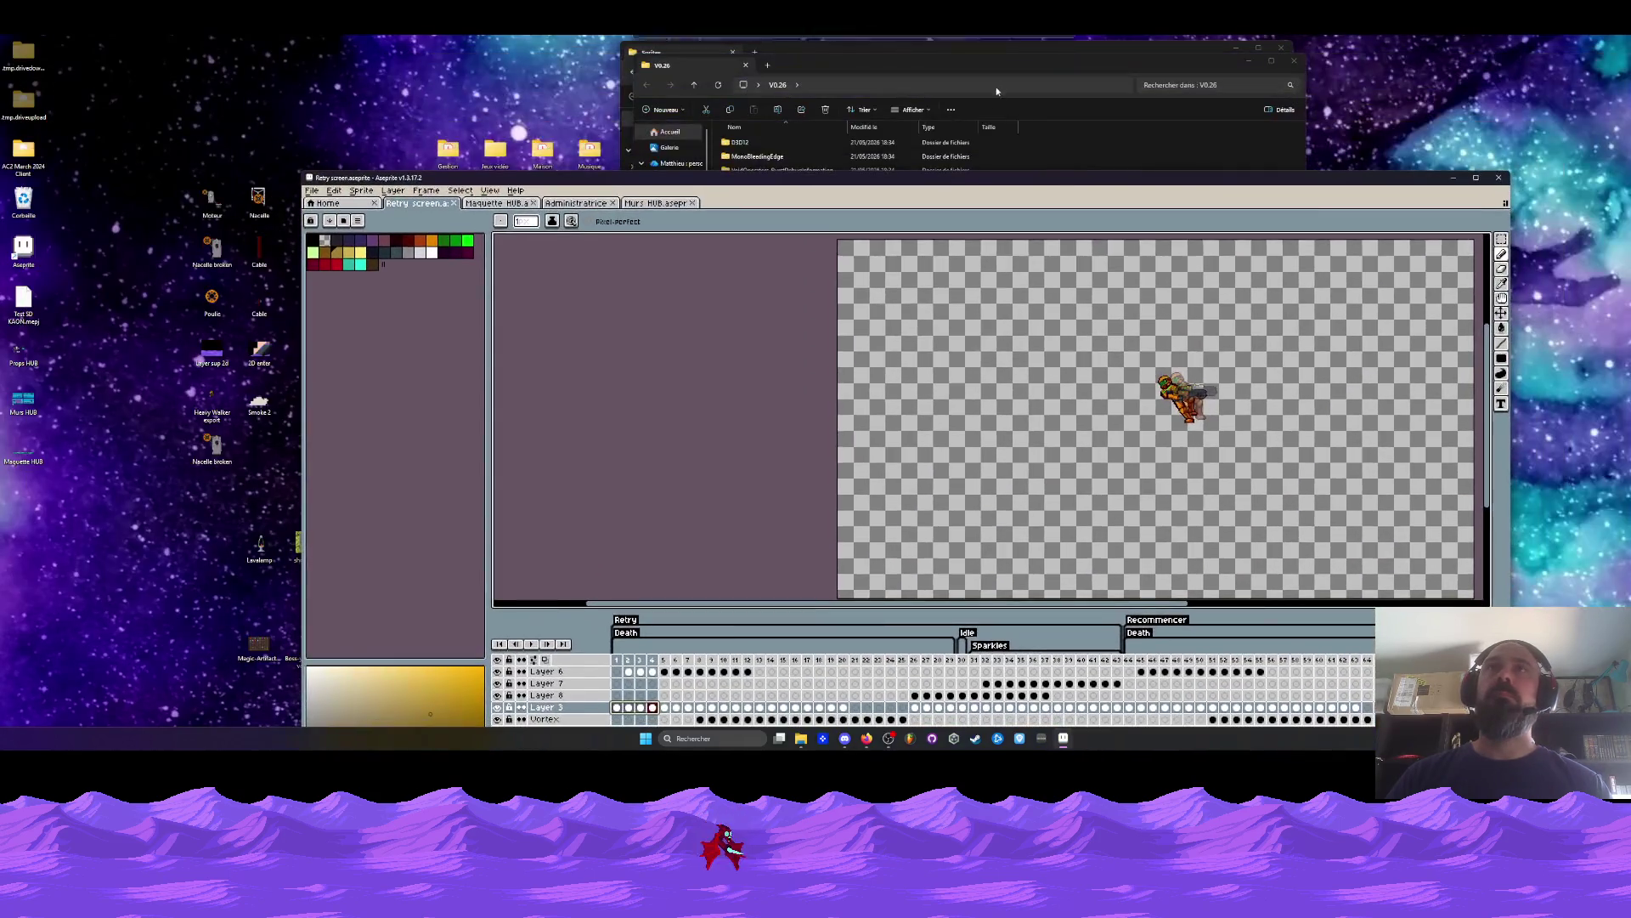
# Open Opératrice Wanda single from the Opérateurs > Wanda folder into Aseprite.
pyautogui.click(1189, 64)
pyautogui.click(1250, 62)
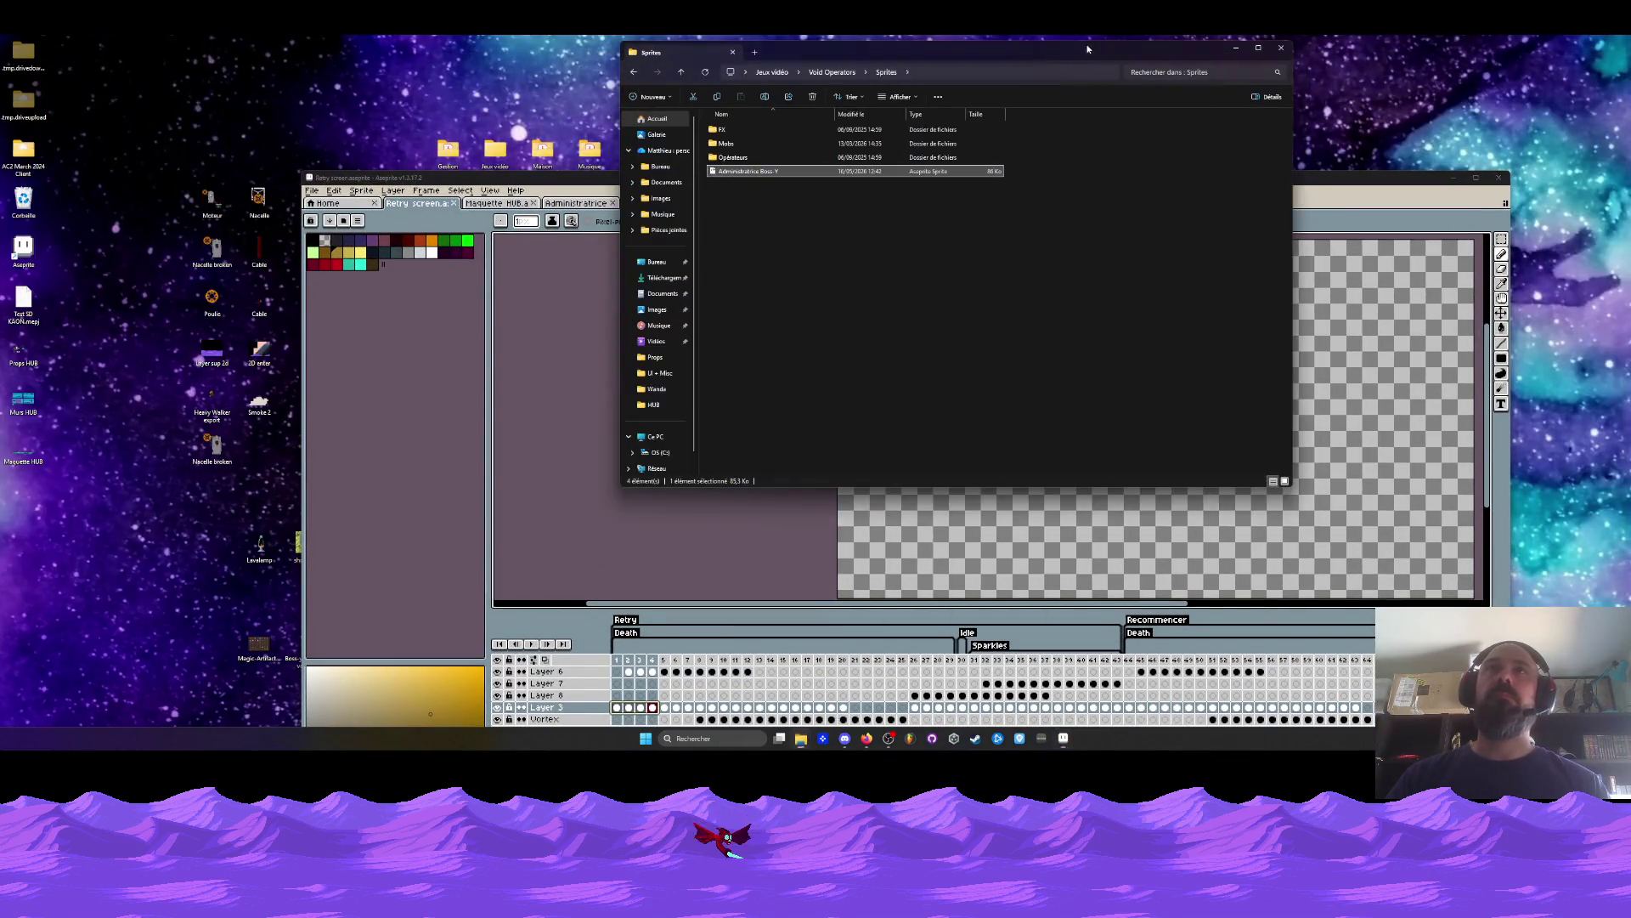
pyautogui.doubleClick(736, 158)
pyautogui.doubleClick(740, 185)
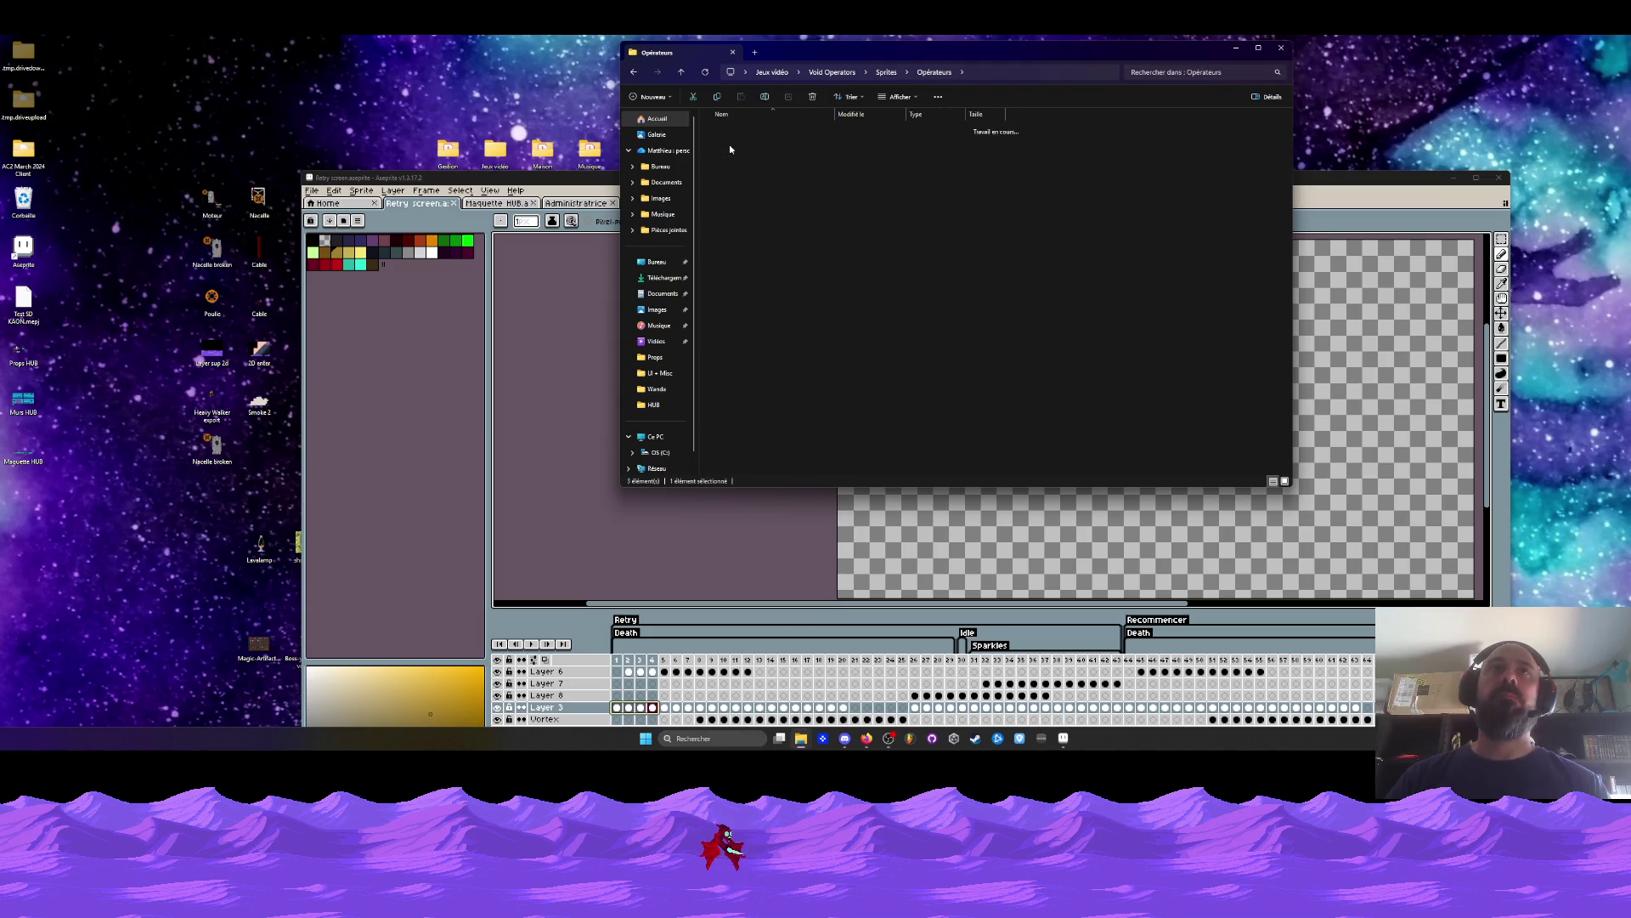
pyautogui.doubleClick(745, 172)
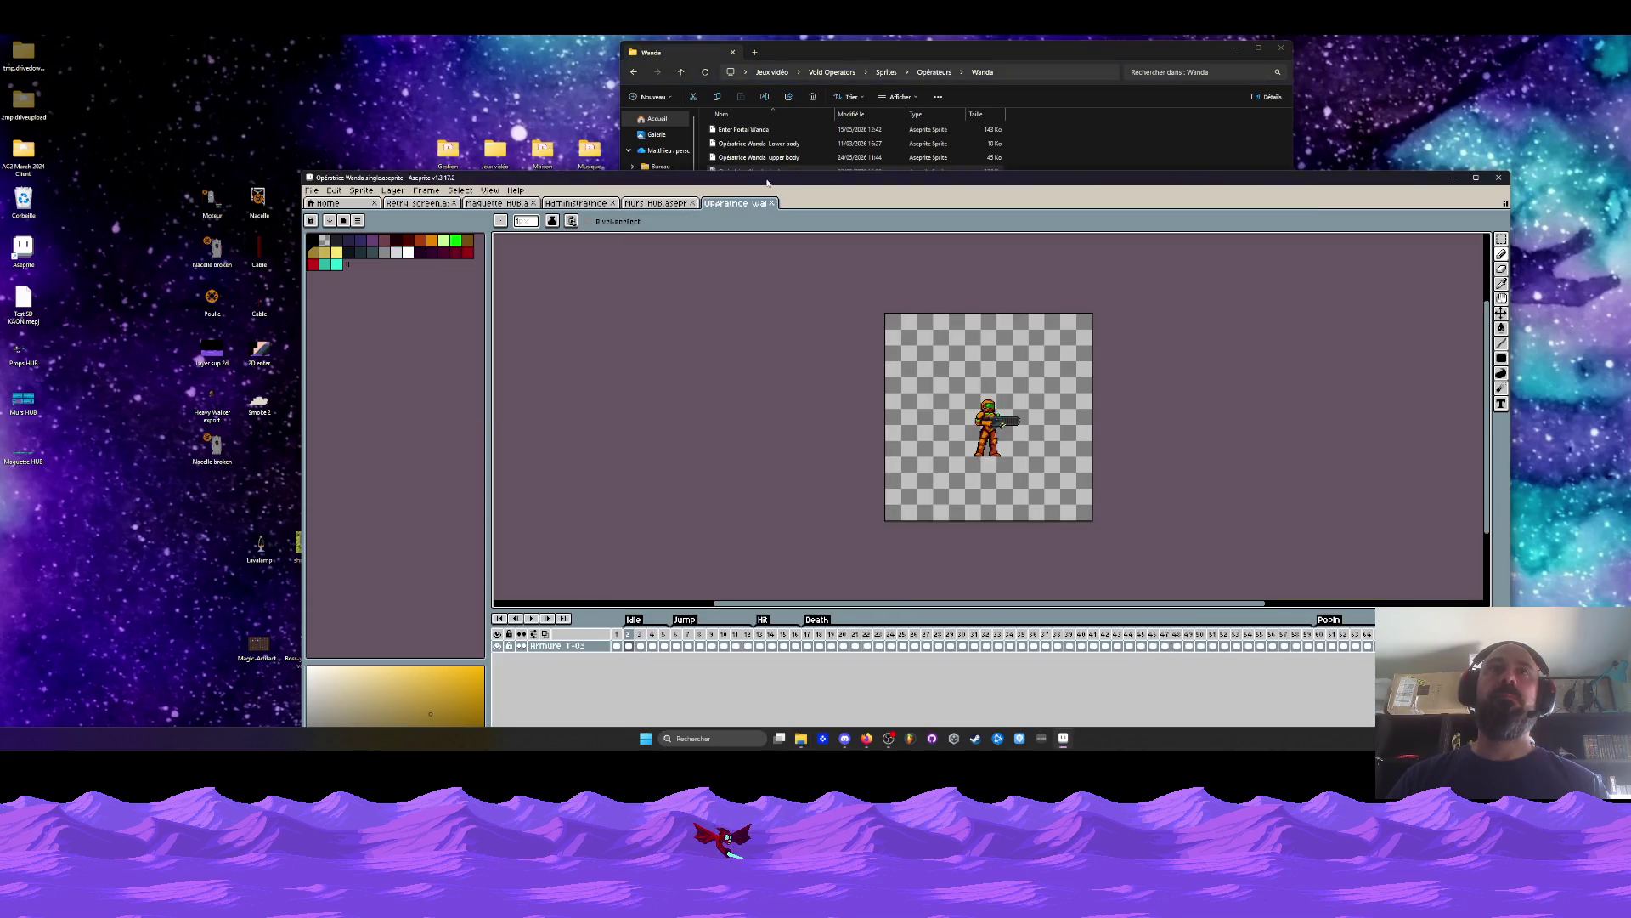
pyautogui.moveTo(765, 181); pyautogui.dragTo(739, 115)
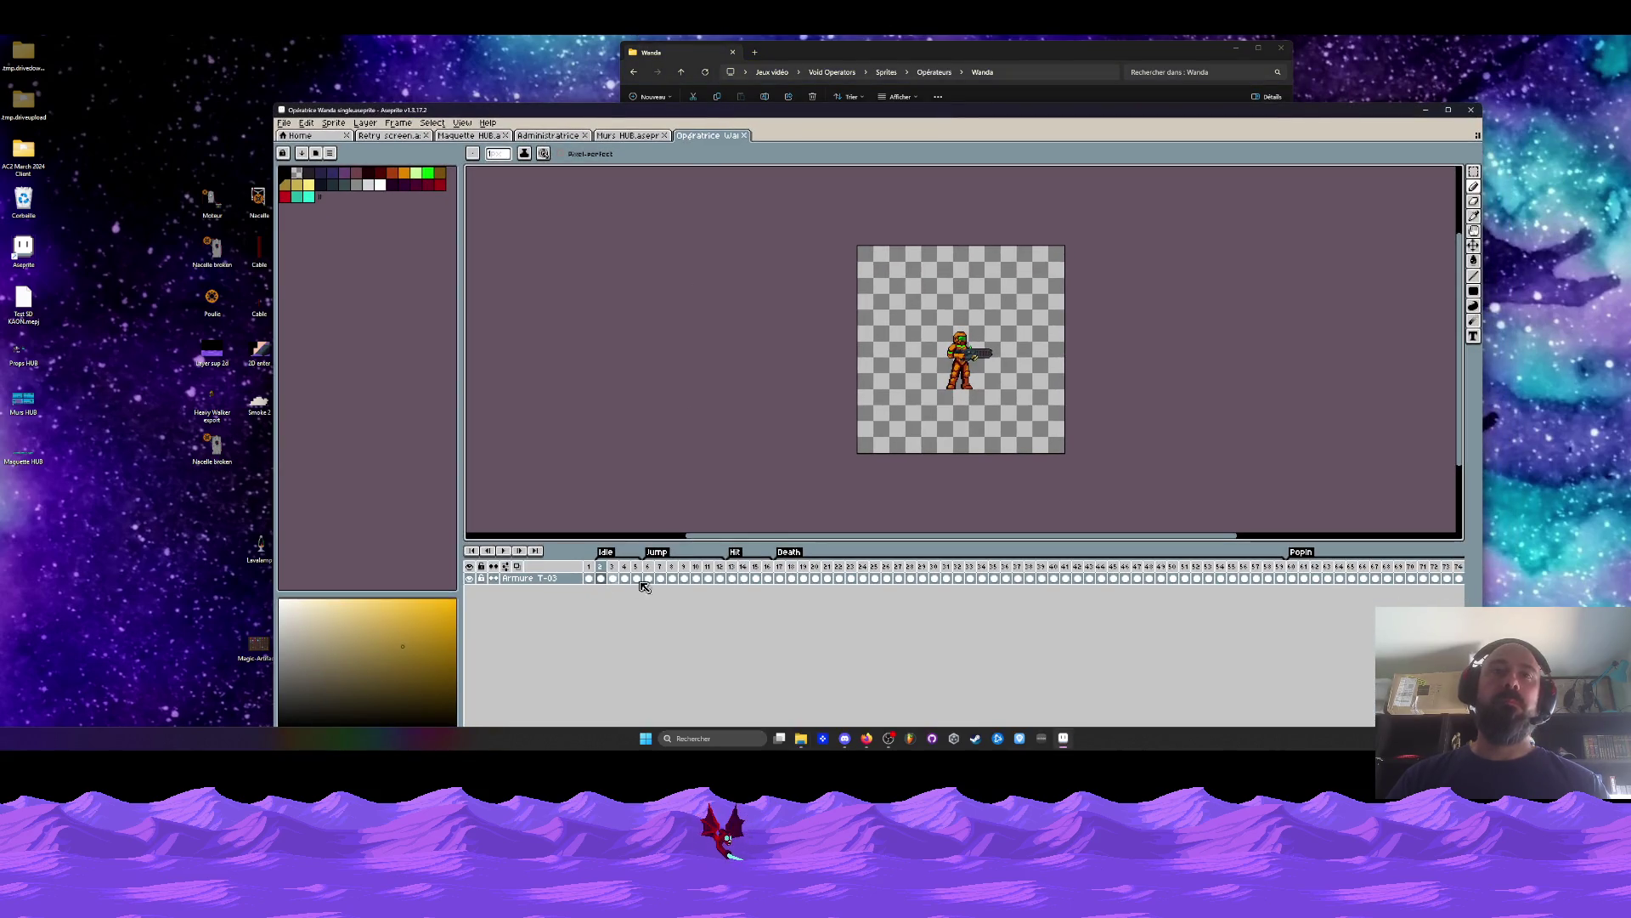
# Select Death frames 17–41, then switch to Murs HUB with Aseprite maximized.
pyautogui.moveTo(782, 579); pyautogui.dragTo(1280, 579)
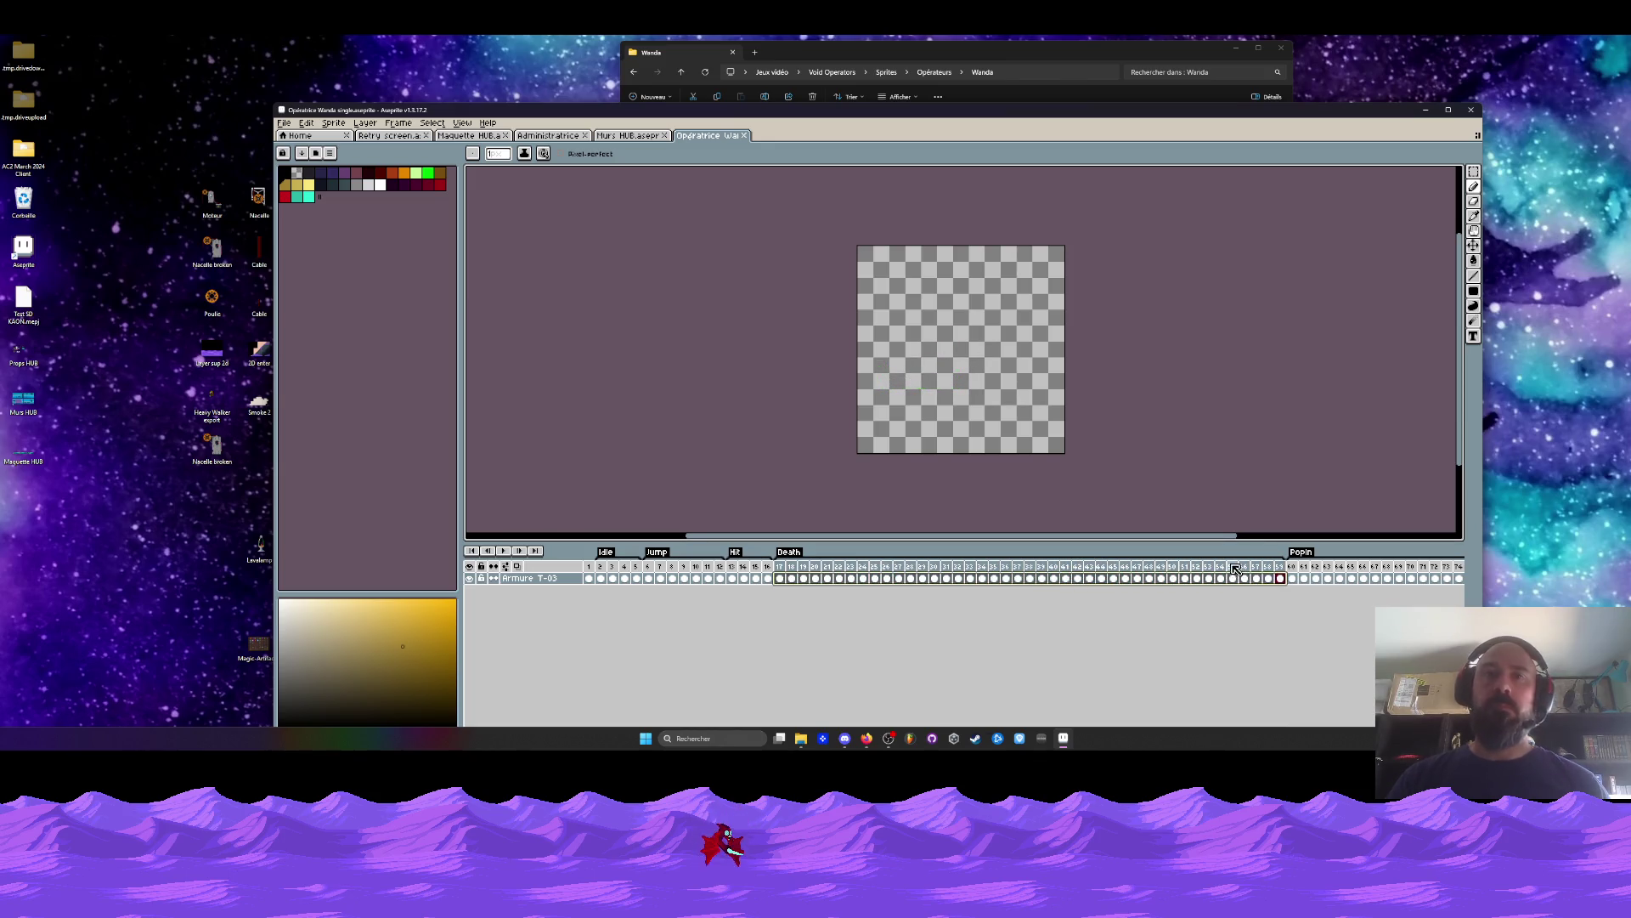
pyautogui.click(630, 138)
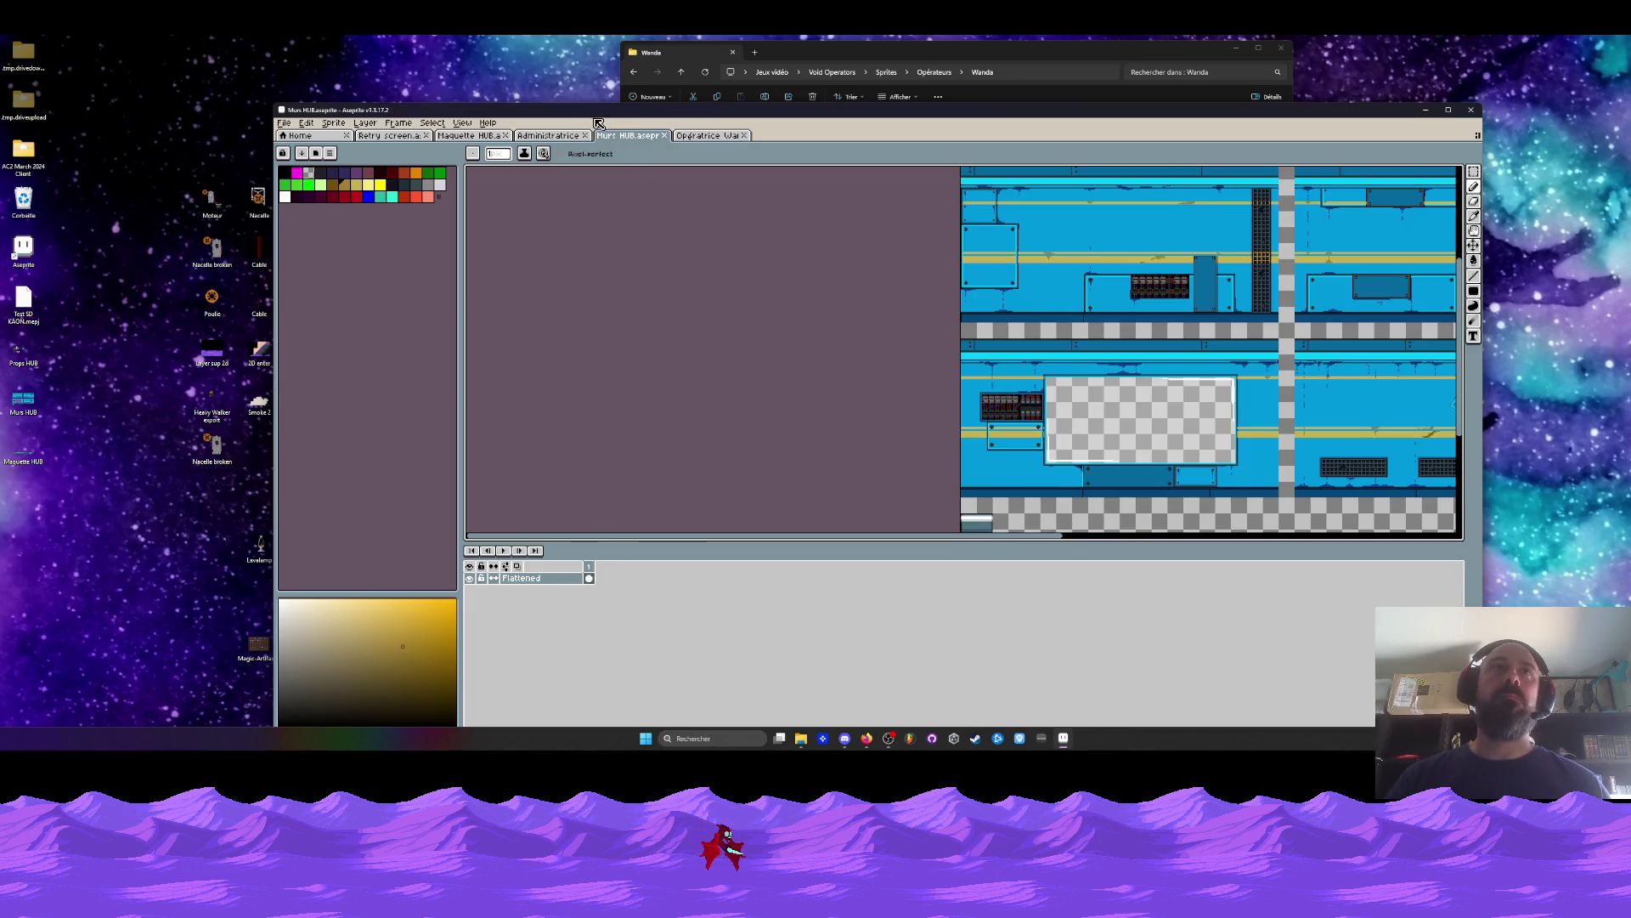
pyautogui.doubleClick(563, 110)
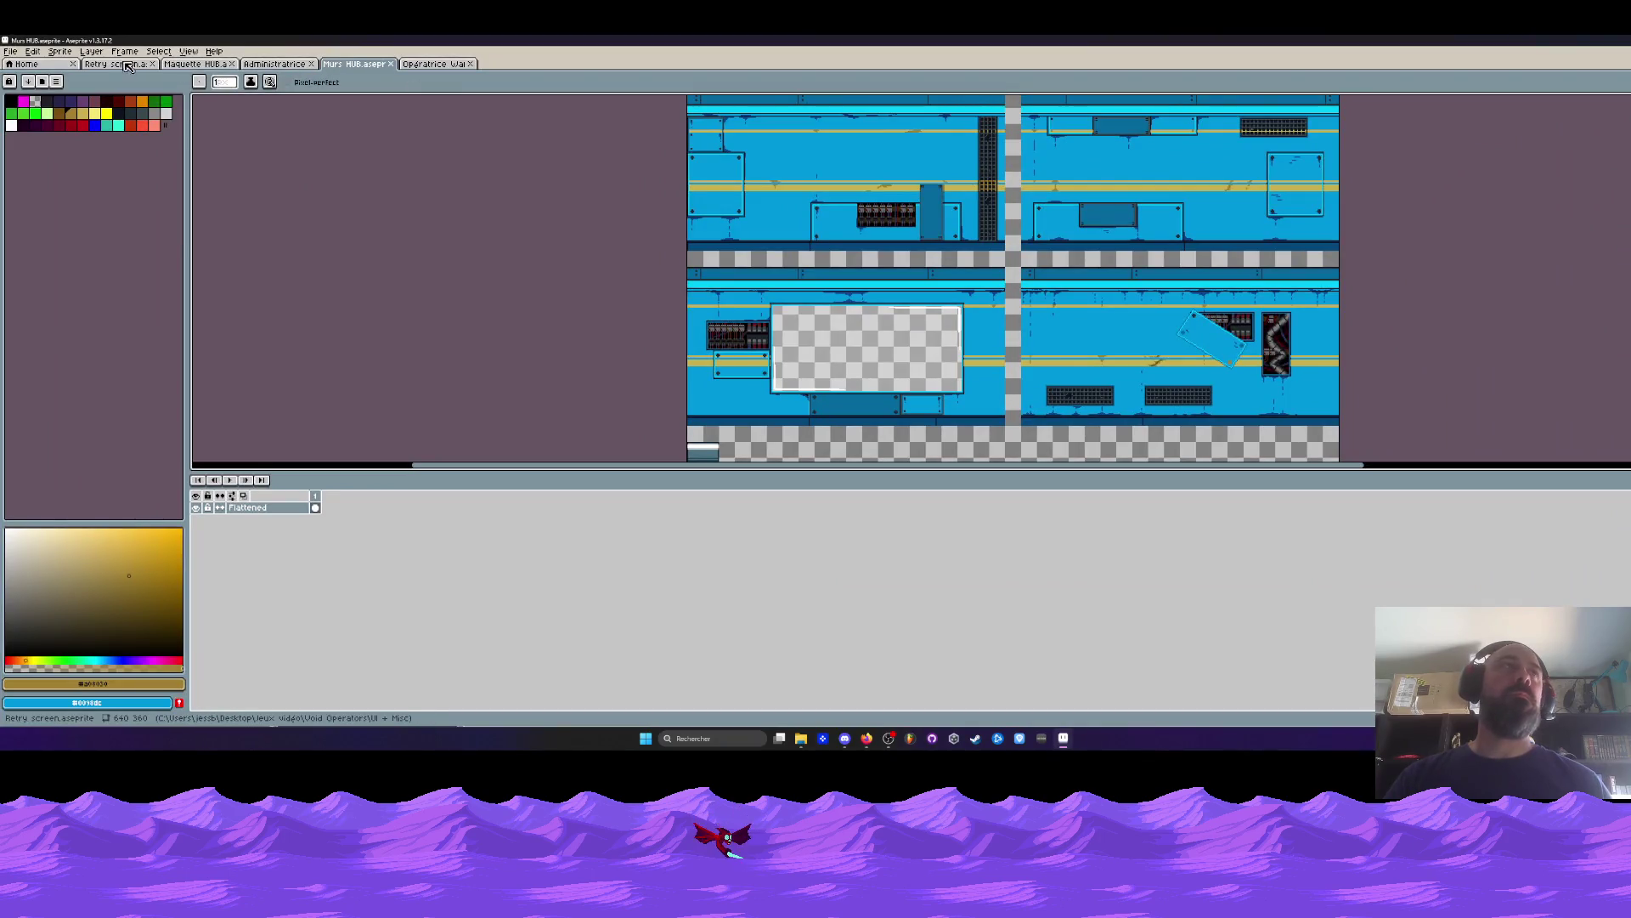
# On the Retry screen animation, toggle Layer 6 and Layer 3 visibility to inspect frames 1–6.
pyautogui.click(117, 64)
pyautogui.moveTo(314, 522); pyautogui.dragTo(350, 522)
pyautogui.click(197, 533)
pyautogui.click(196, 534)
pyautogui.click(196, 534)
pyautogui.click(199, 570)
pyautogui.click(200, 571)
pyautogui.click(196, 534)
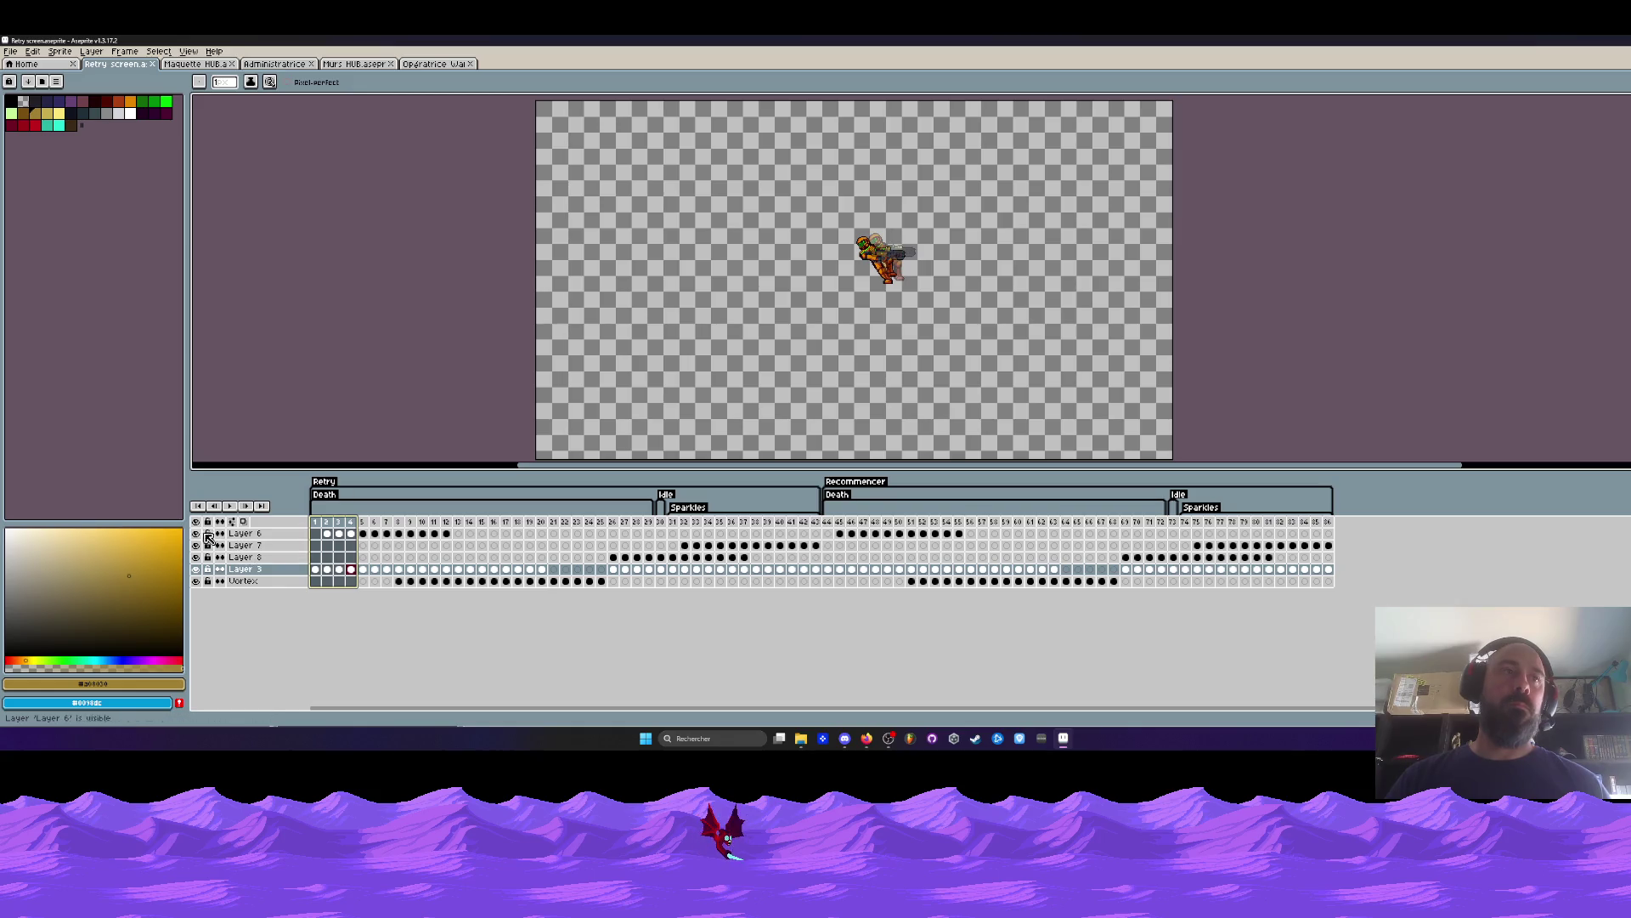
pyautogui.press('Right')
pyautogui.click(197, 569)
pyautogui.click(197, 569)
pyautogui.click(196, 569)
pyautogui.moveTo(314, 521); pyautogui.dragTo(397, 524)
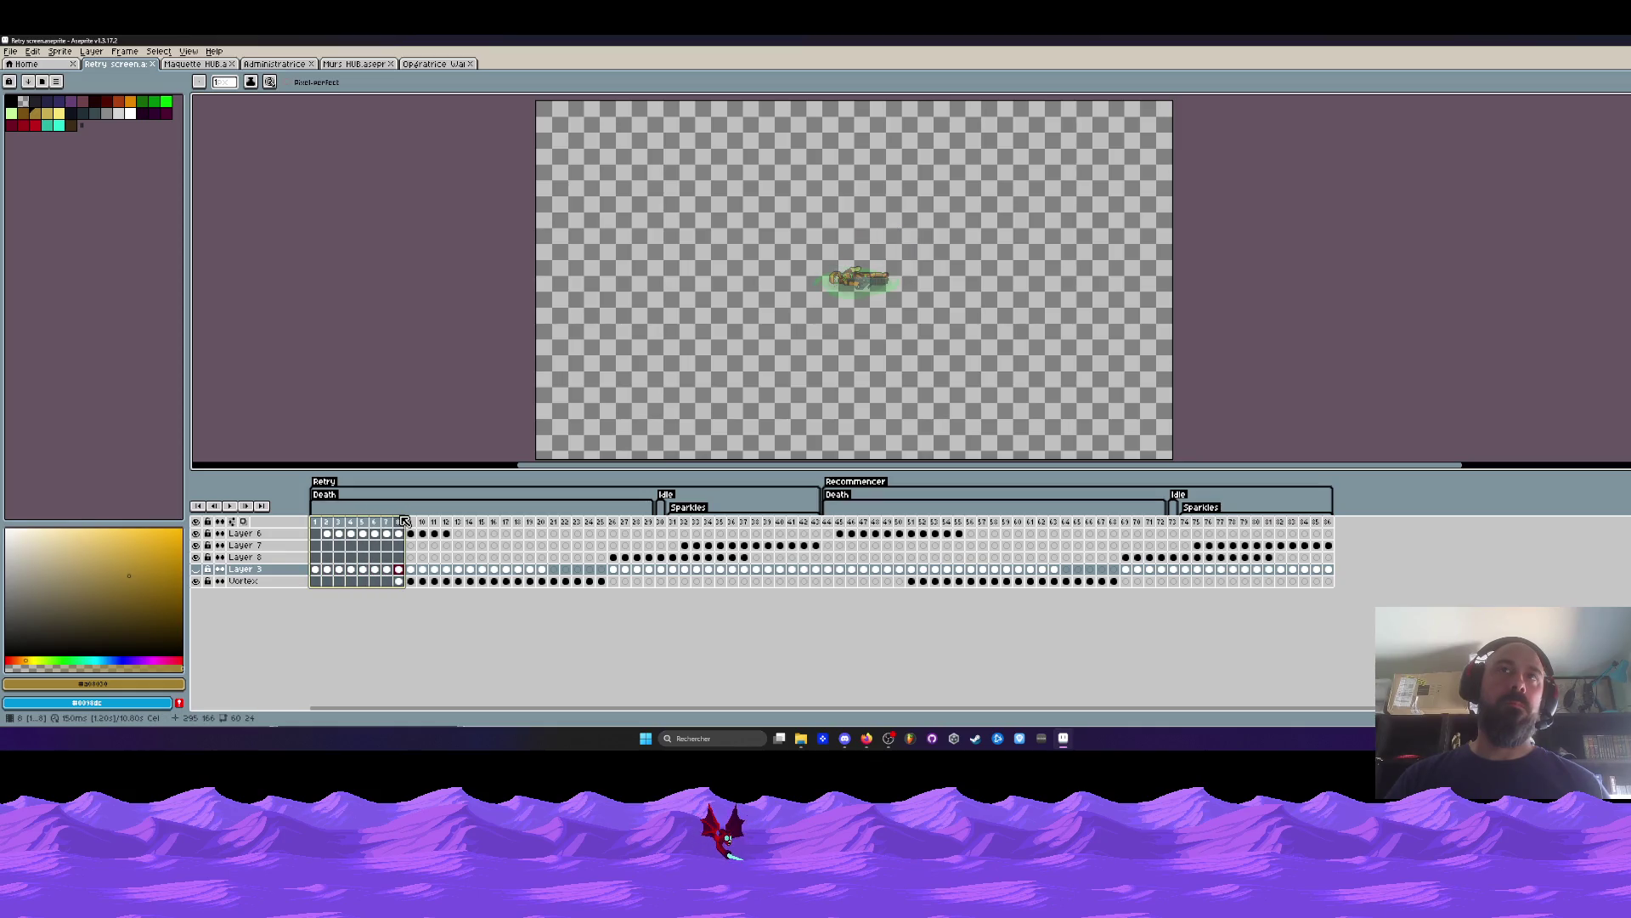
# Delete the stray Vortex cels in frames 8–25 and make Layer 3 visible again.
pyautogui.moveTo(398, 581); pyautogui.dragTo(603, 585)
pyautogui.press('Delete')
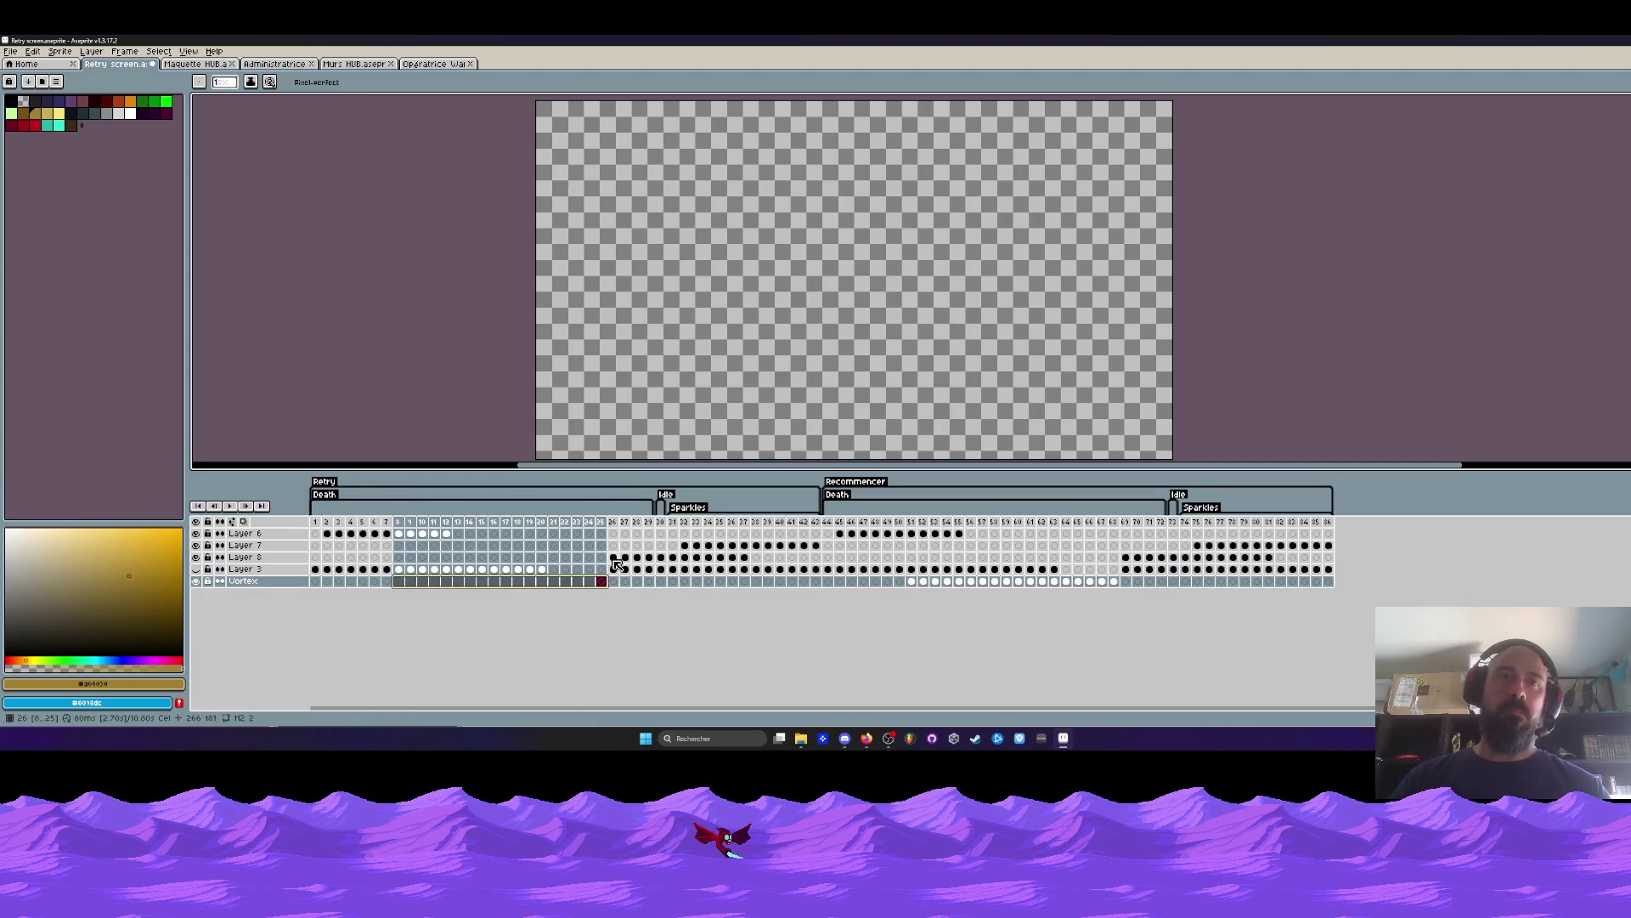
pyautogui.click(625, 556)
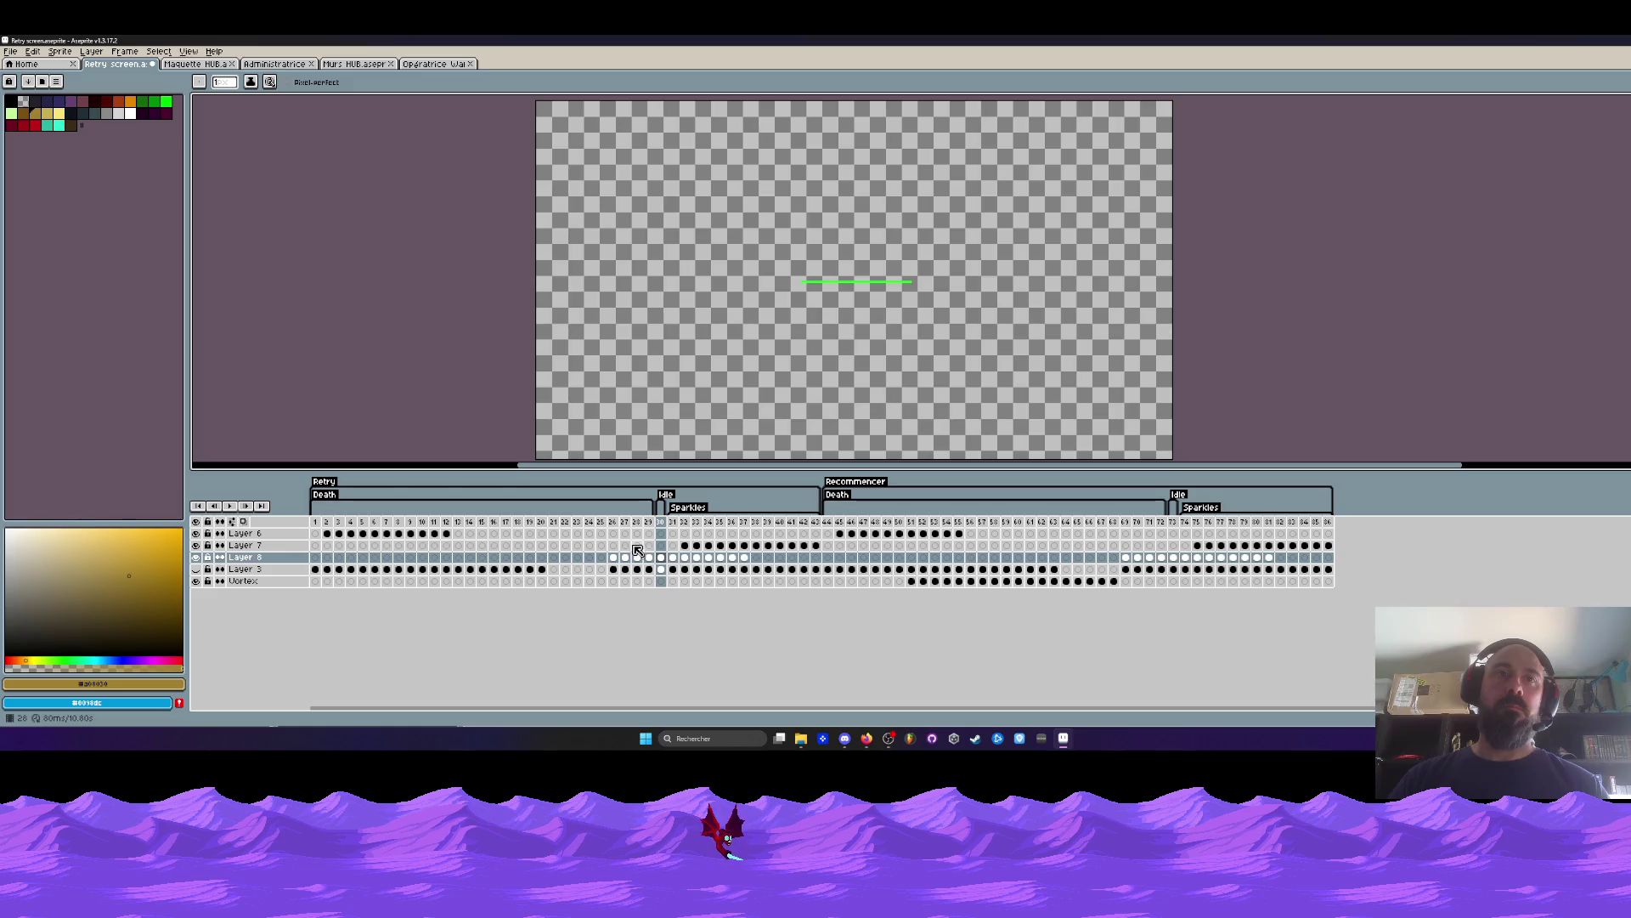
pyautogui.moveTo(559, 523)
pyautogui.mouseDown()
pyautogui.moveTo(1018, 532)
pyautogui.moveTo(554, 532)
pyautogui.moveTo(673, 532)
pyautogui.mouseUp()
pyautogui.click(196, 569)
pyautogui.moveTo(529, 522); pyautogui.dragTo(669, 525)
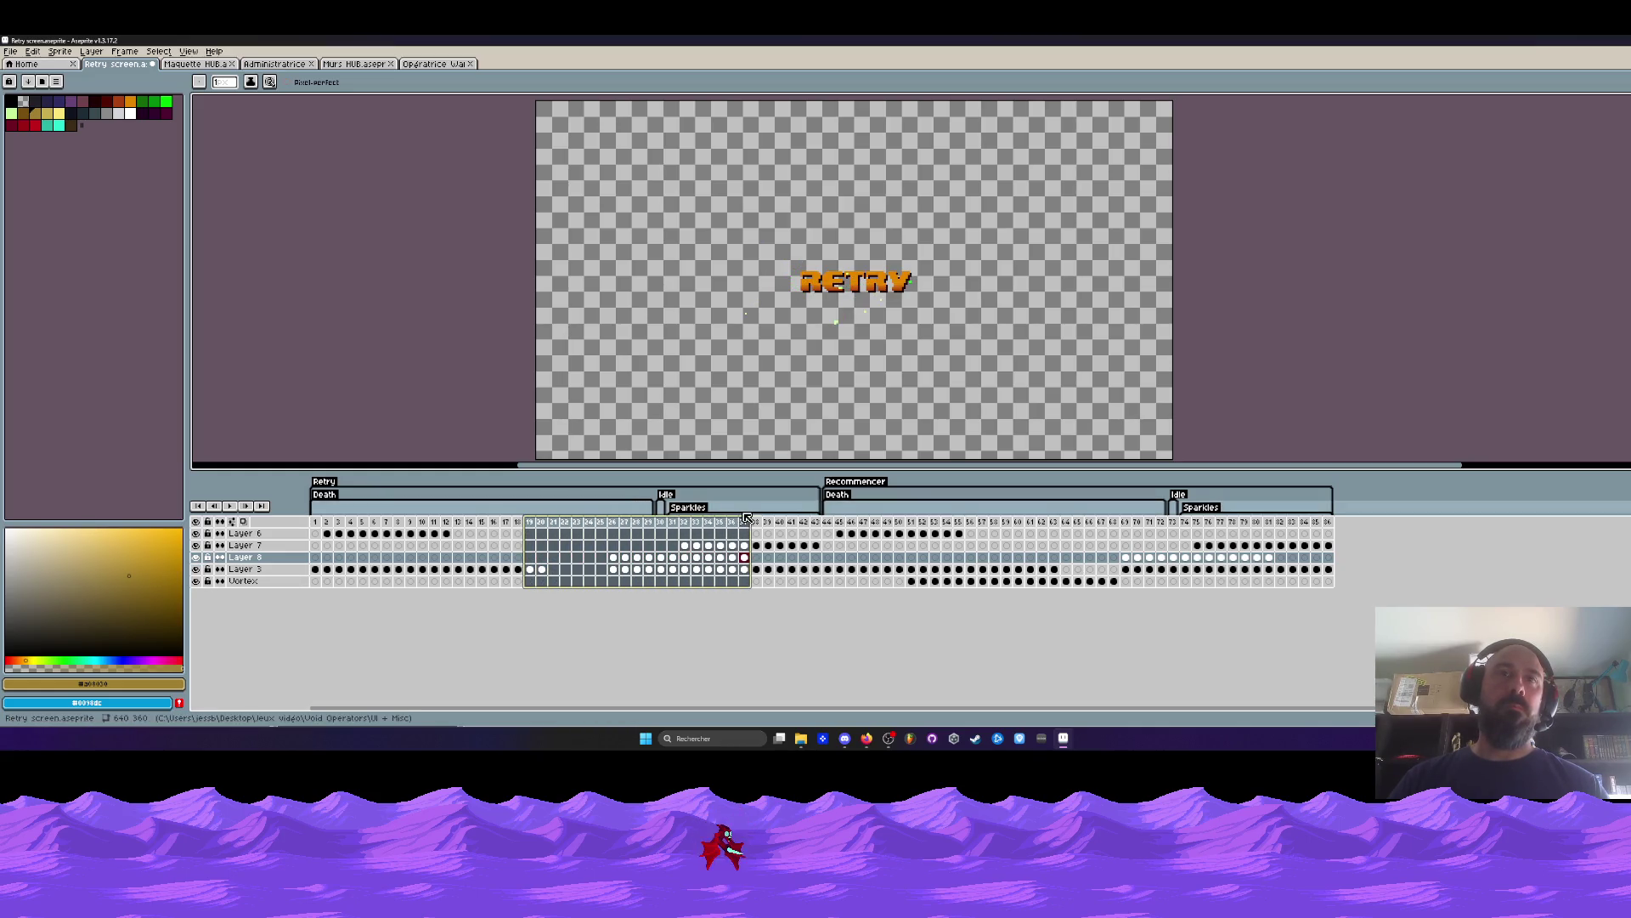
pyautogui.click(339, 582)
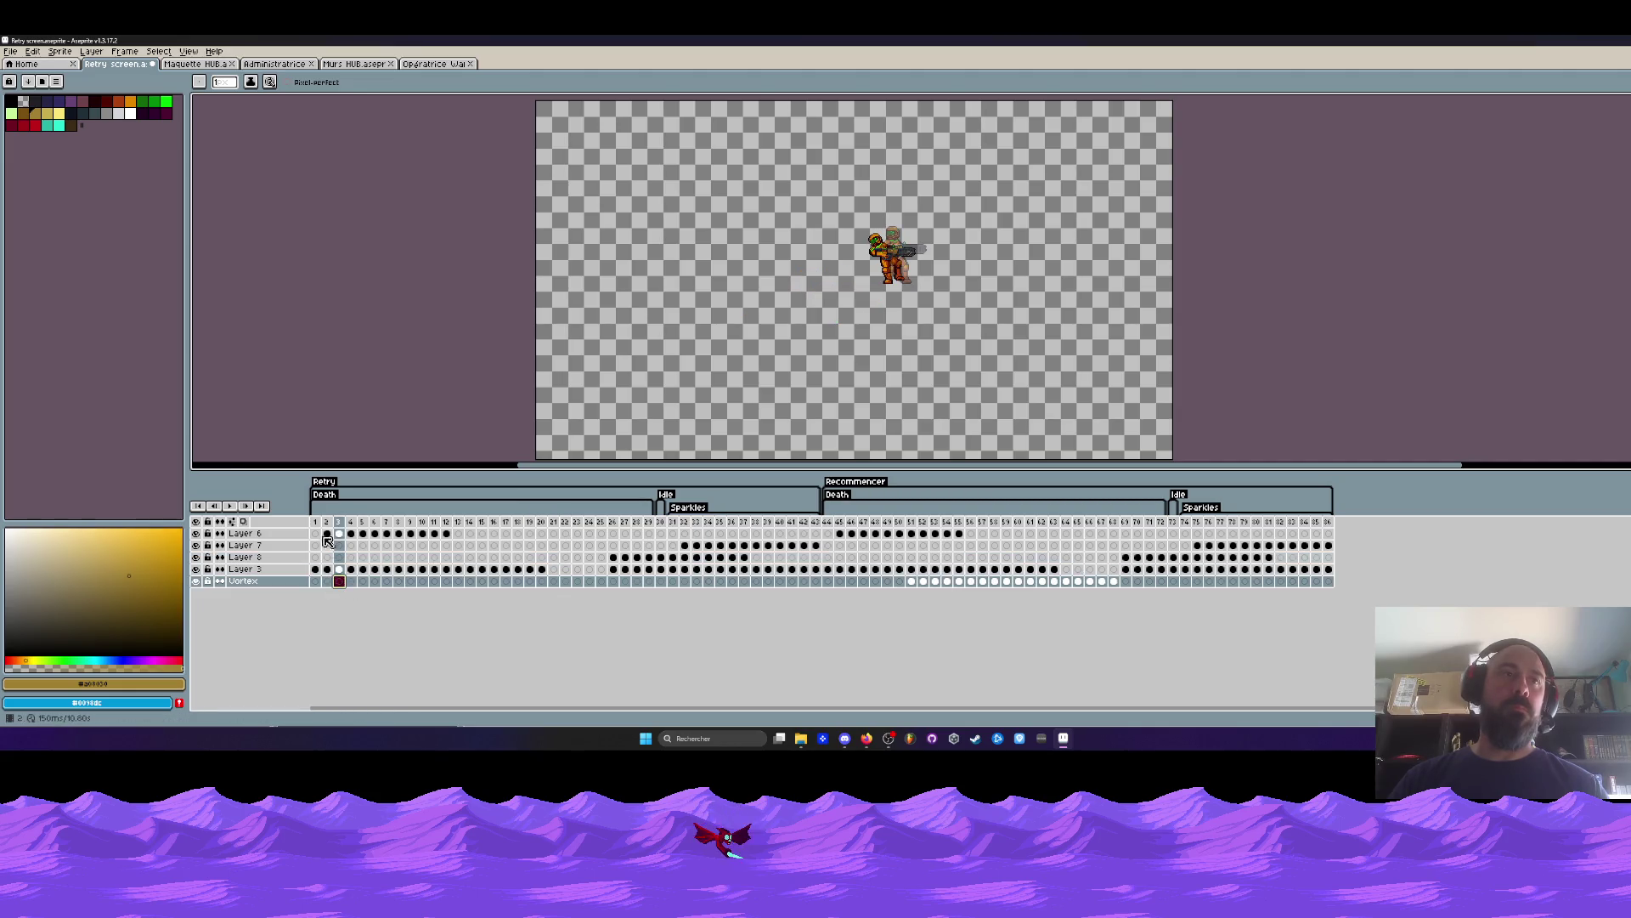
pyautogui.moveTo(320, 525); pyautogui.dragTo(416, 528)
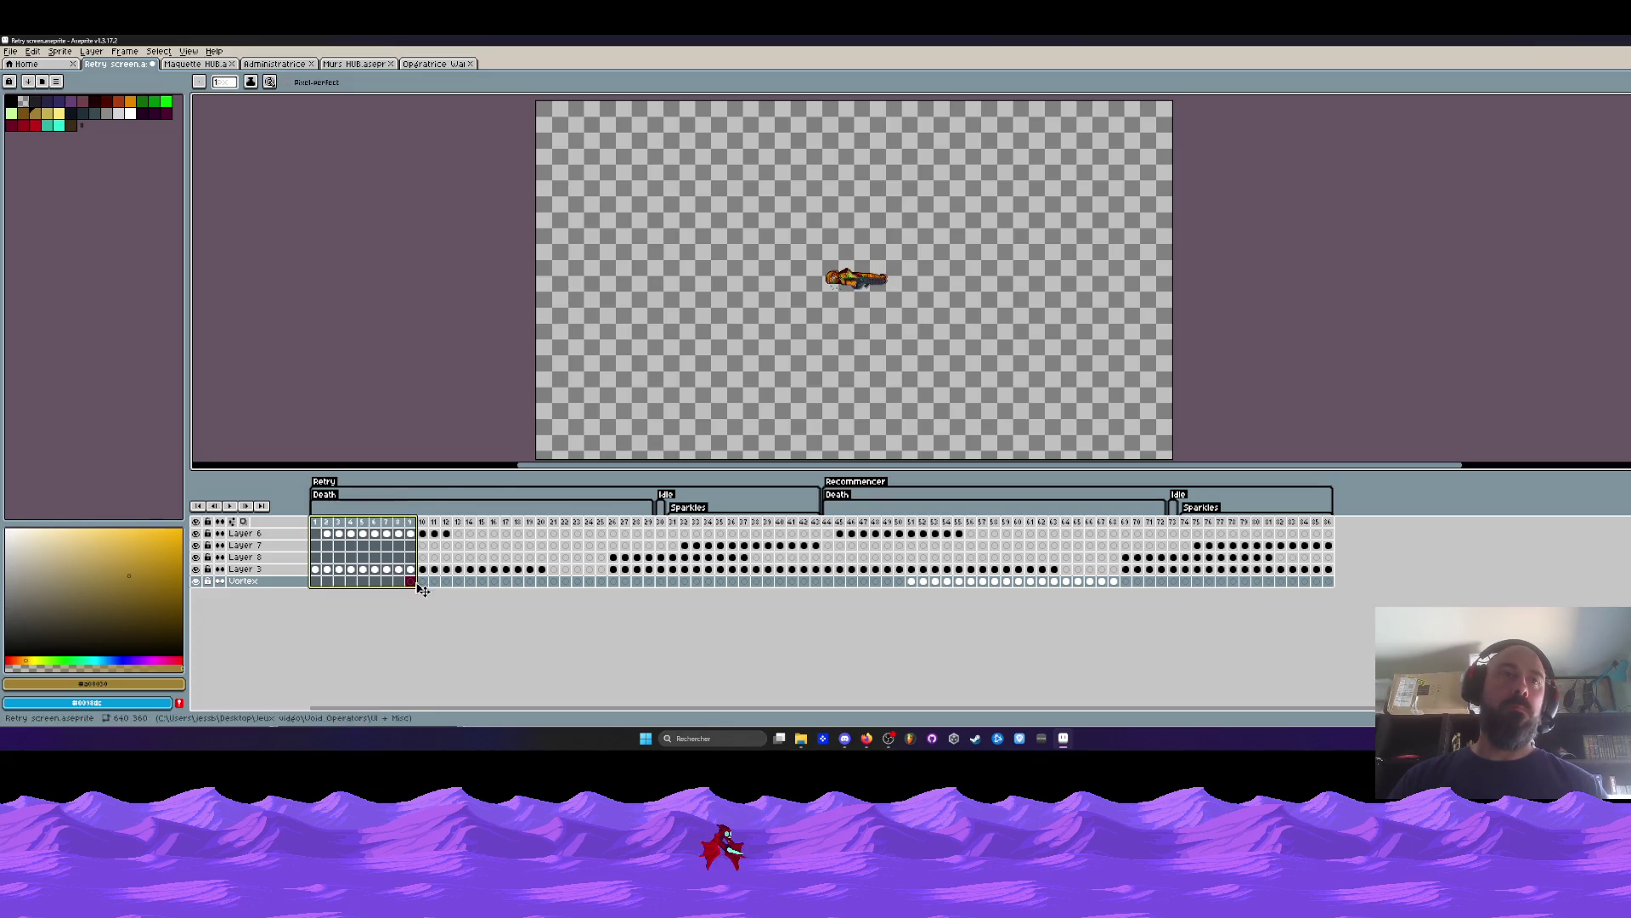
# Insert about 20 new frames at frame 23 and fill Layer 8 frames 2–45 with the soldier, adding frame 46.
pyautogui.click(579, 523)
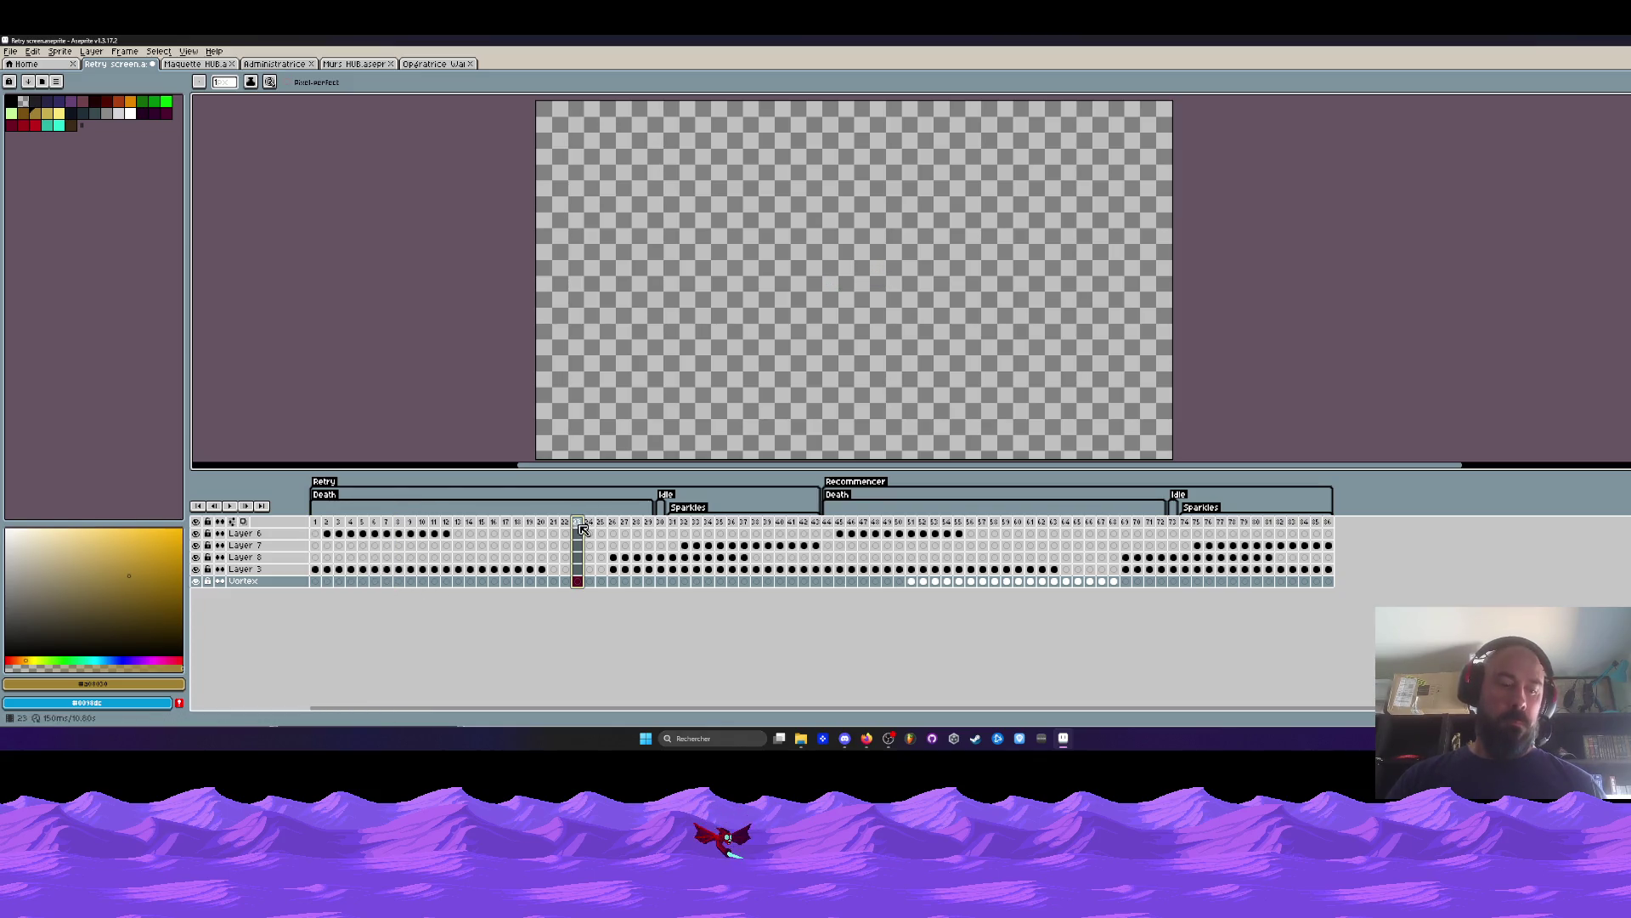
pyautogui.hotkey('alt', 'n')
pyautogui.hotkey('alt', 'n')
pyautogui.hotkey('alt', 'n')
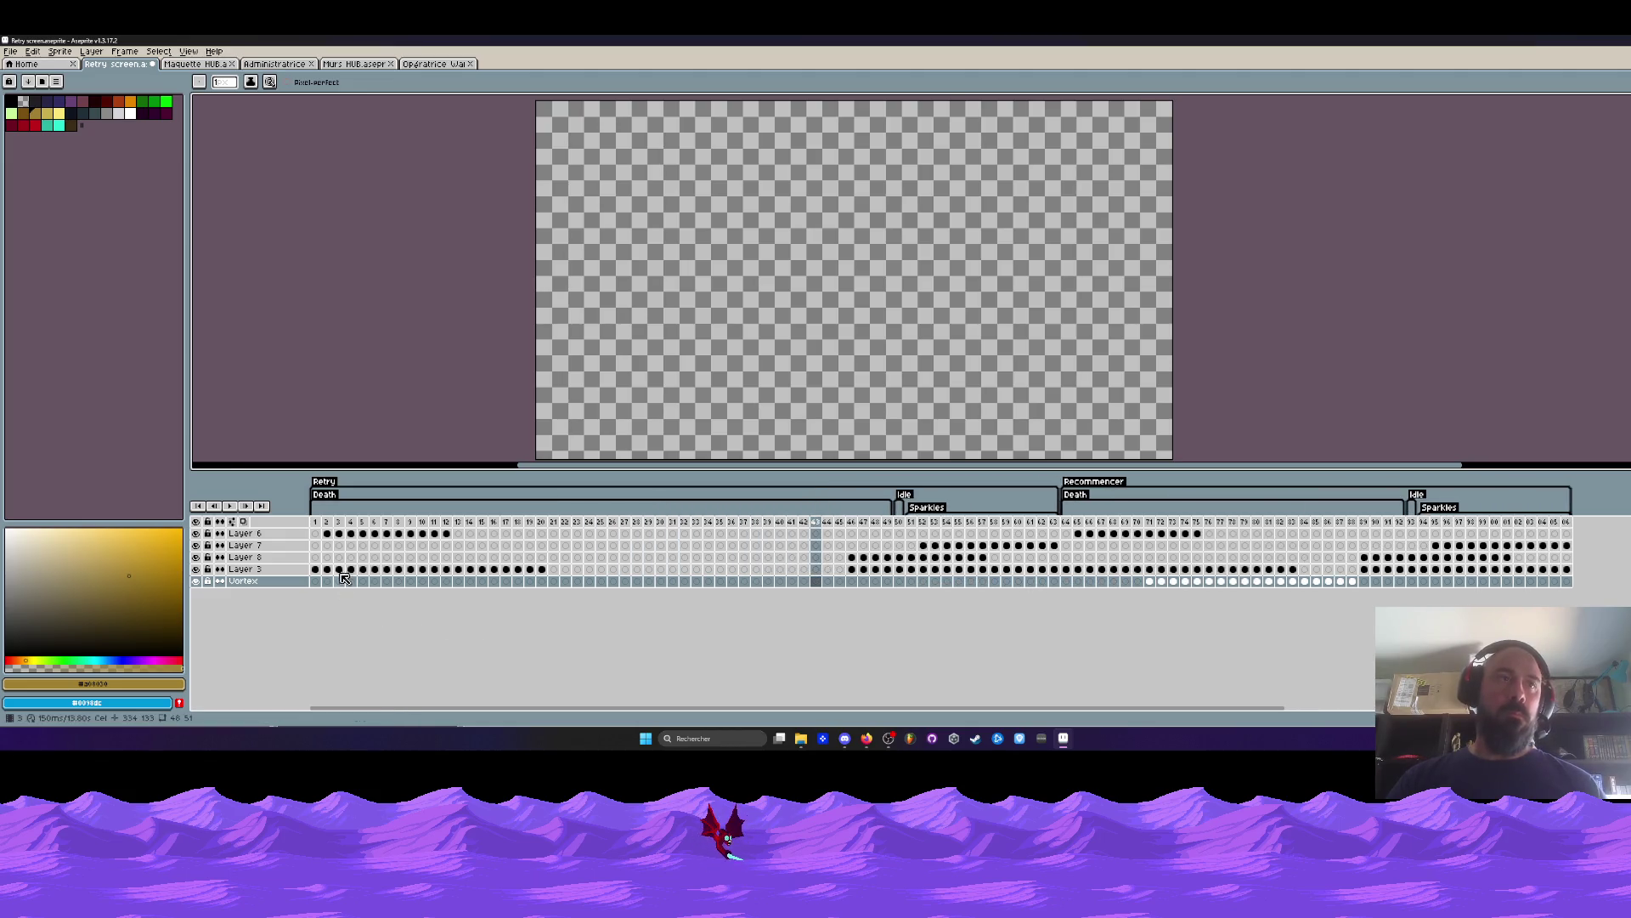
pyautogui.click(342, 559)
pyautogui.click(329, 557)
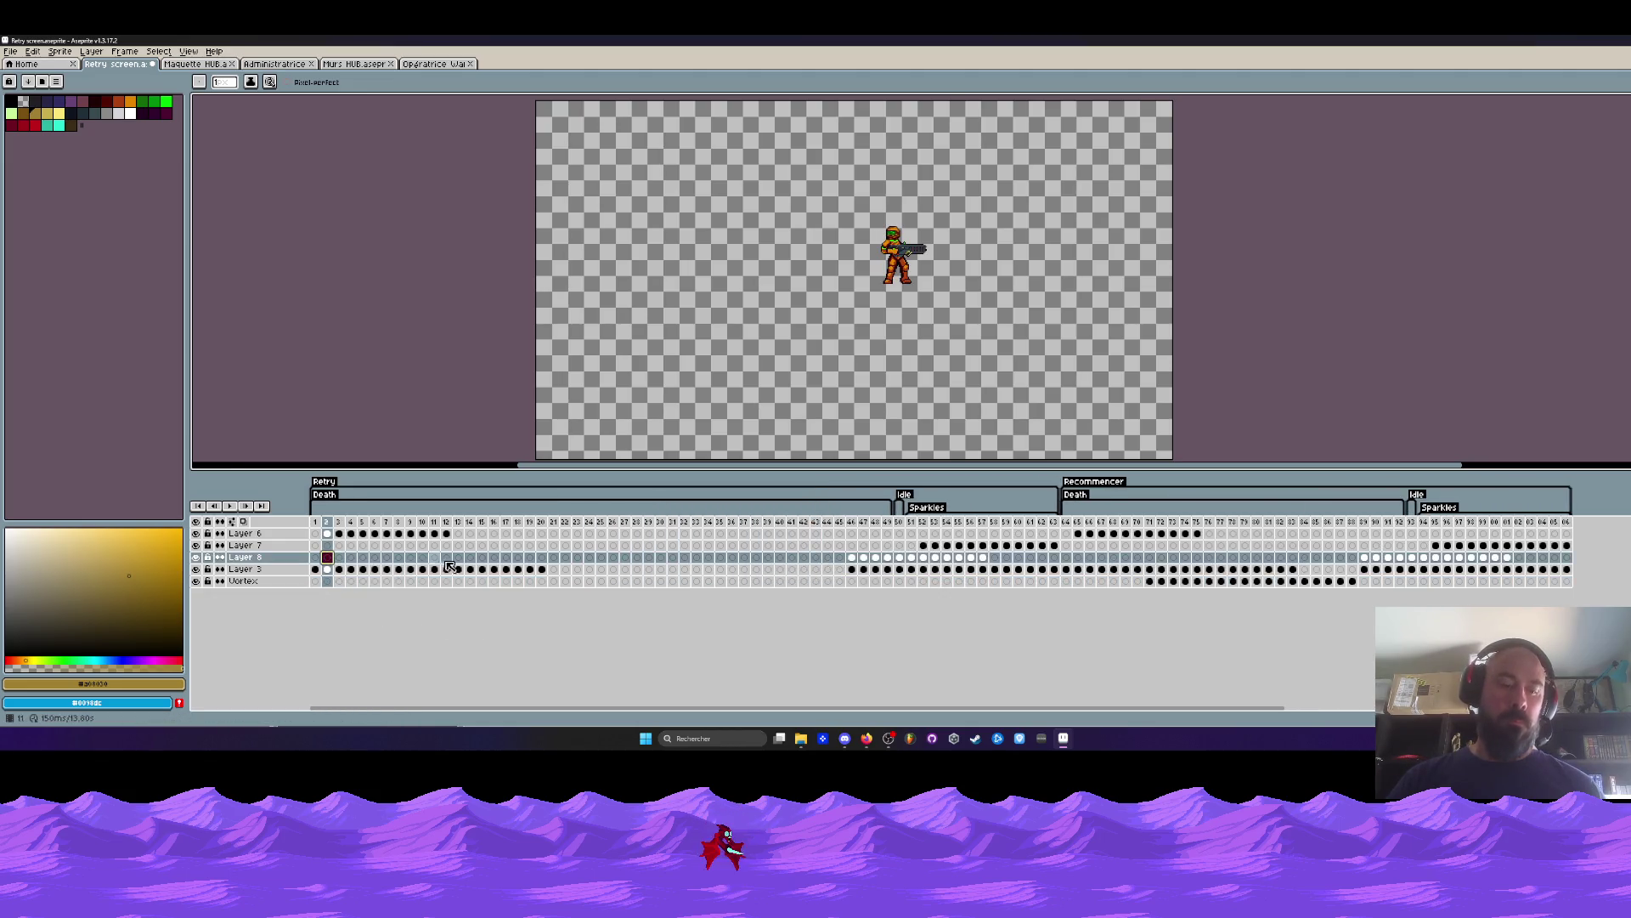
pyautogui.hotkey('ctrl', 'v')
pyautogui.moveTo(330, 558); pyautogui.dragTo(837, 553)
pyautogui.click(839, 557)
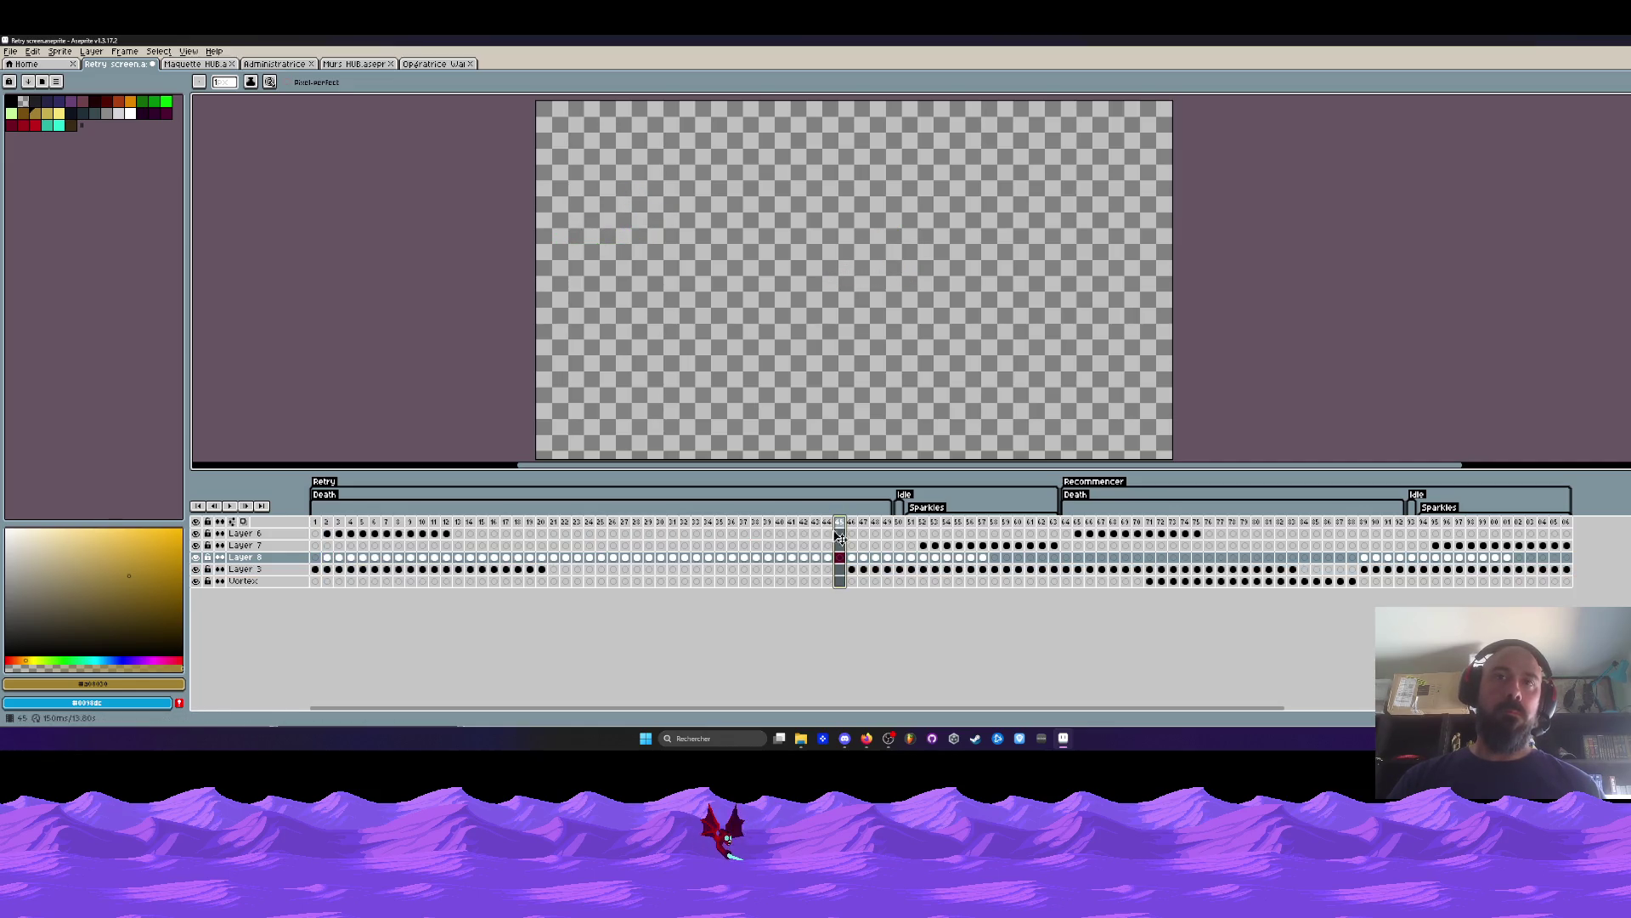
pyautogui.hotkey('alt', 'n')
pyautogui.hotkey('alt', 'n')
pyautogui.hotkey('alt', 'n')
pyautogui.hotkey('alt', 'n')
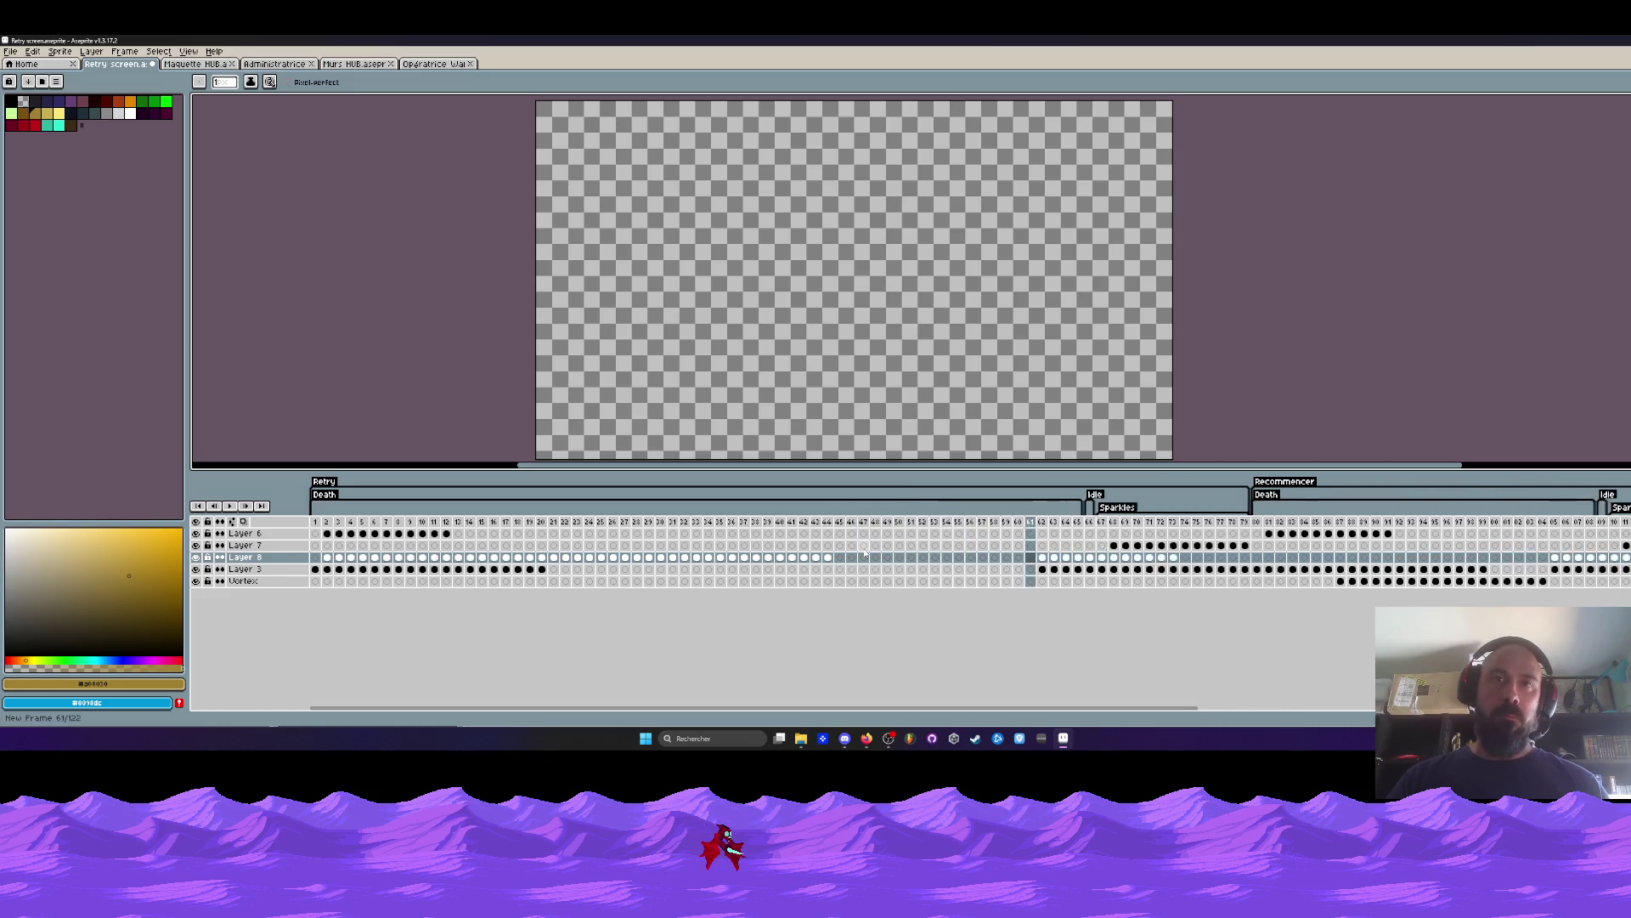
# Move the Layer 8 soldier across frames 2–44 exactly onto the other soldier.
pyautogui.moveTo(833, 558); pyautogui.dragTo(382, 560)
pyautogui.click(327, 558)
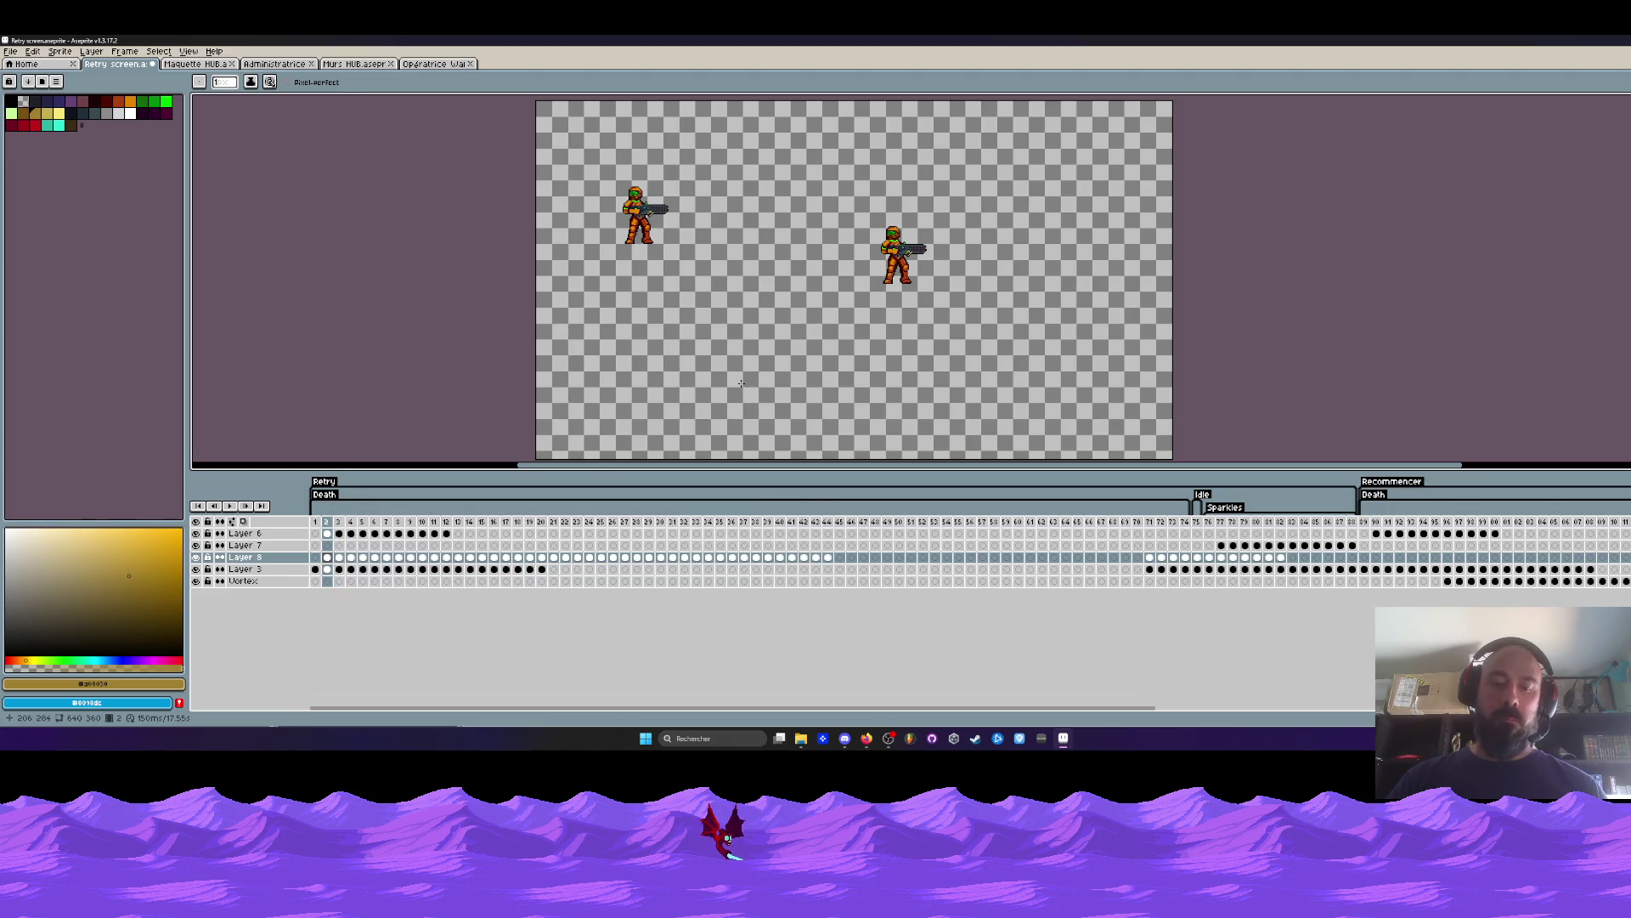
pyautogui.press('m')
pyautogui.scroll(-1, 741, 383)
pyautogui.hotkey('ctrl', 'a')
pyautogui.moveTo(828, 559); pyautogui.dragTo(332, 563)
pyautogui.scroll(1, 755, 314)
pyautogui.scroll(1, 743, 309)
pyautogui.moveTo(743, 308); pyautogui.dragTo(1094, 370)
pyautogui.scroll(1, 1093, 371)
pyautogui.scroll(1, 1094, 370)
pyautogui.moveTo(1280, 350); pyautogui.dragTo(1228, 358)
pyautogui.scroll(-4, 1029, 325)
pyautogui.click(326, 557)
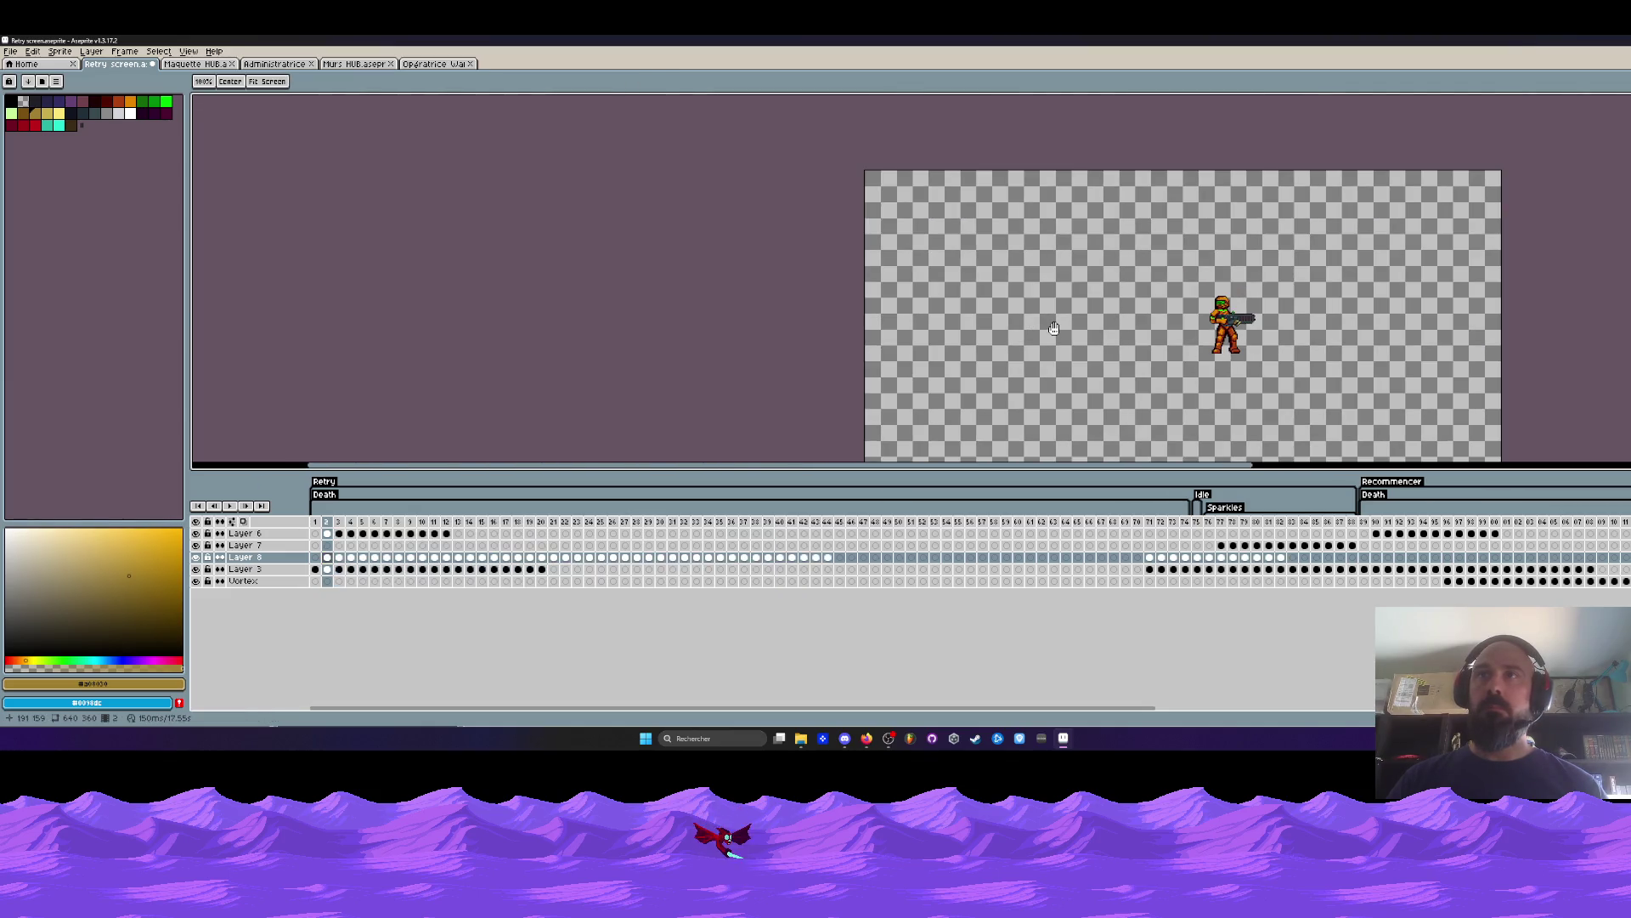
pyautogui.click(315, 522)
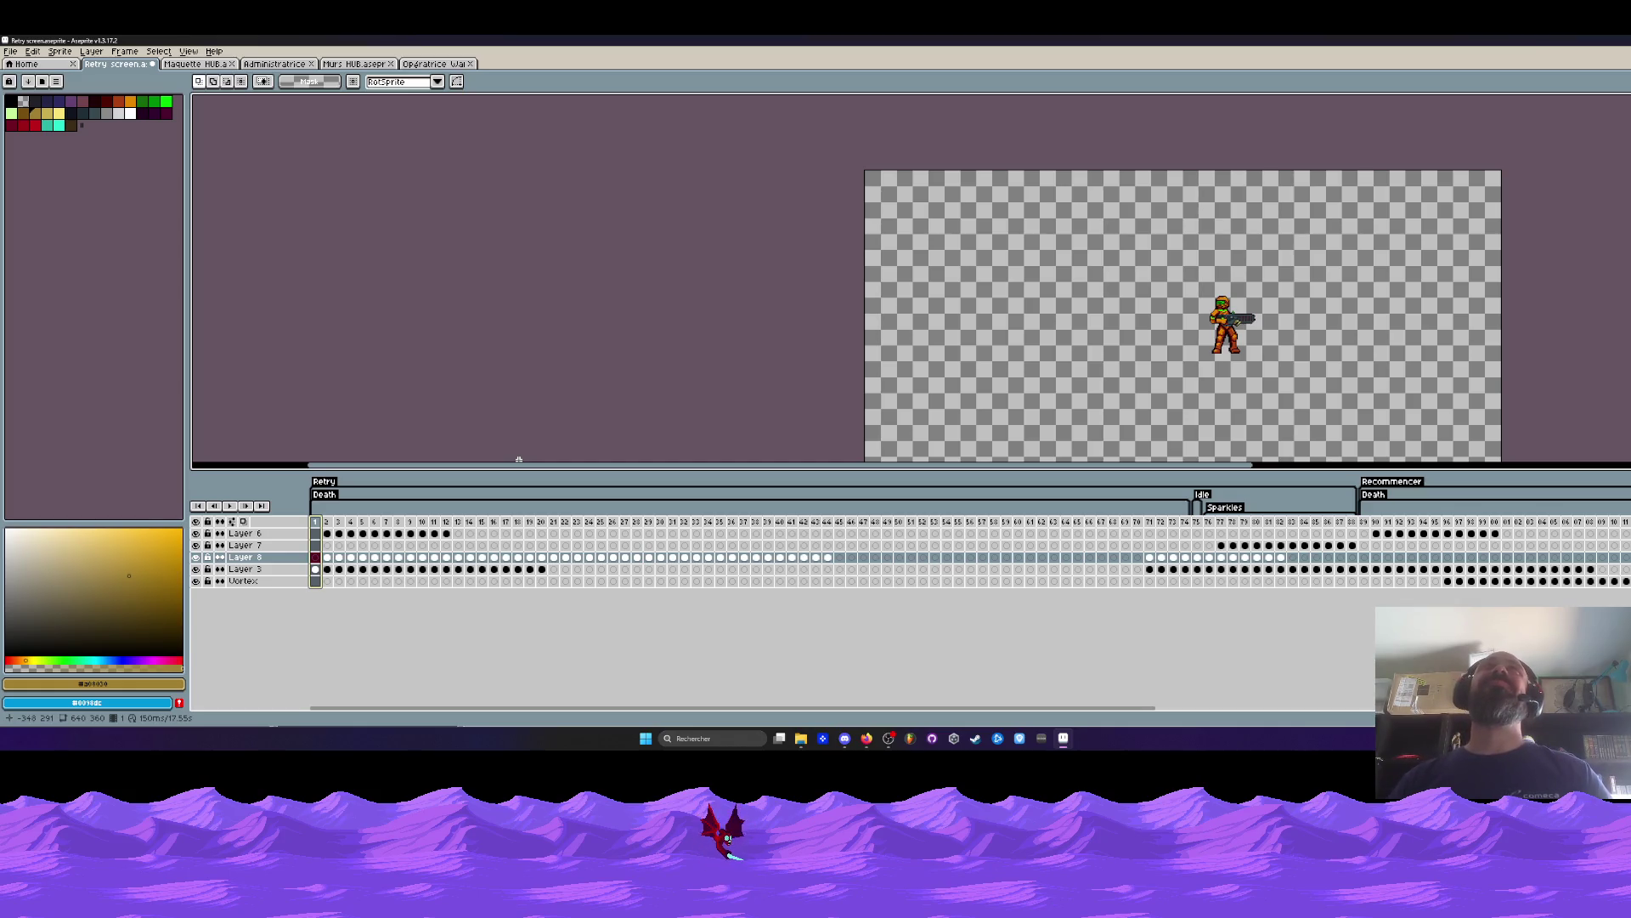
# Play the Retry death animation from frame 1 twice to review it.
pyautogui.press('Return')
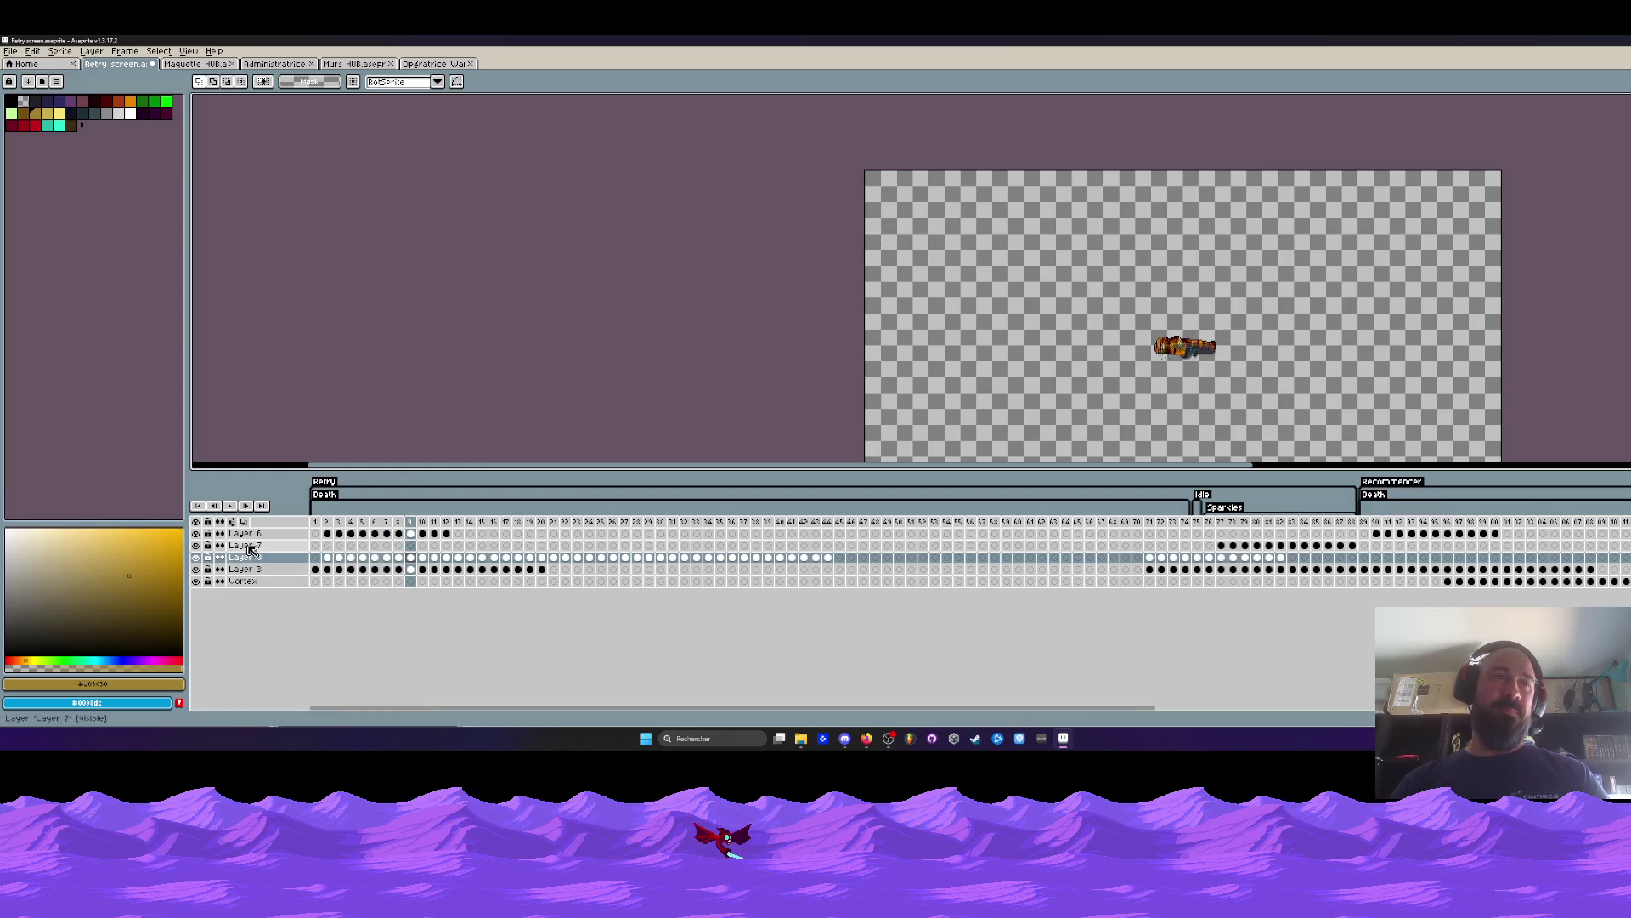
pyautogui.click(316, 525)
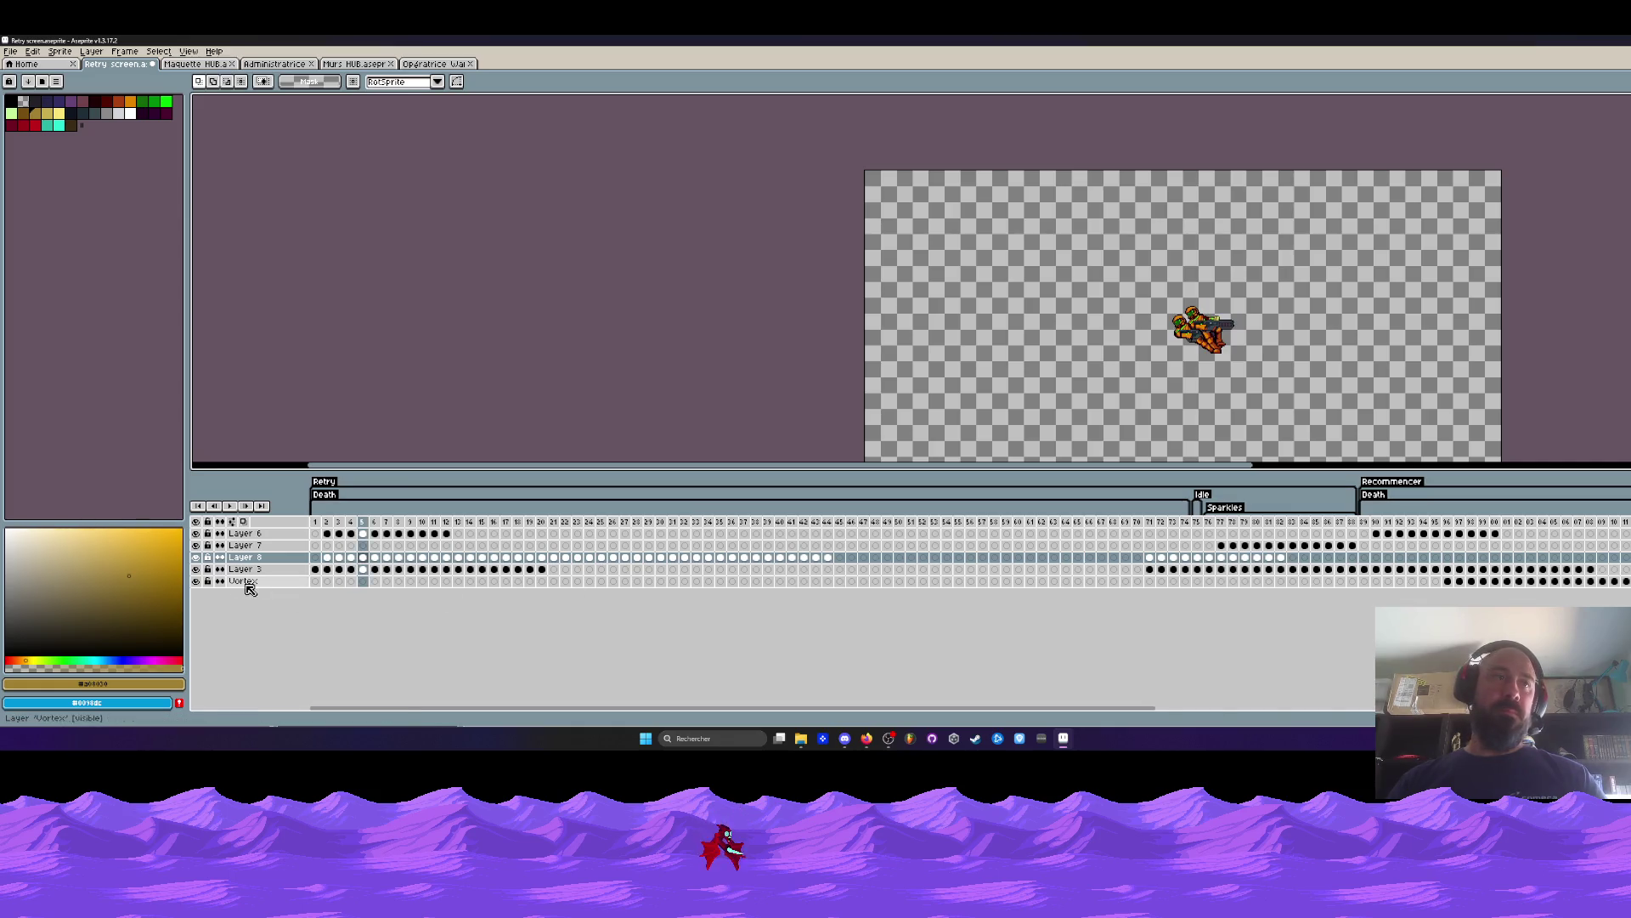
pyautogui.click(317, 570)
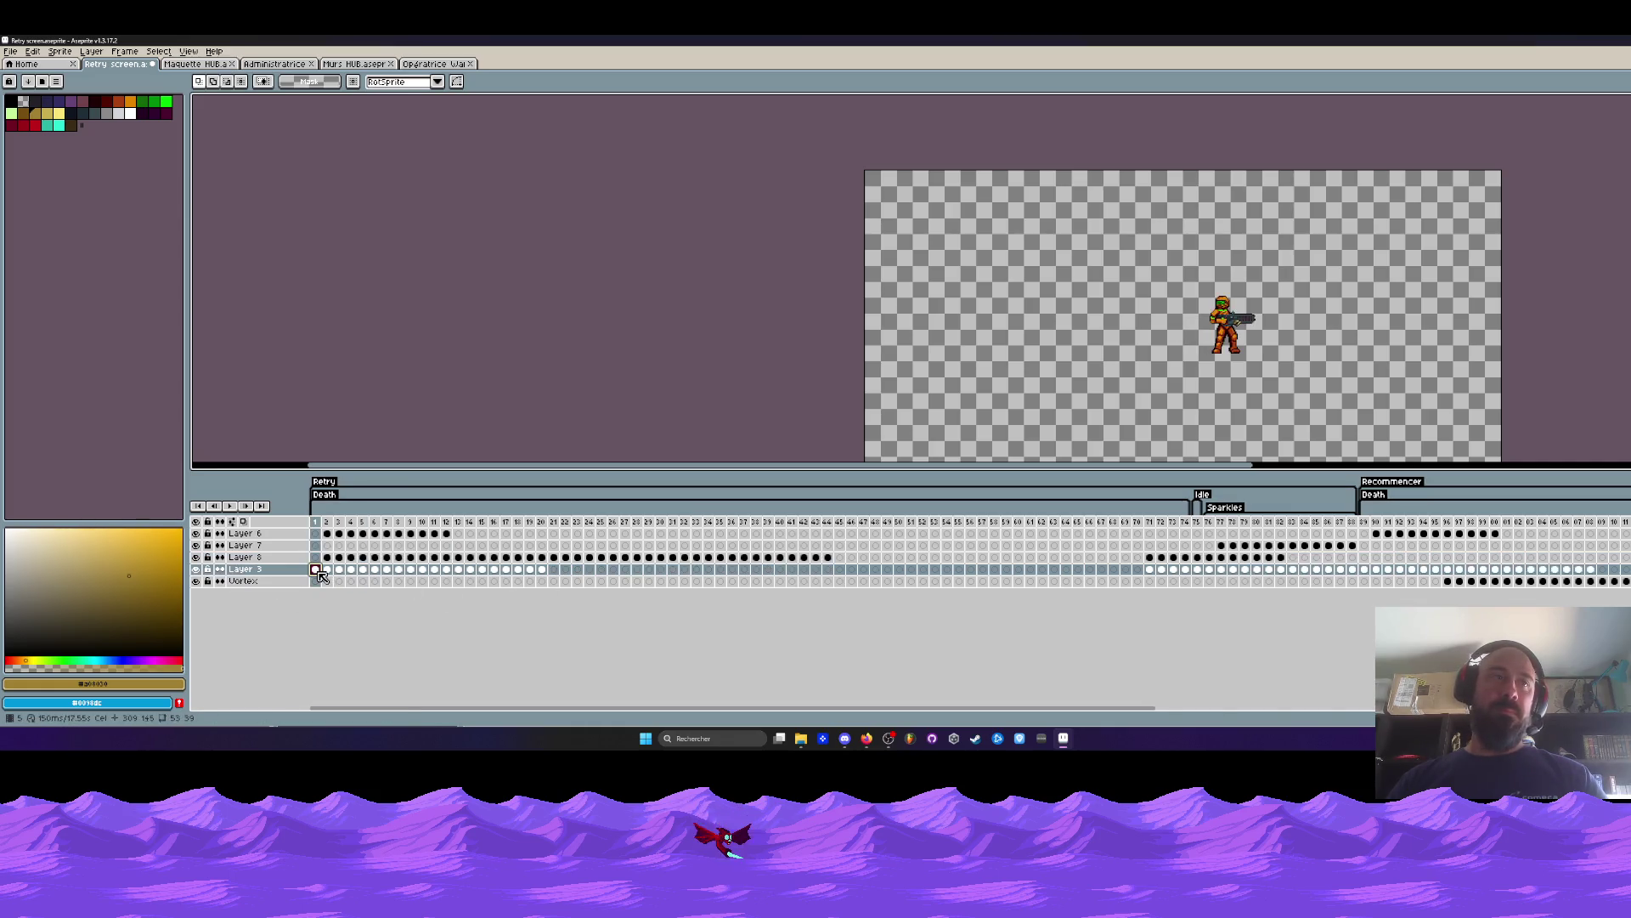
pyautogui.press('Return')
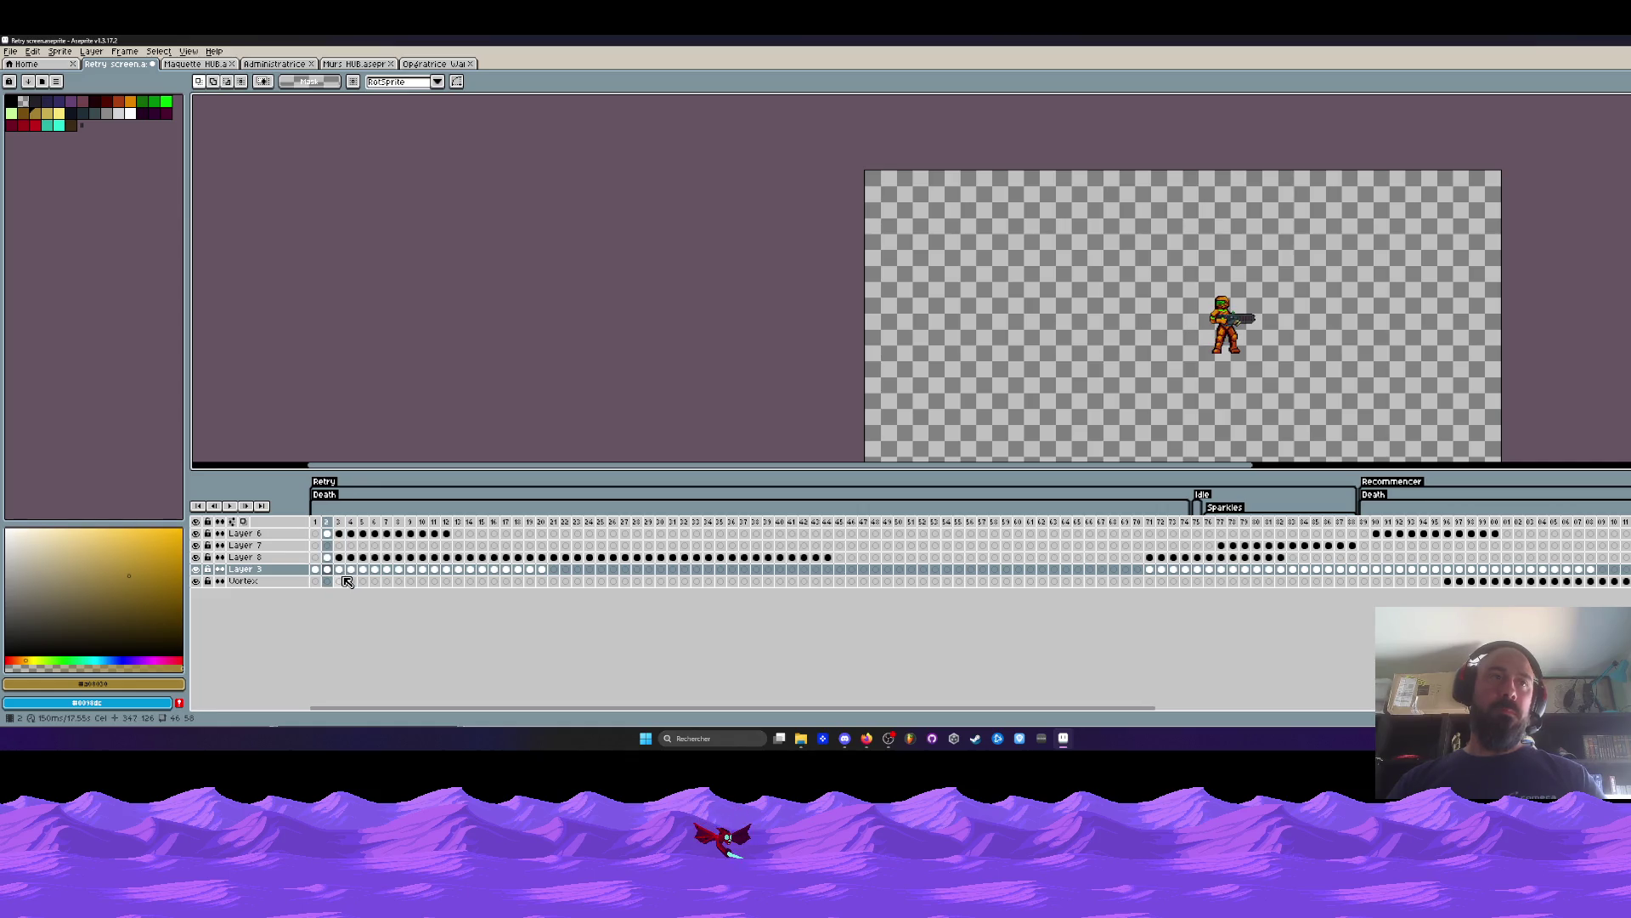
pyautogui.click(330, 537)
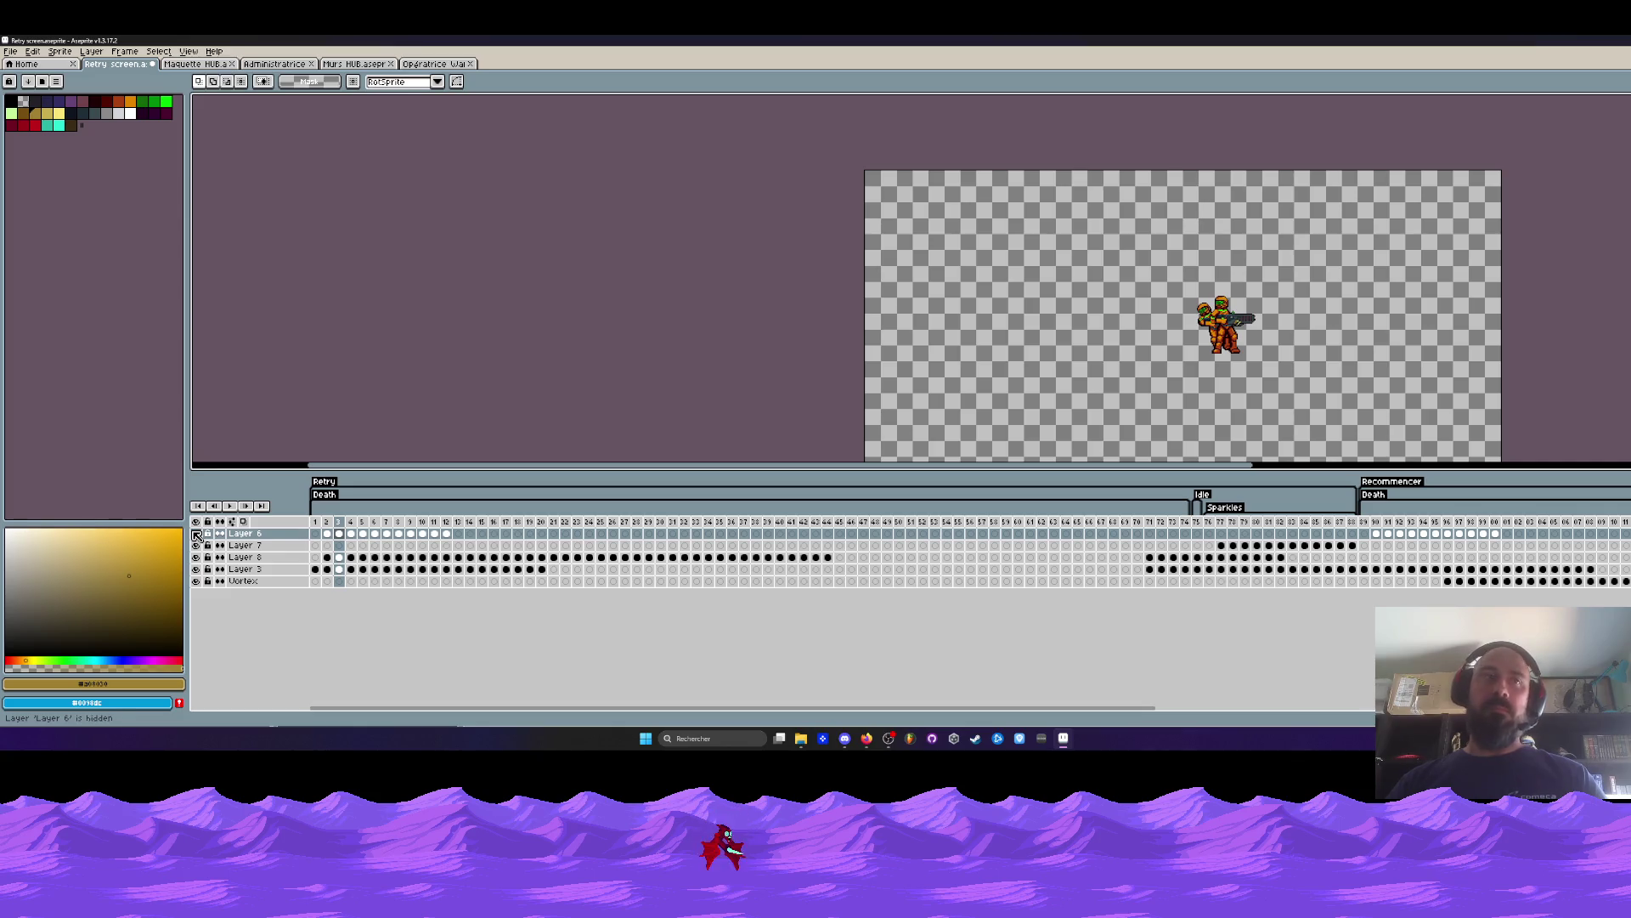
# Hide Layer 8 and Layer 3 and select Layer 3's cels from frame 1 to 20.
pyautogui.click(197, 558)
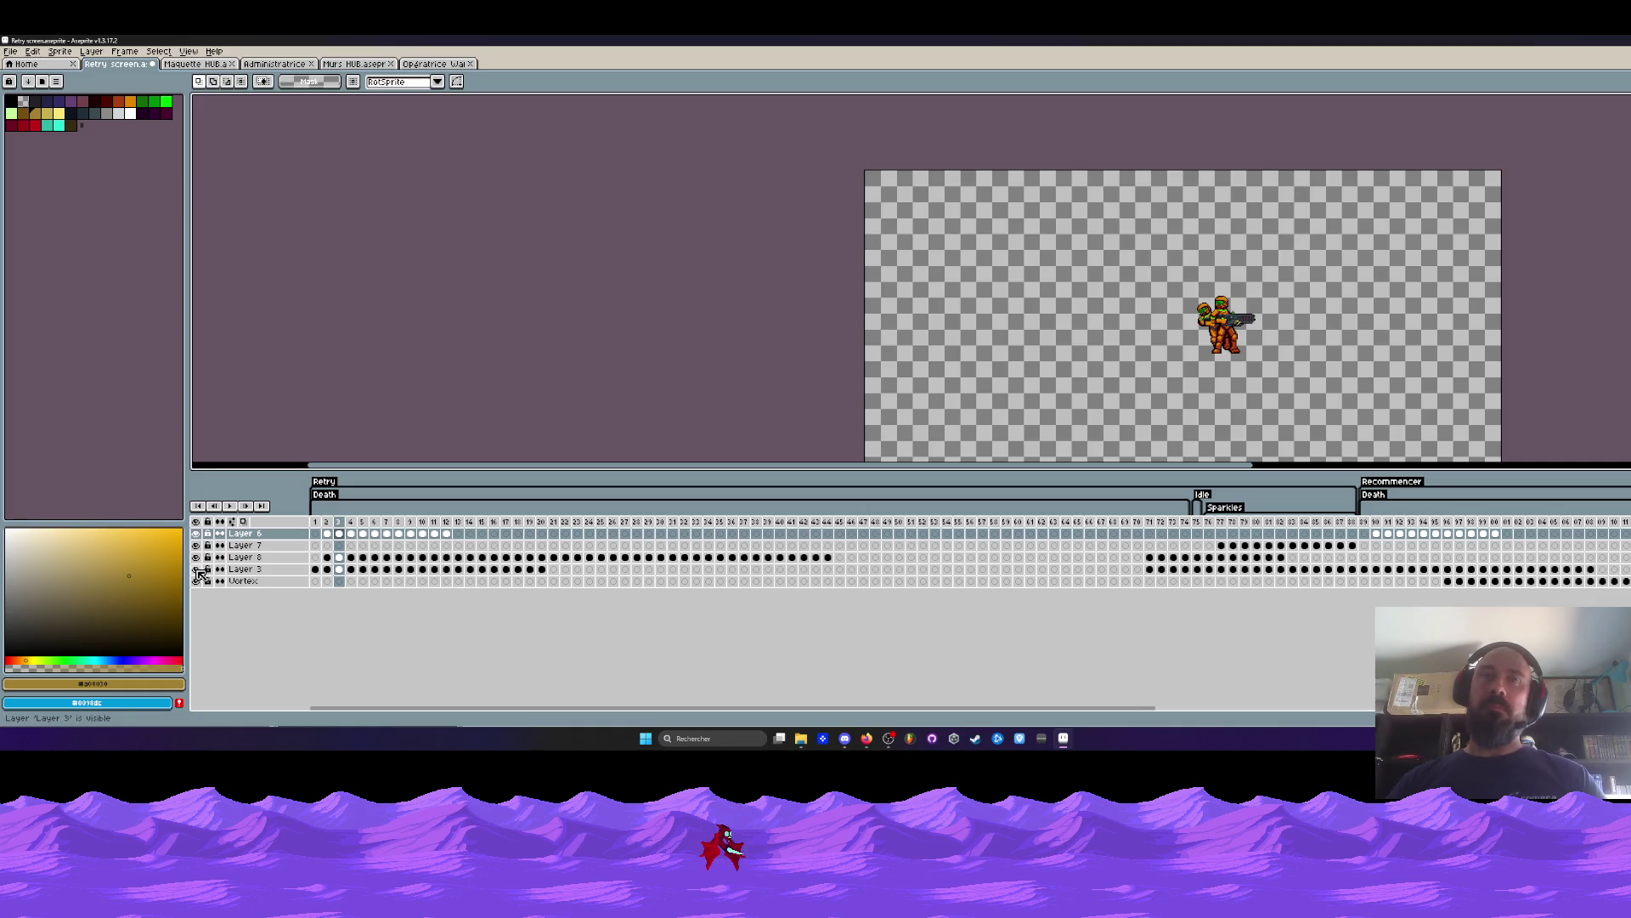
pyautogui.moveTo(316, 572); pyautogui.dragTo(548, 571)
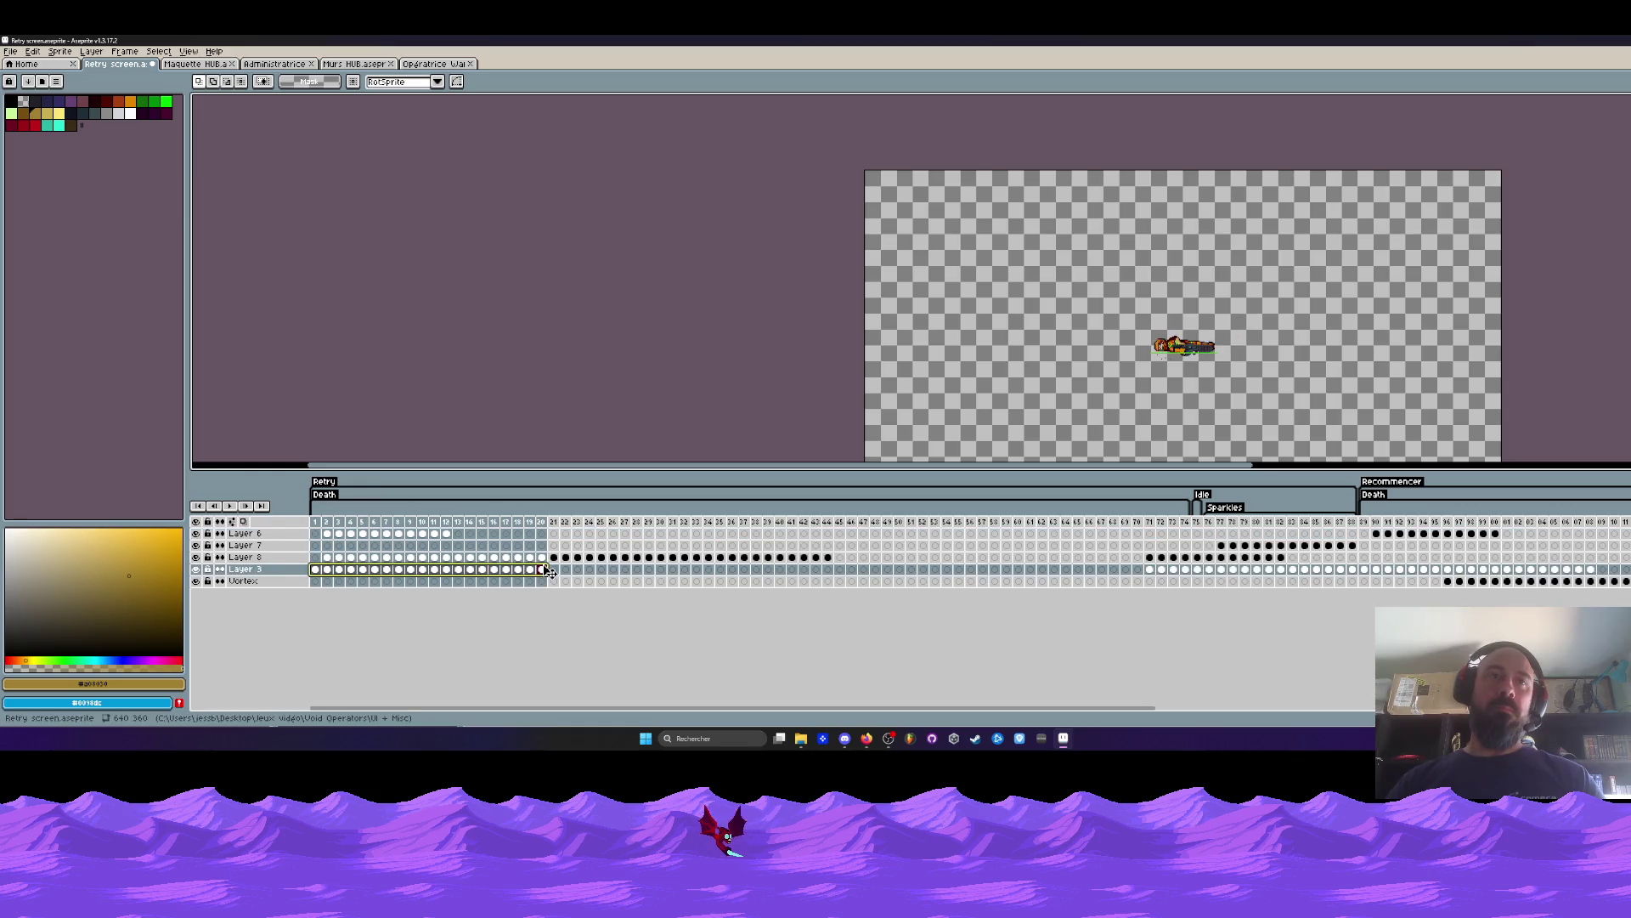
pyautogui.click(317, 570)
pyautogui.click(196, 570)
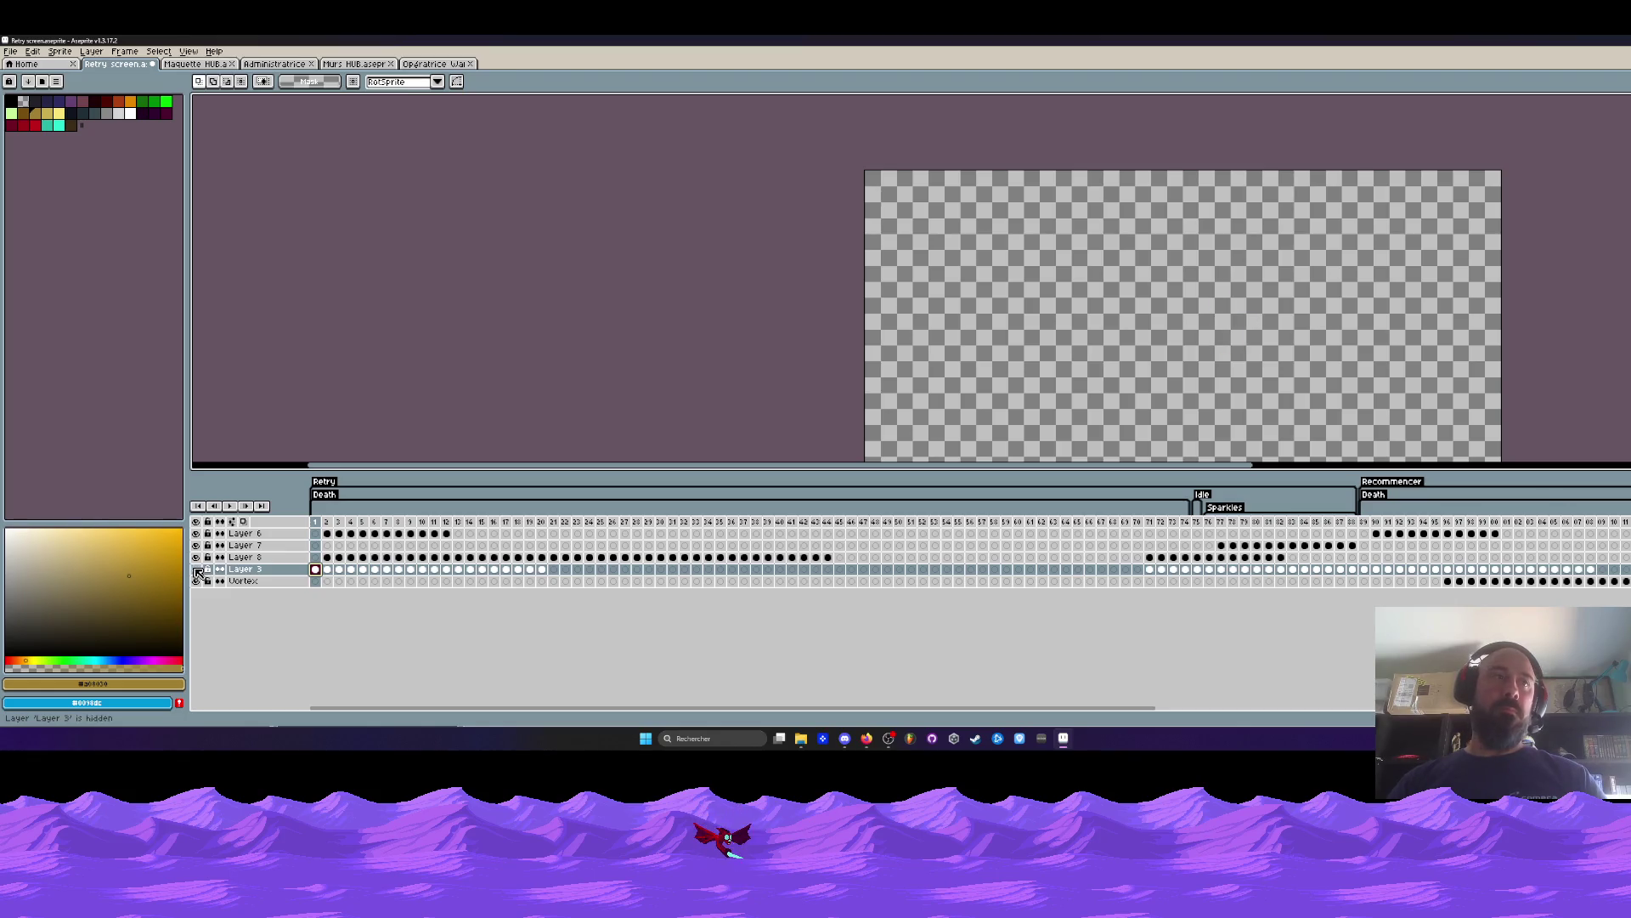
pyautogui.moveTo(316, 569); pyautogui.dragTo(567, 572)
# Step through frames 1–4 to the lying soldier and select Layer 3 cels from frame 3 to 22.
pyautogui.click(329, 536)
pyautogui.press('Right')
pyautogui.press('Right')
pyautogui.click(328, 558)
pyautogui.click(303, 558)
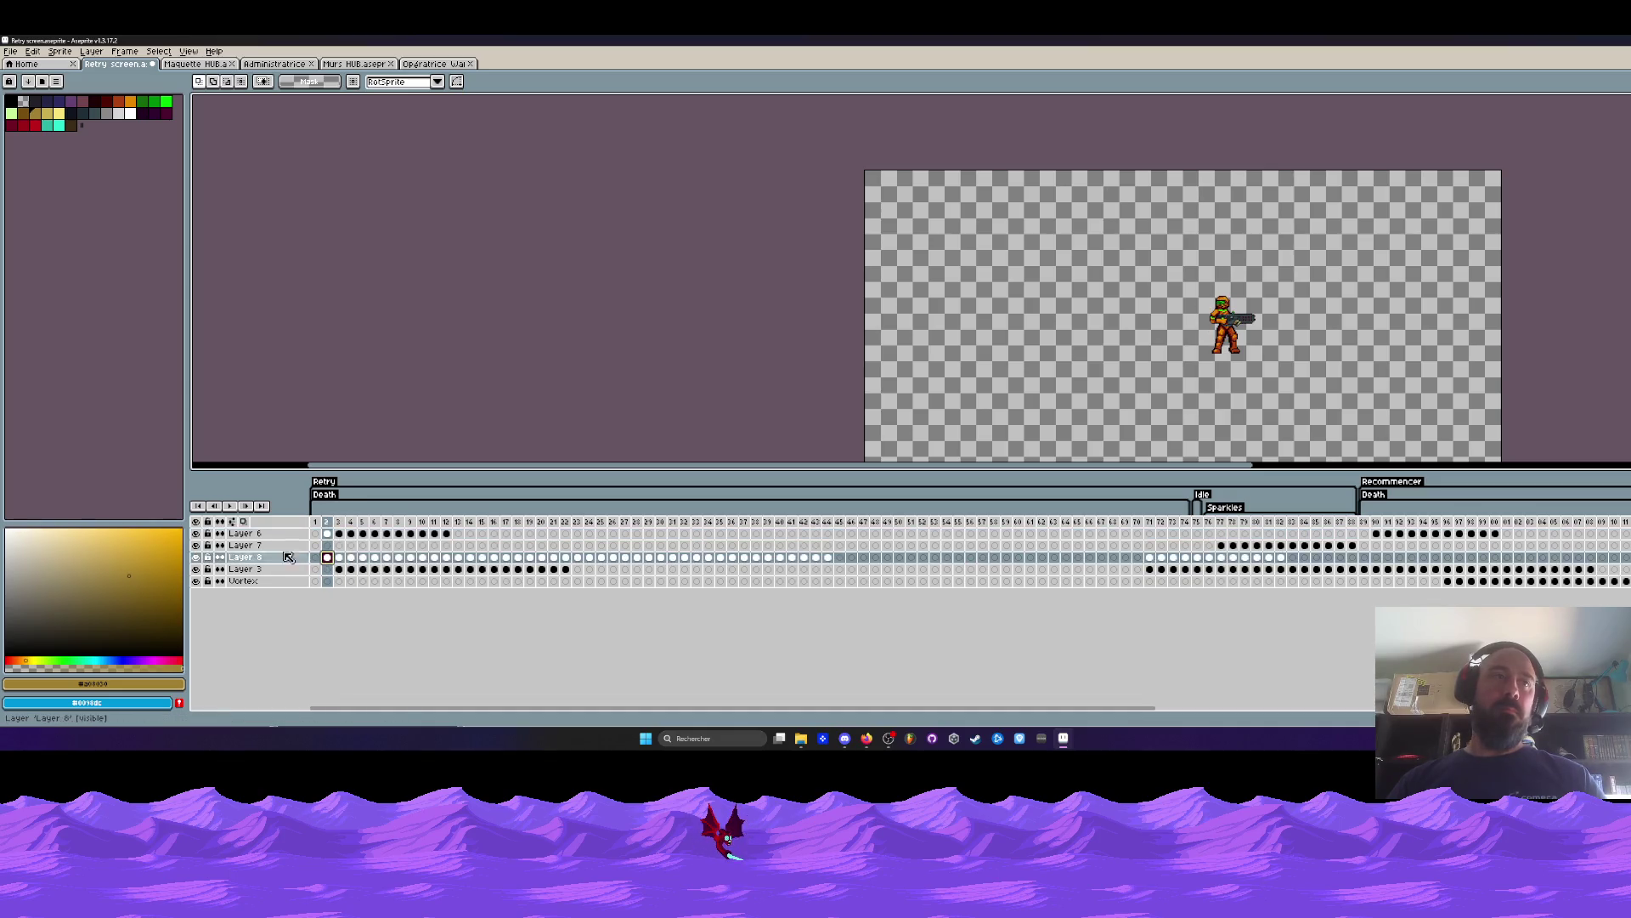
pyautogui.click(318, 523)
pyautogui.press('Right')
pyautogui.press('Right')
pyautogui.press('Right')
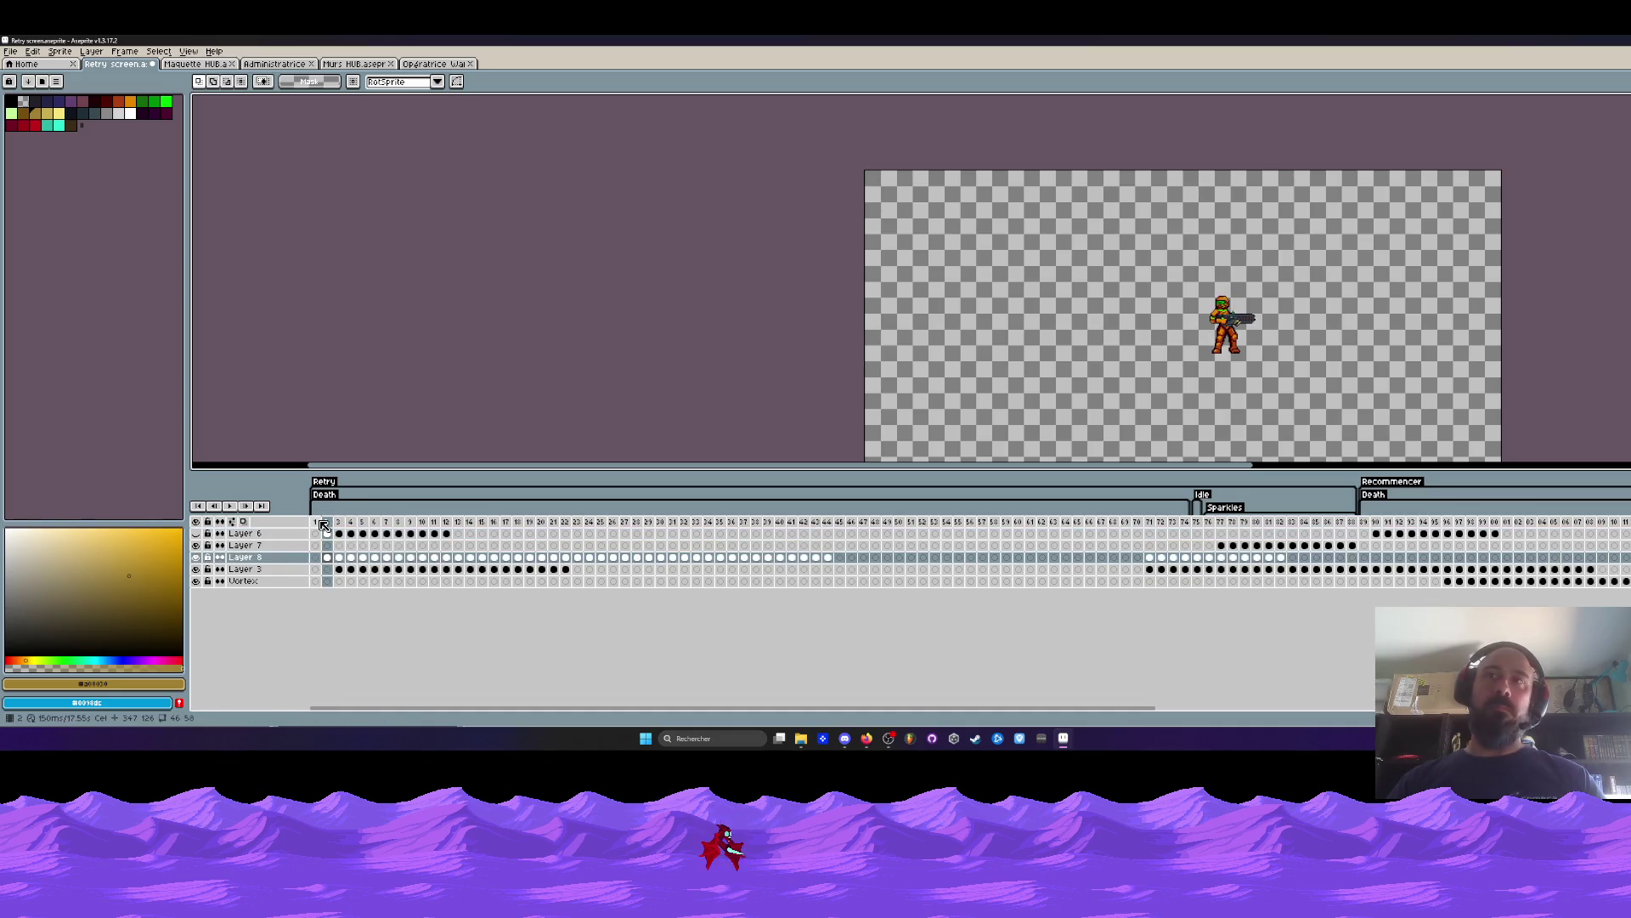
pyautogui.press('Right')
pyautogui.press('Right')
pyautogui.press('Right')
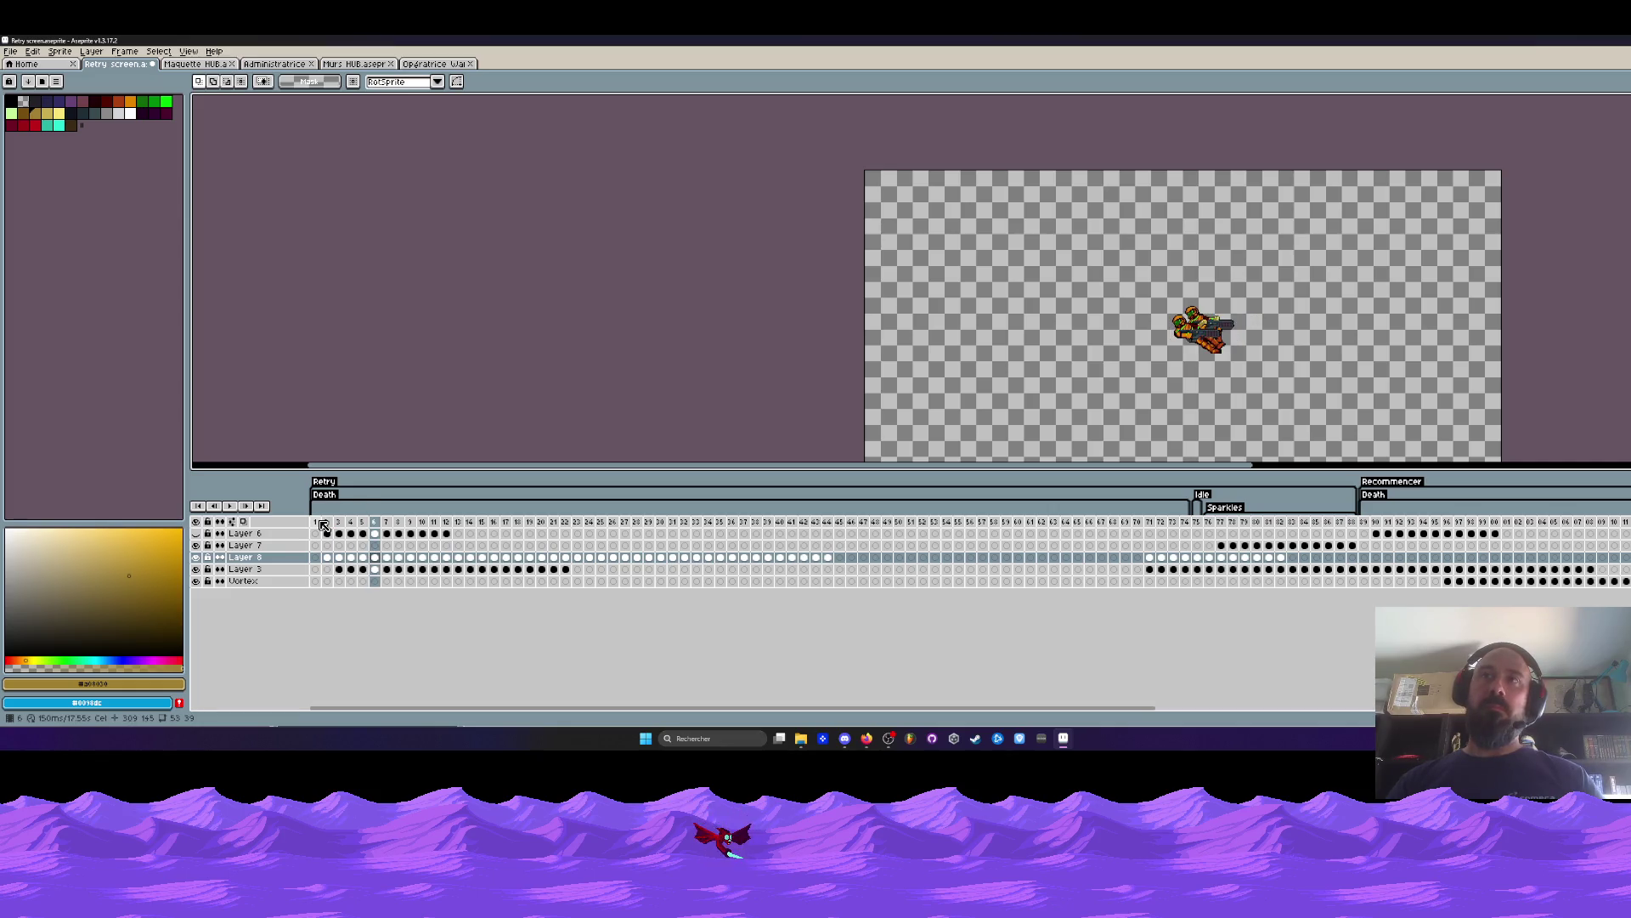
pyautogui.moveTo(565, 569); pyautogui.dragTo(339, 570)
pyautogui.doubleClick(278, 569)
pyautogui.click(294, 451)
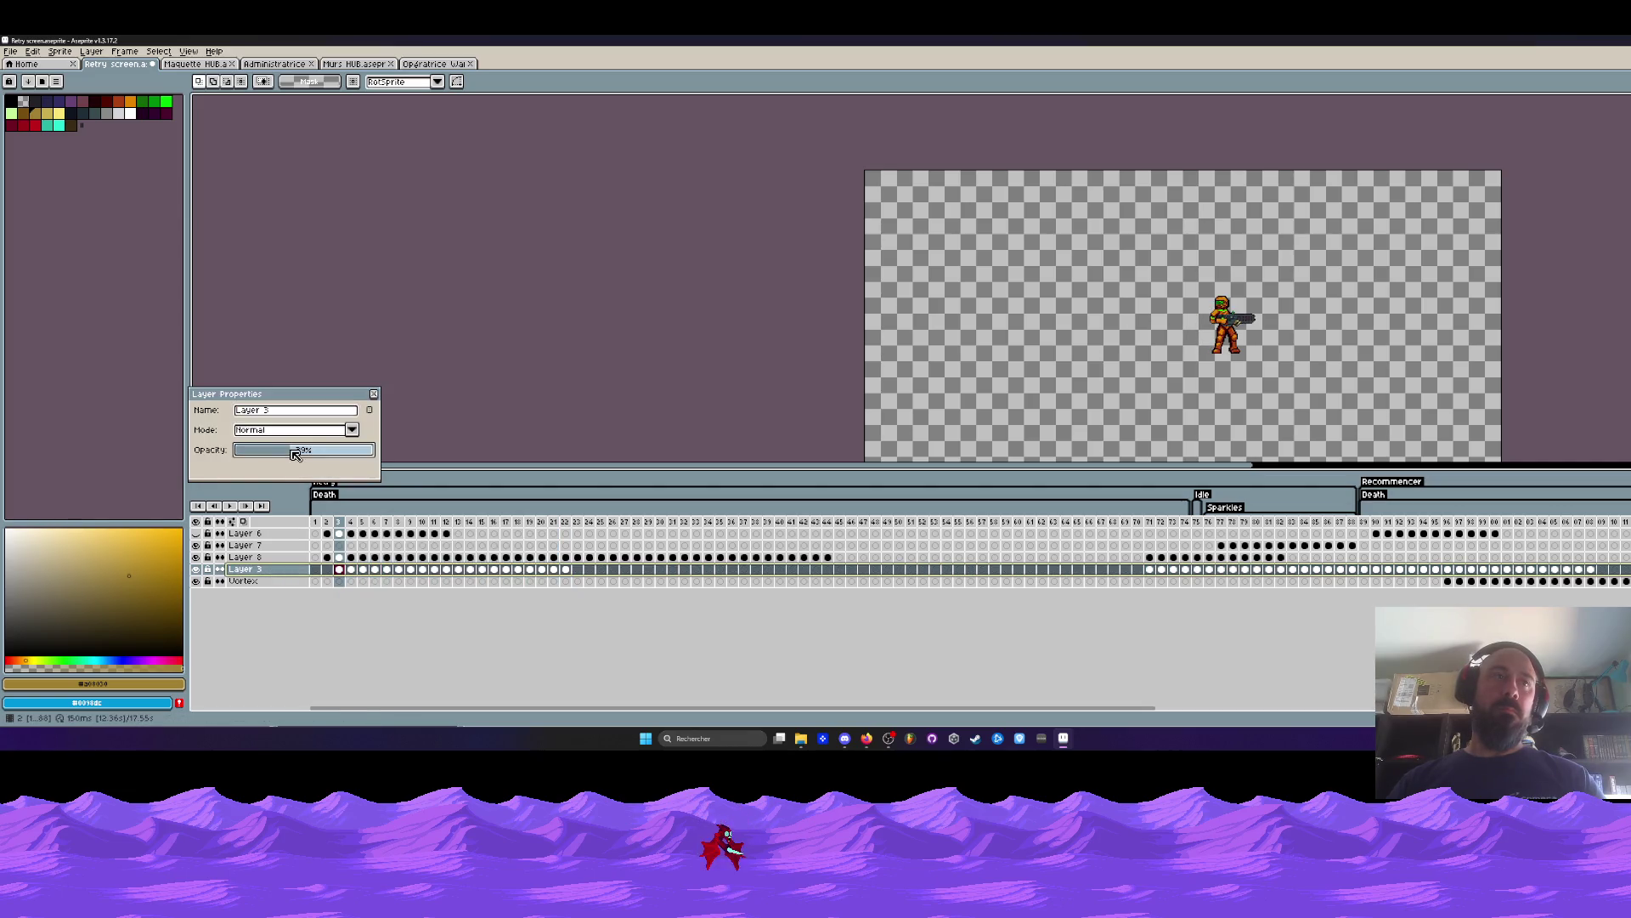
pyautogui.click(374, 396)
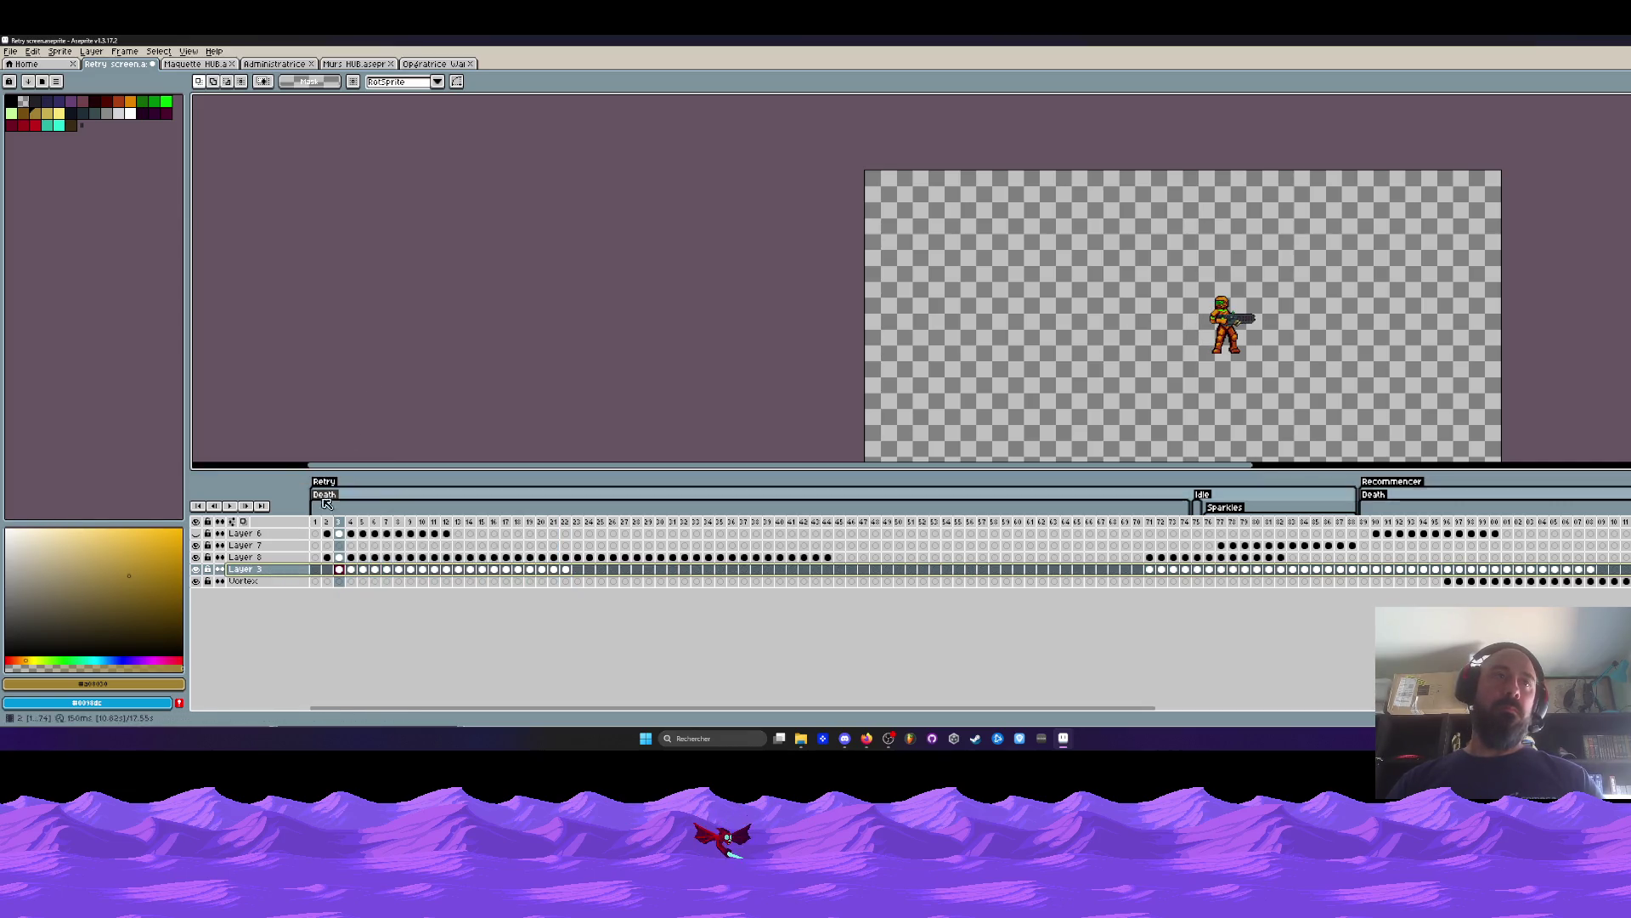
pyautogui.click(318, 522)
pyautogui.press('Return')
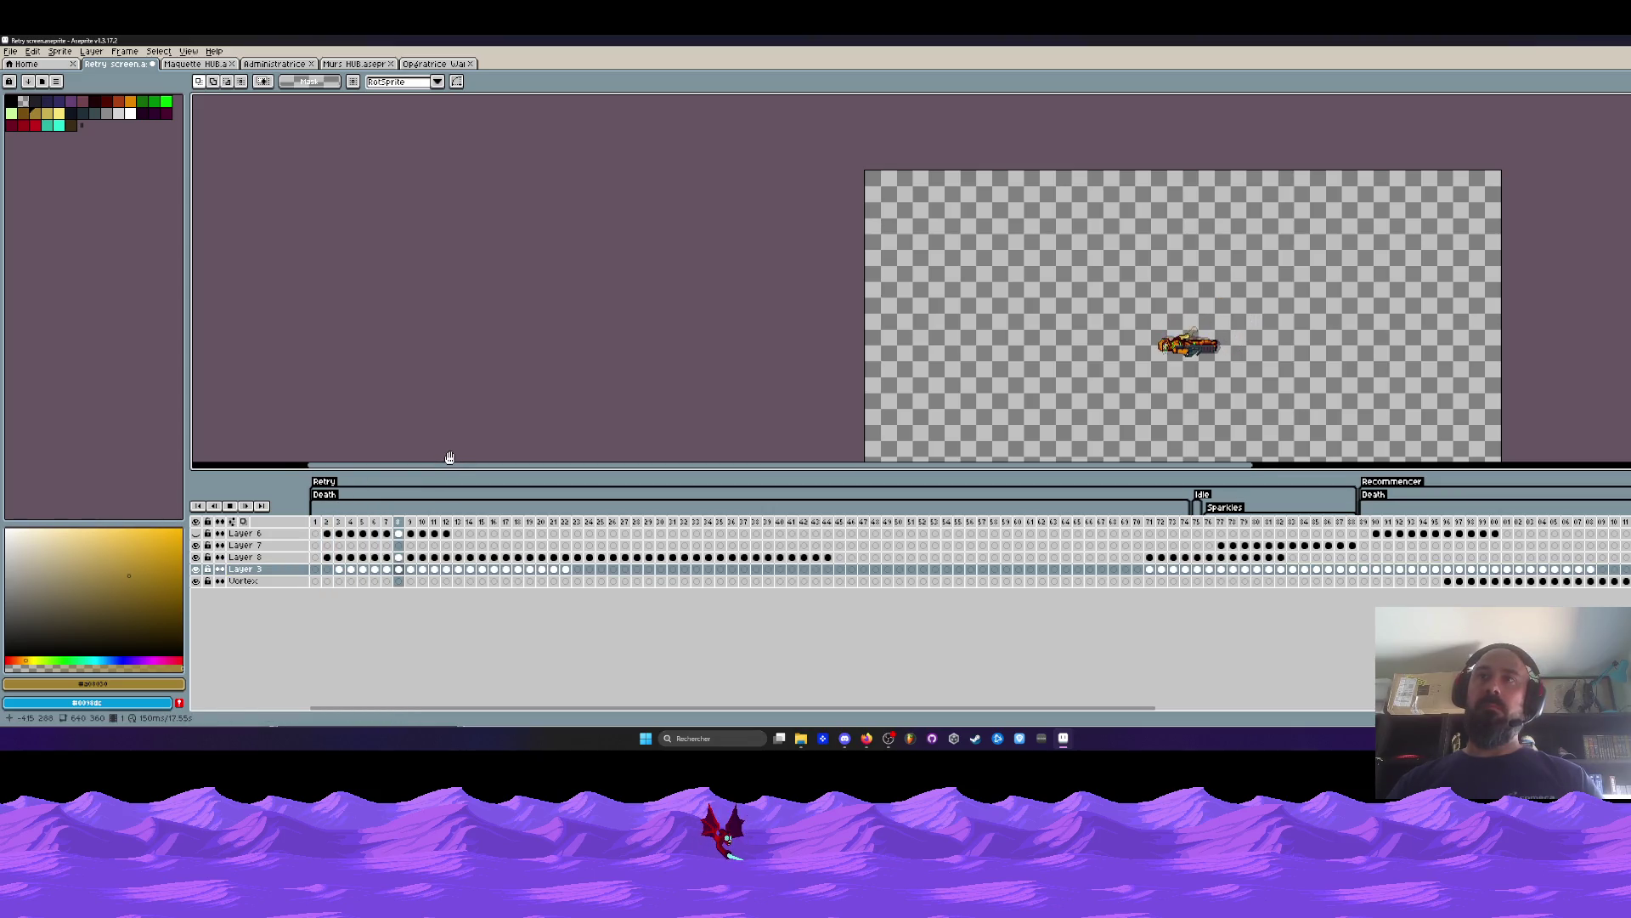
pyautogui.moveTo(565, 569)
pyautogui.mouseDown()
pyautogui.moveTo(412, 573)
pyautogui.moveTo(439, 575)
pyautogui.mouseUp()
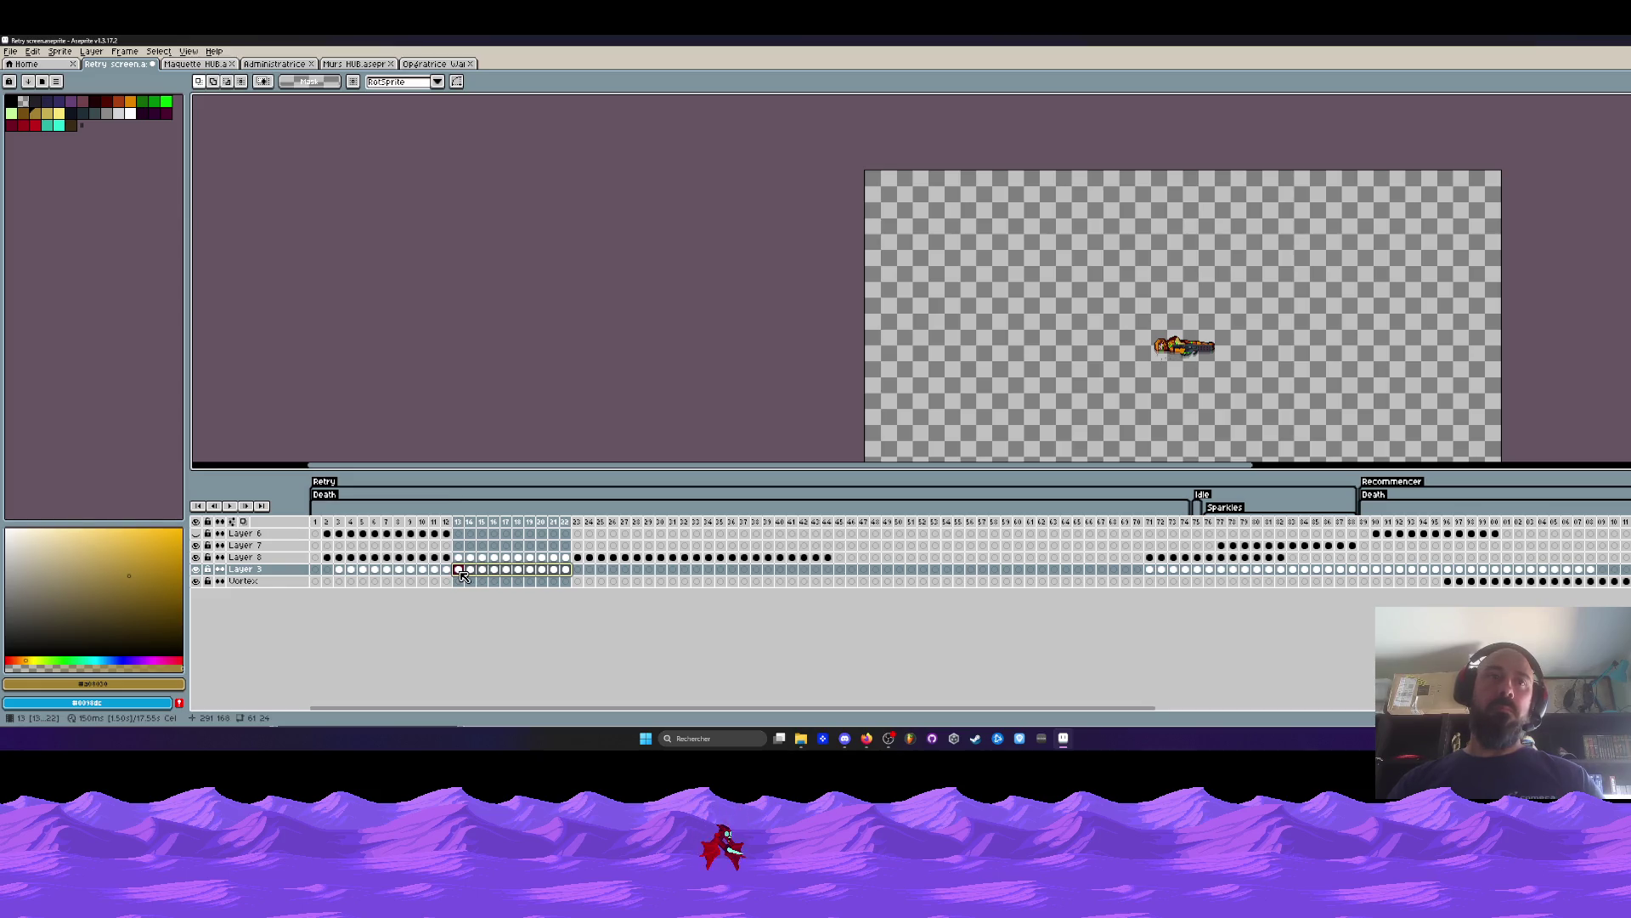
pyautogui.press('Return')
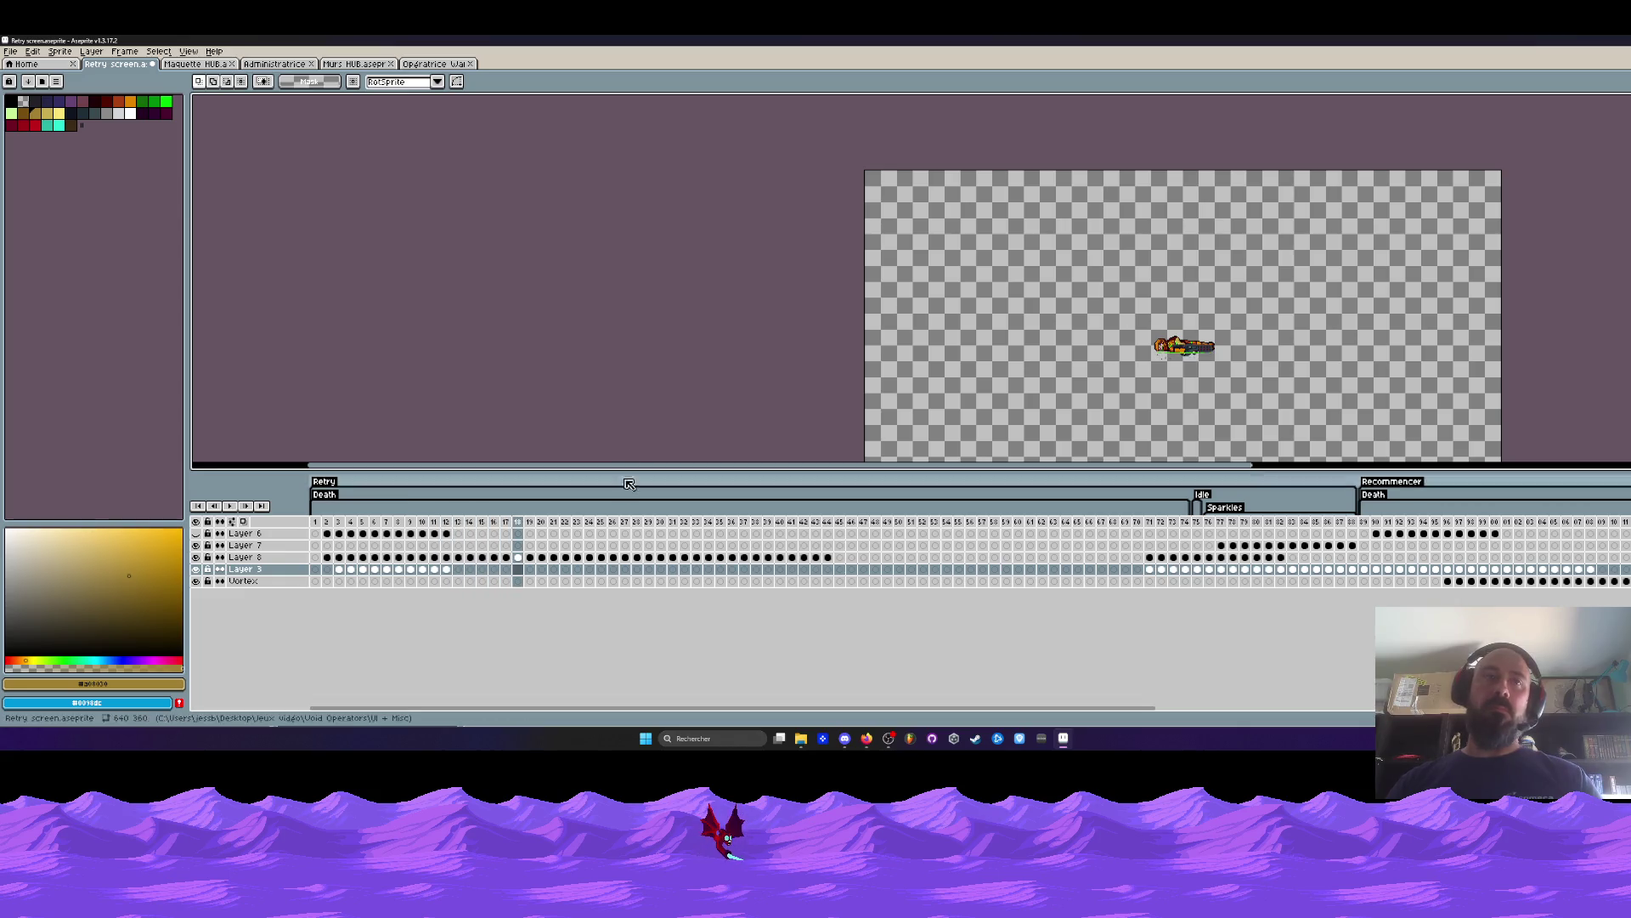
pyautogui.click(447, 571)
pyautogui.click(435, 571)
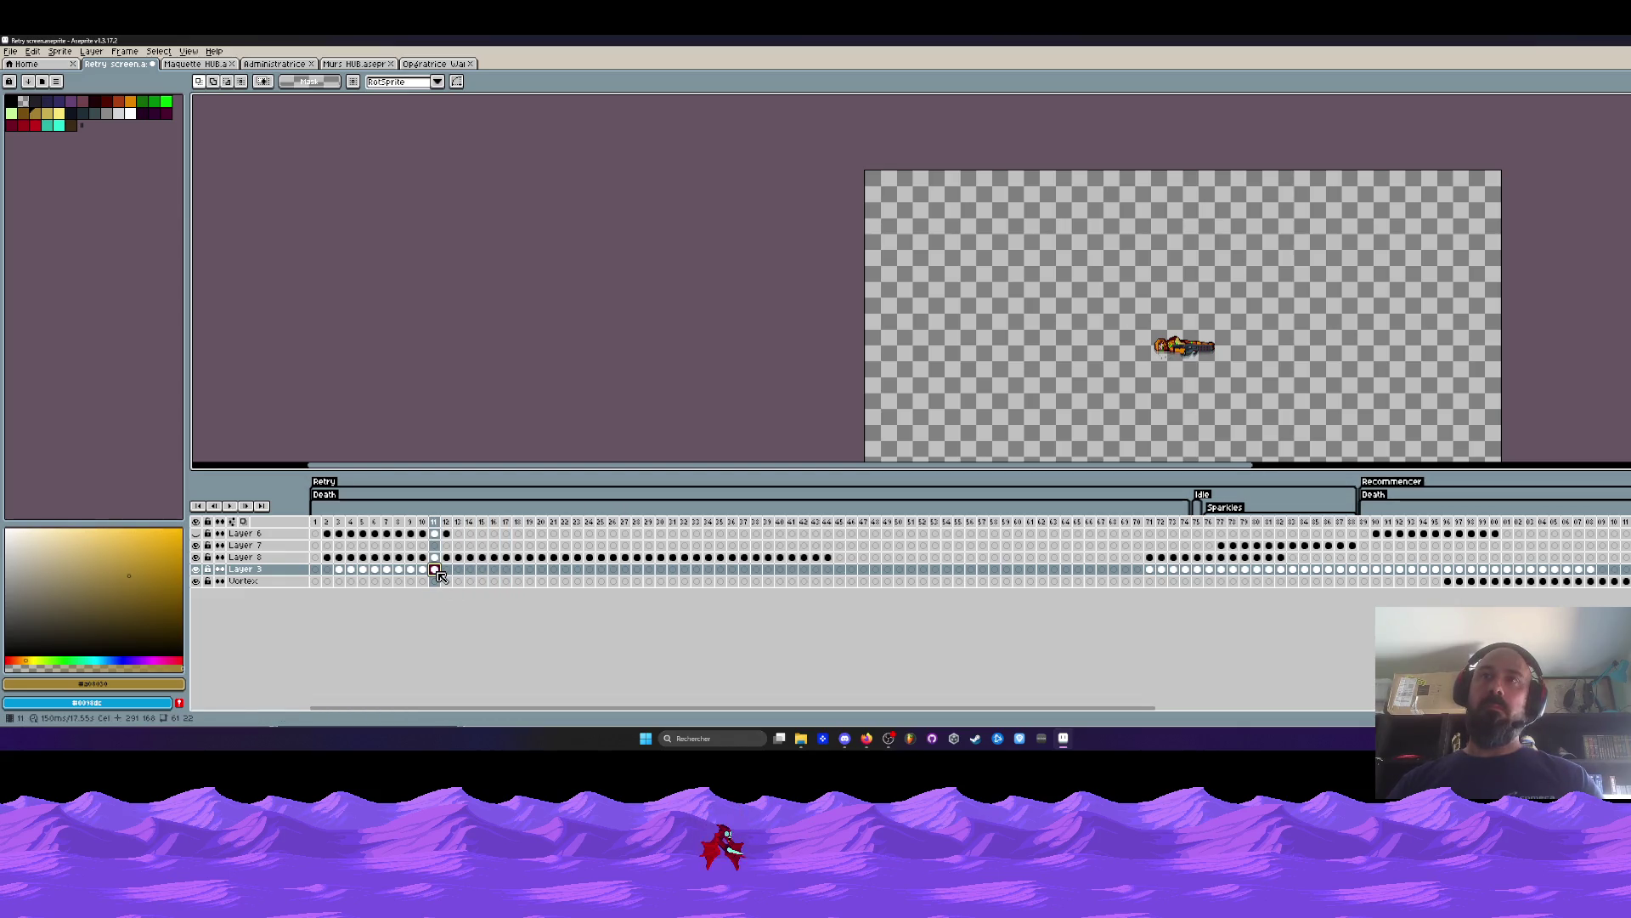
pyautogui.click(325, 533)
pyautogui.press('Return')
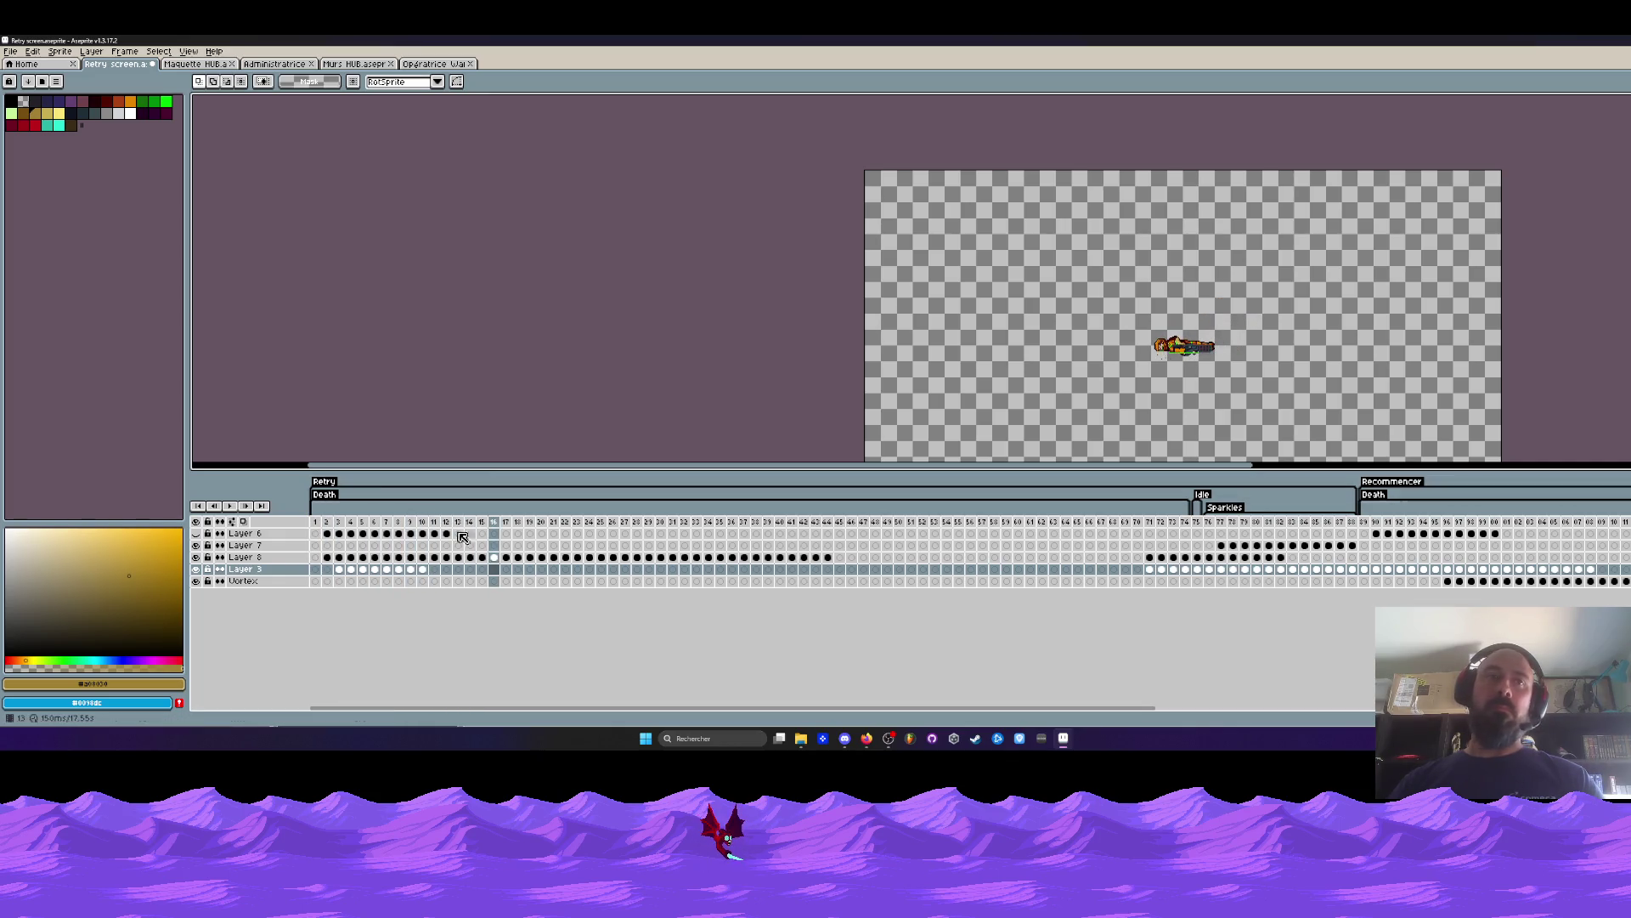
pyautogui.click(427, 570)
# Inspect the lying character on frames 10 and 9, then play the animation from frame 1.
pyautogui.scroll(2, 1122, 317)
pyautogui.click(1249, 361)
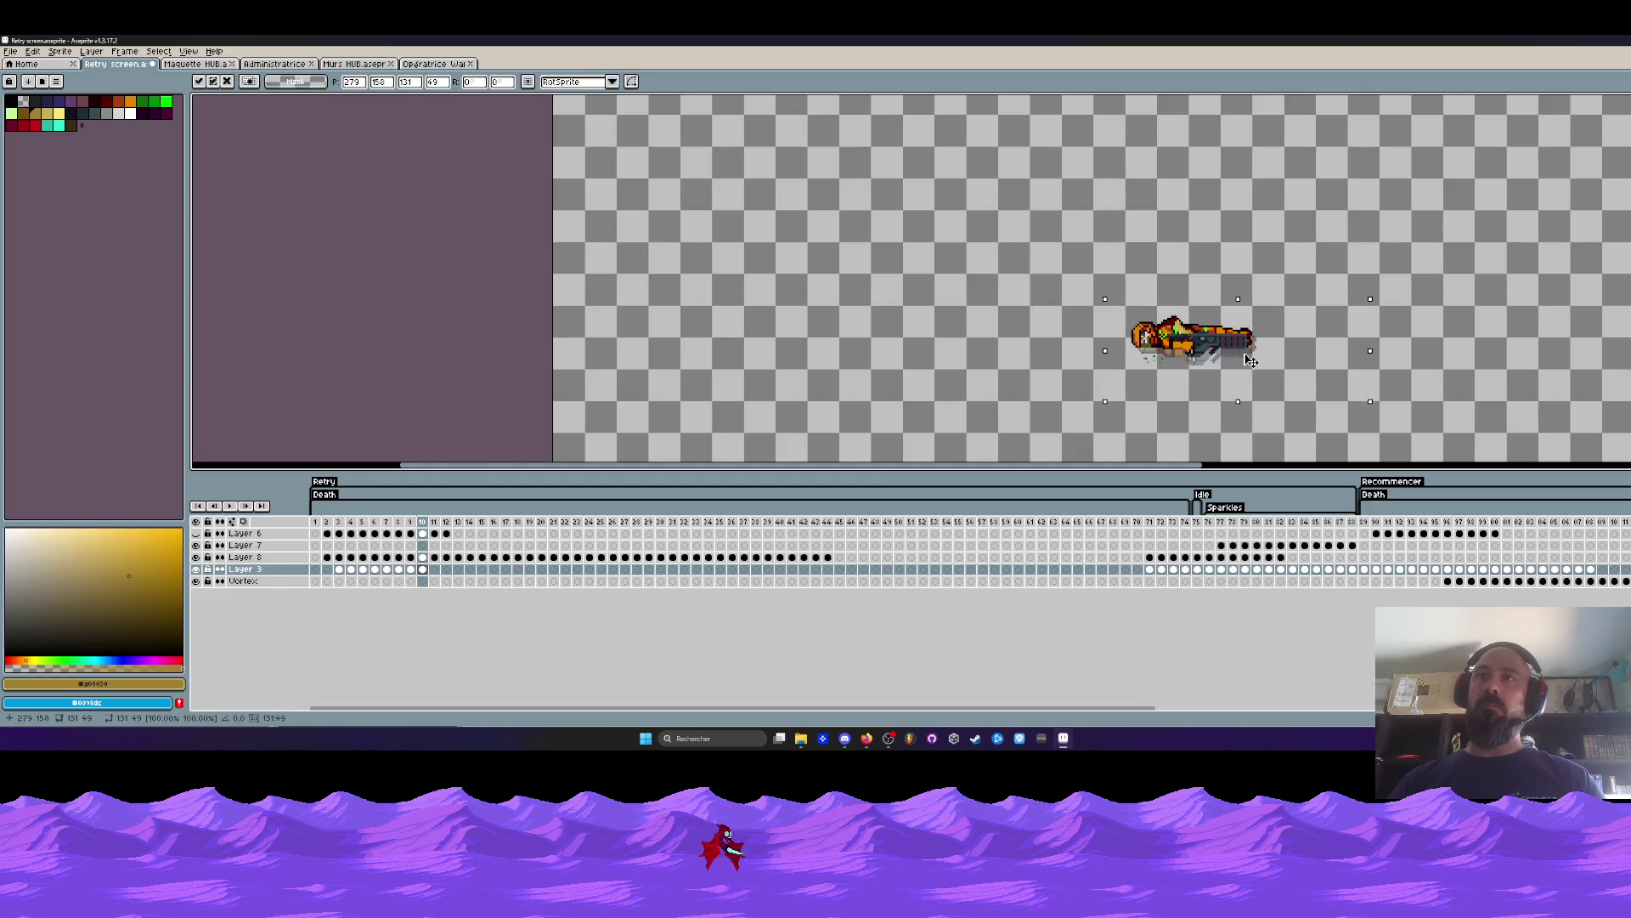
pyautogui.press('Left')
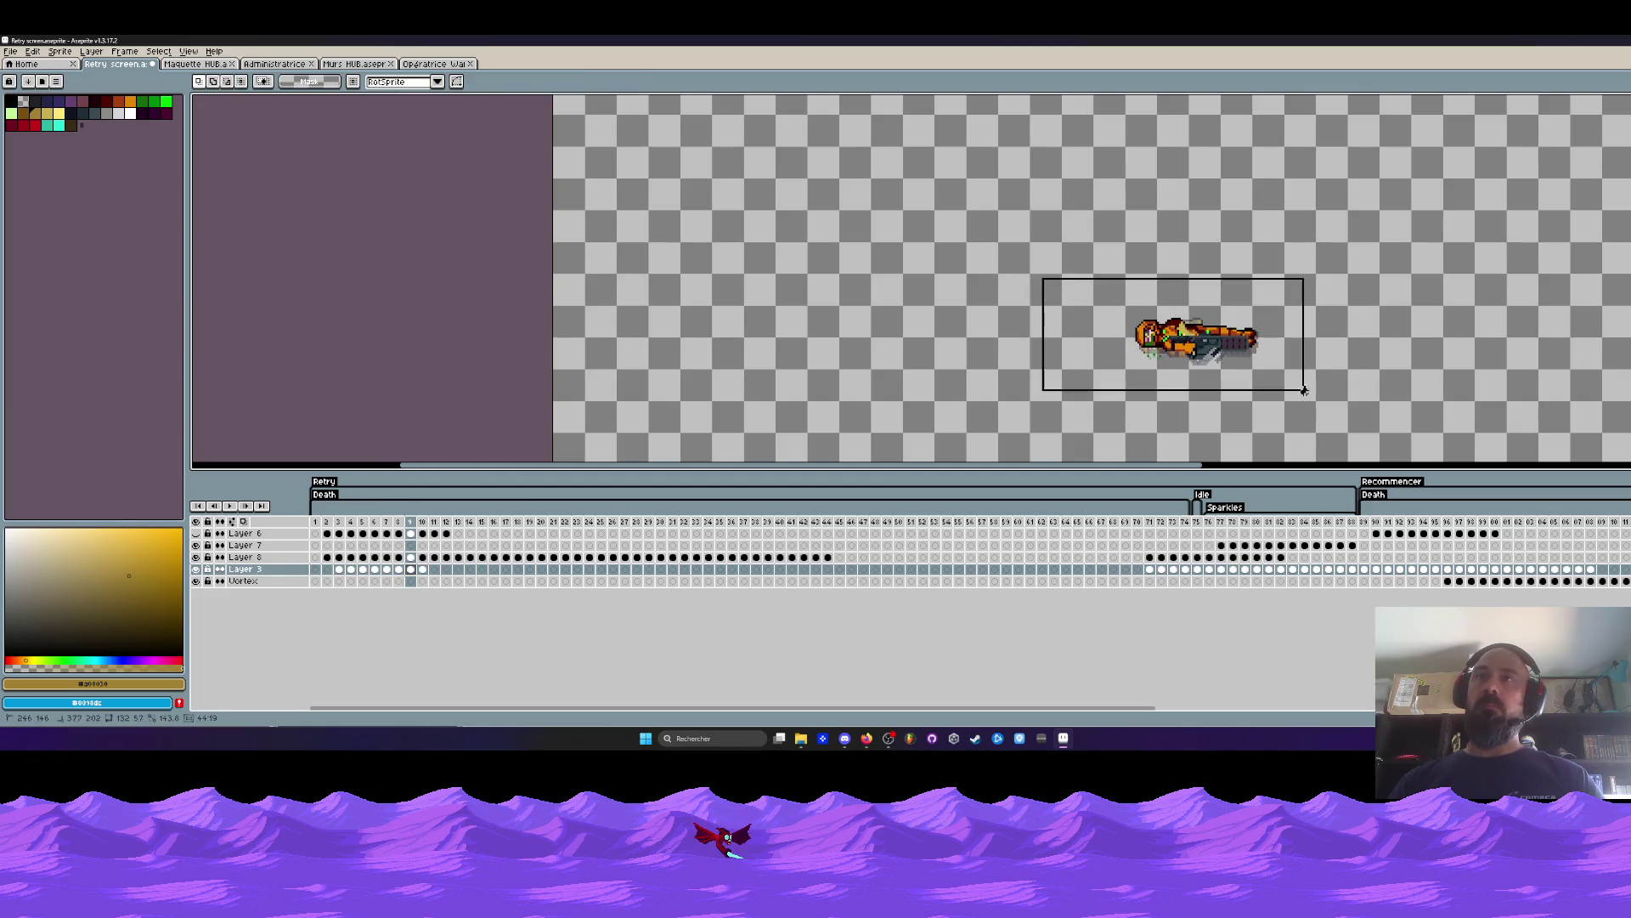
pyautogui.click(1233, 369)
pyautogui.press('Left')
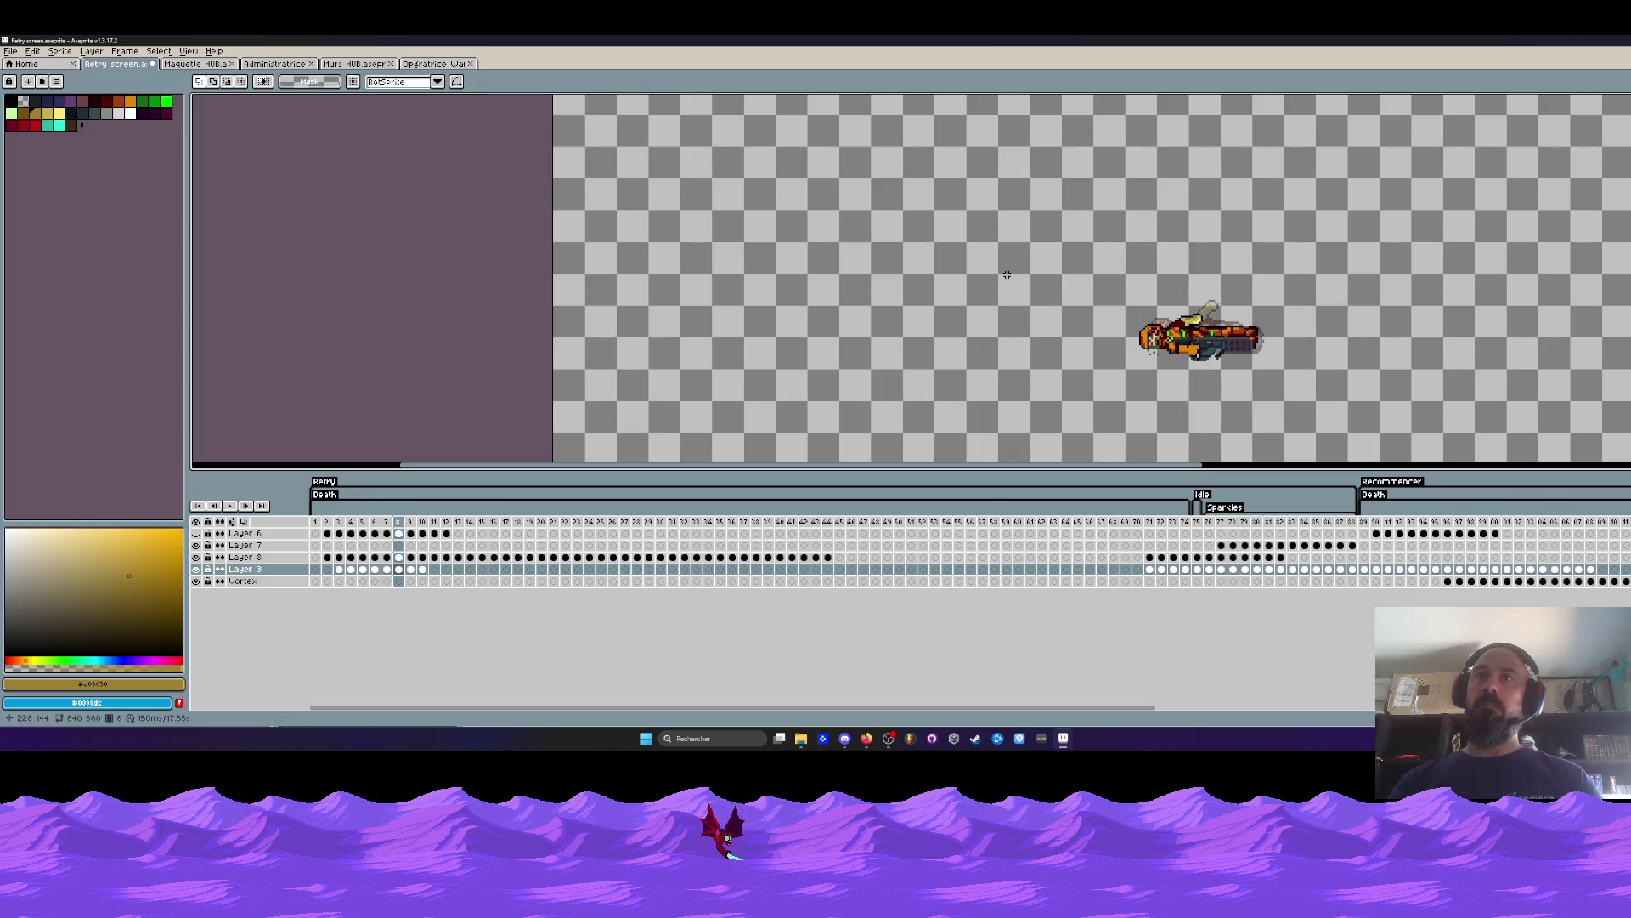
pyautogui.press('Return')
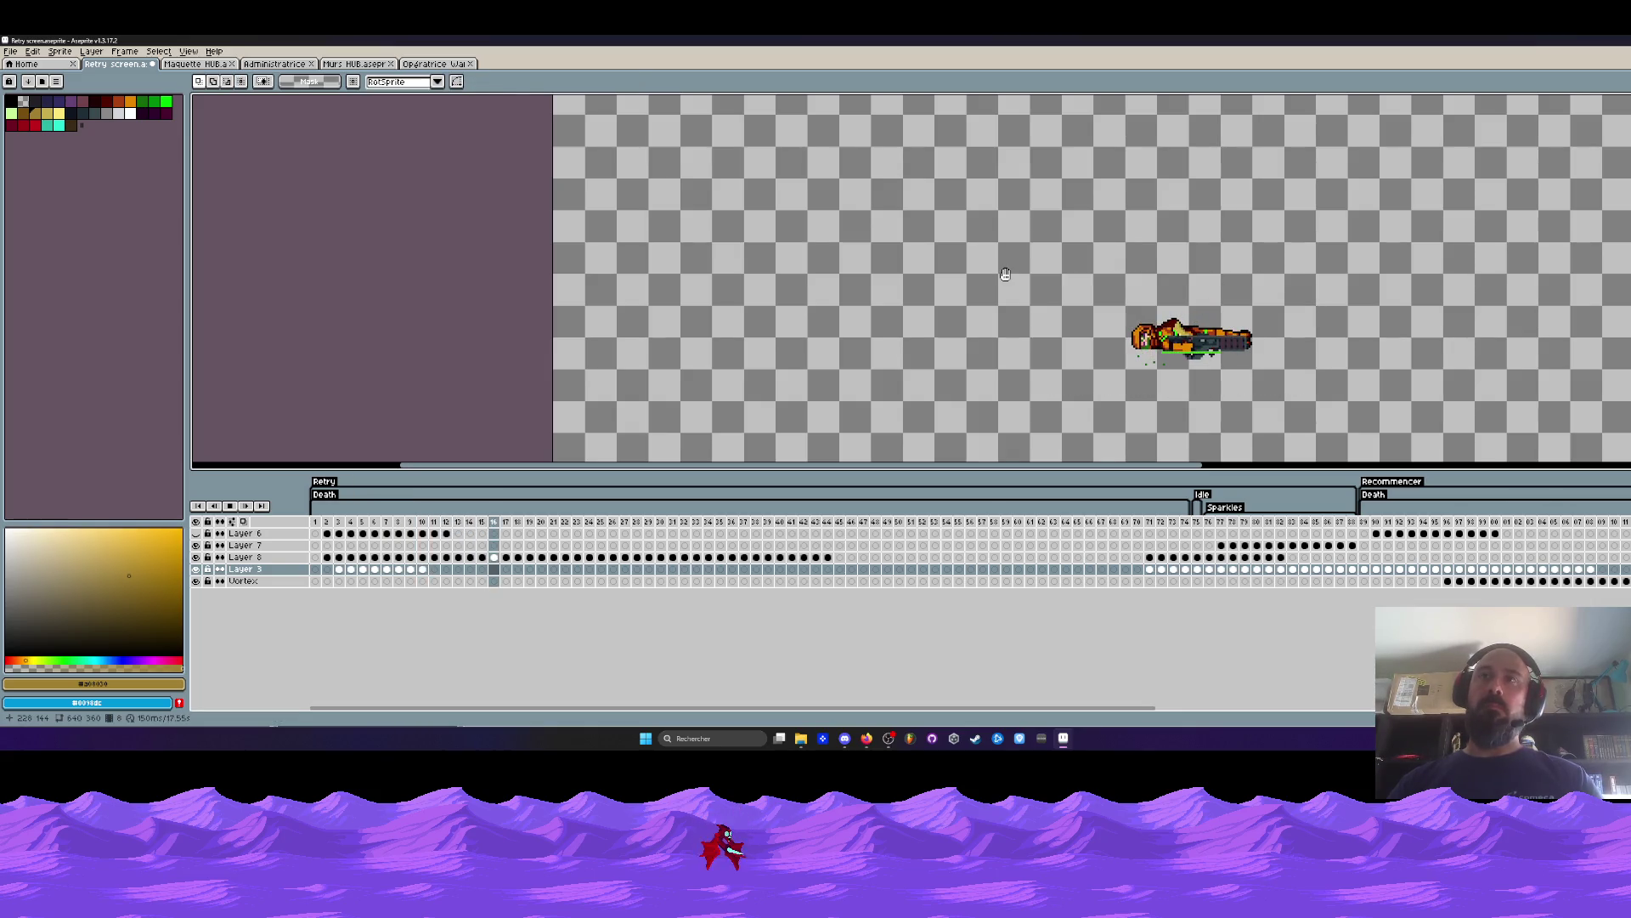
pyautogui.click(318, 522)
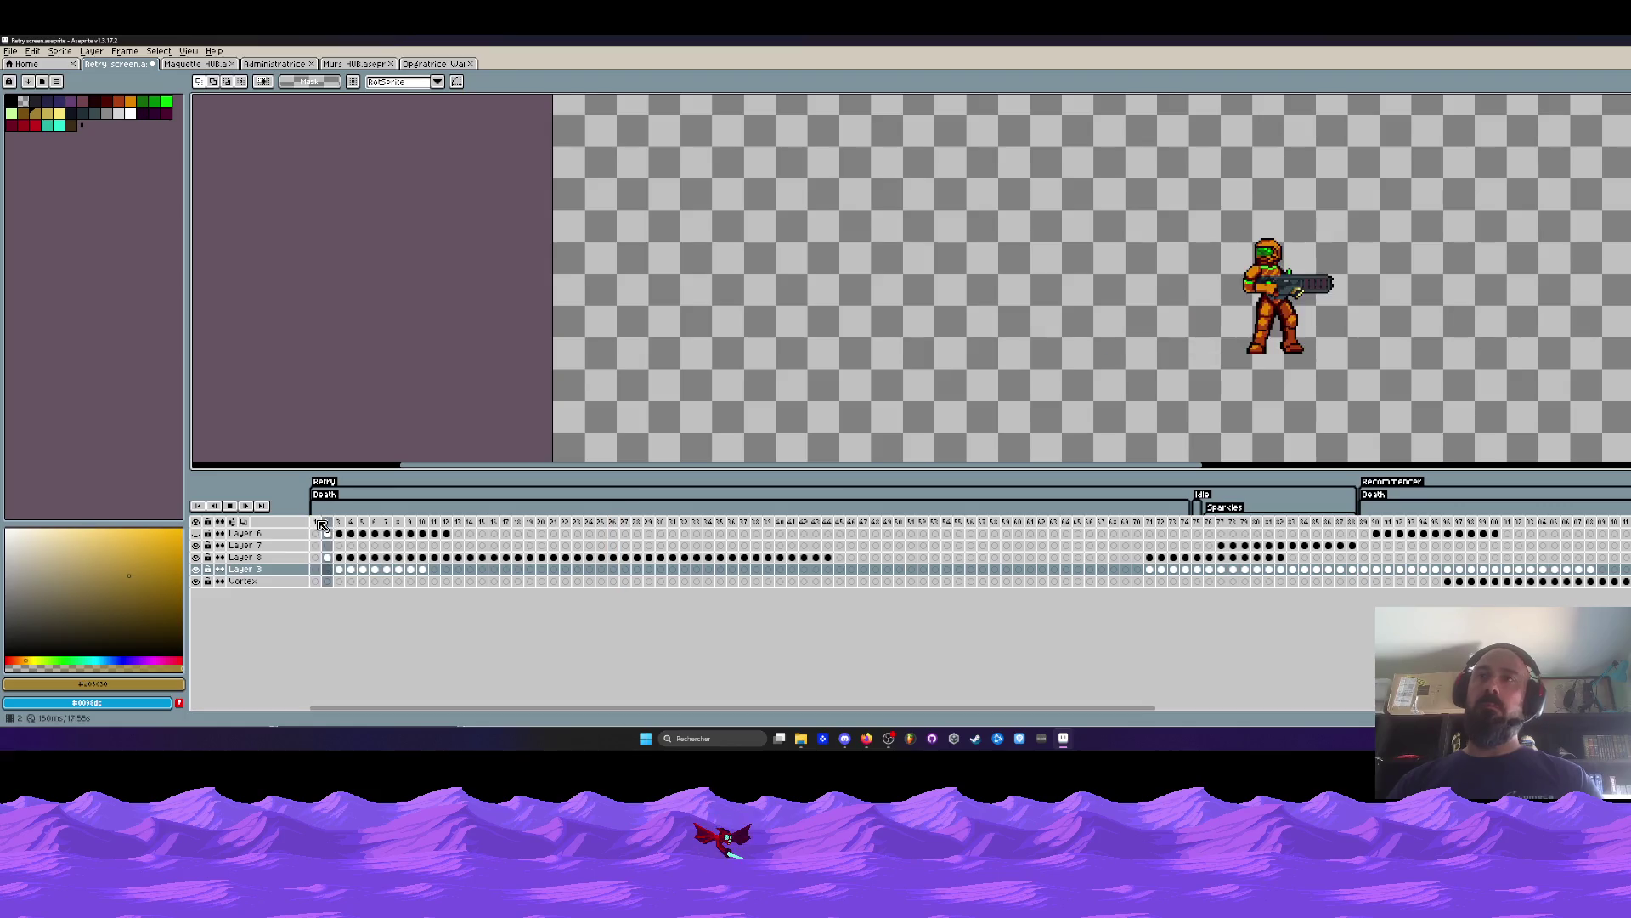
pyautogui.press('Return')
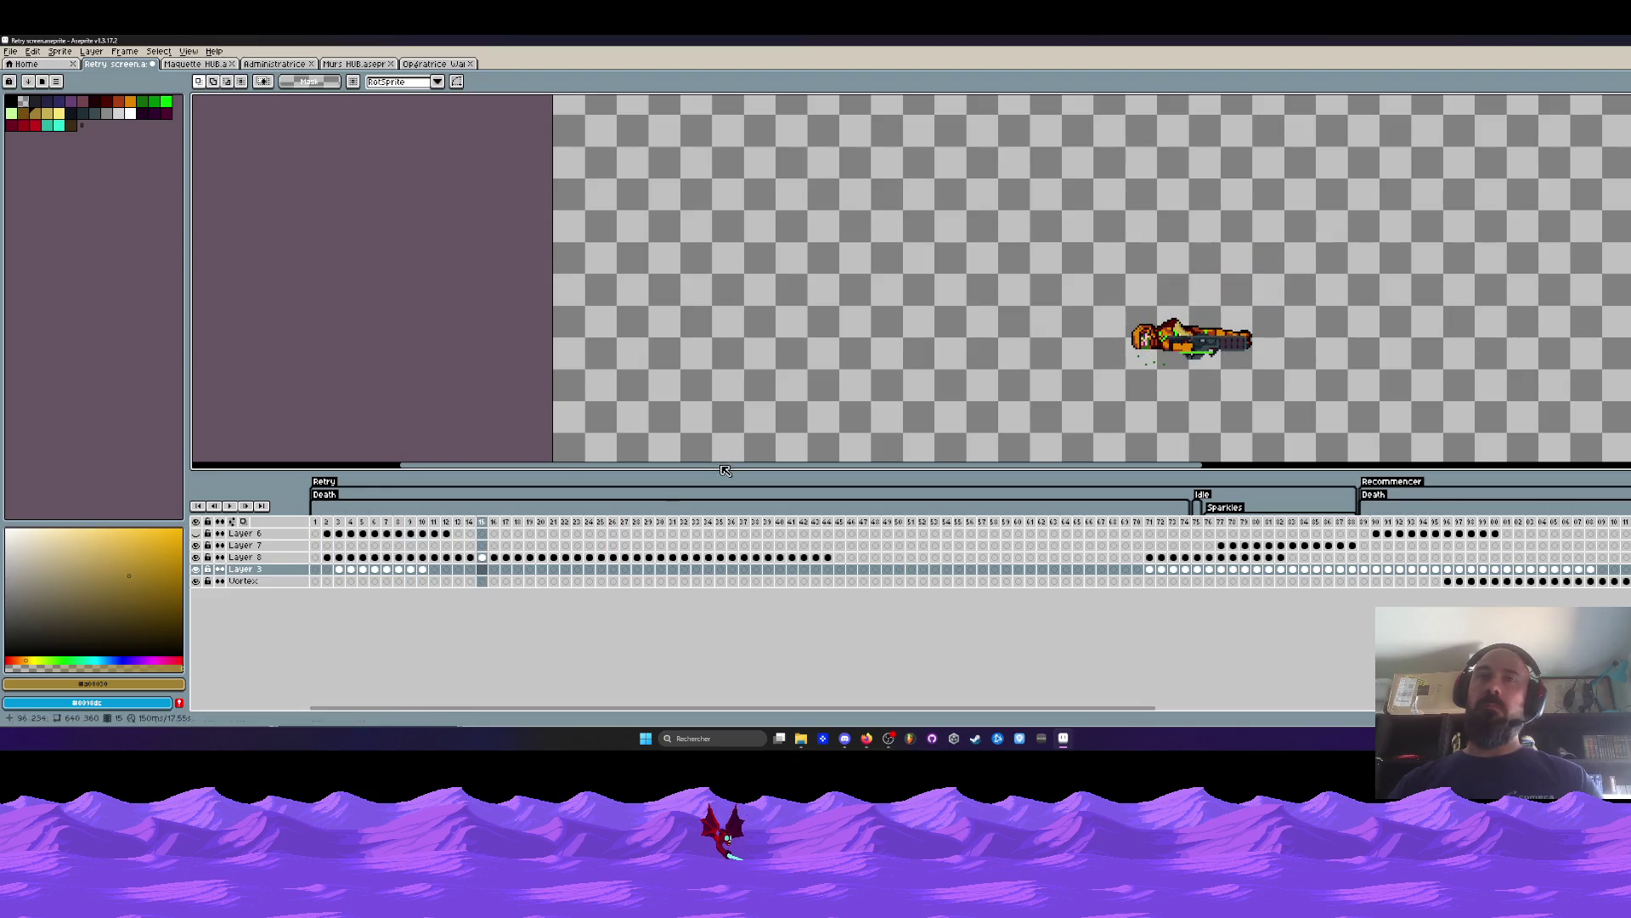
# Marquee-select the lying character on frames 10 and 11, deselect, and replay the fall.
pyautogui.click(362, 576)
pyautogui.press('Right')
pyautogui.press('Right')
pyautogui.press('Right')
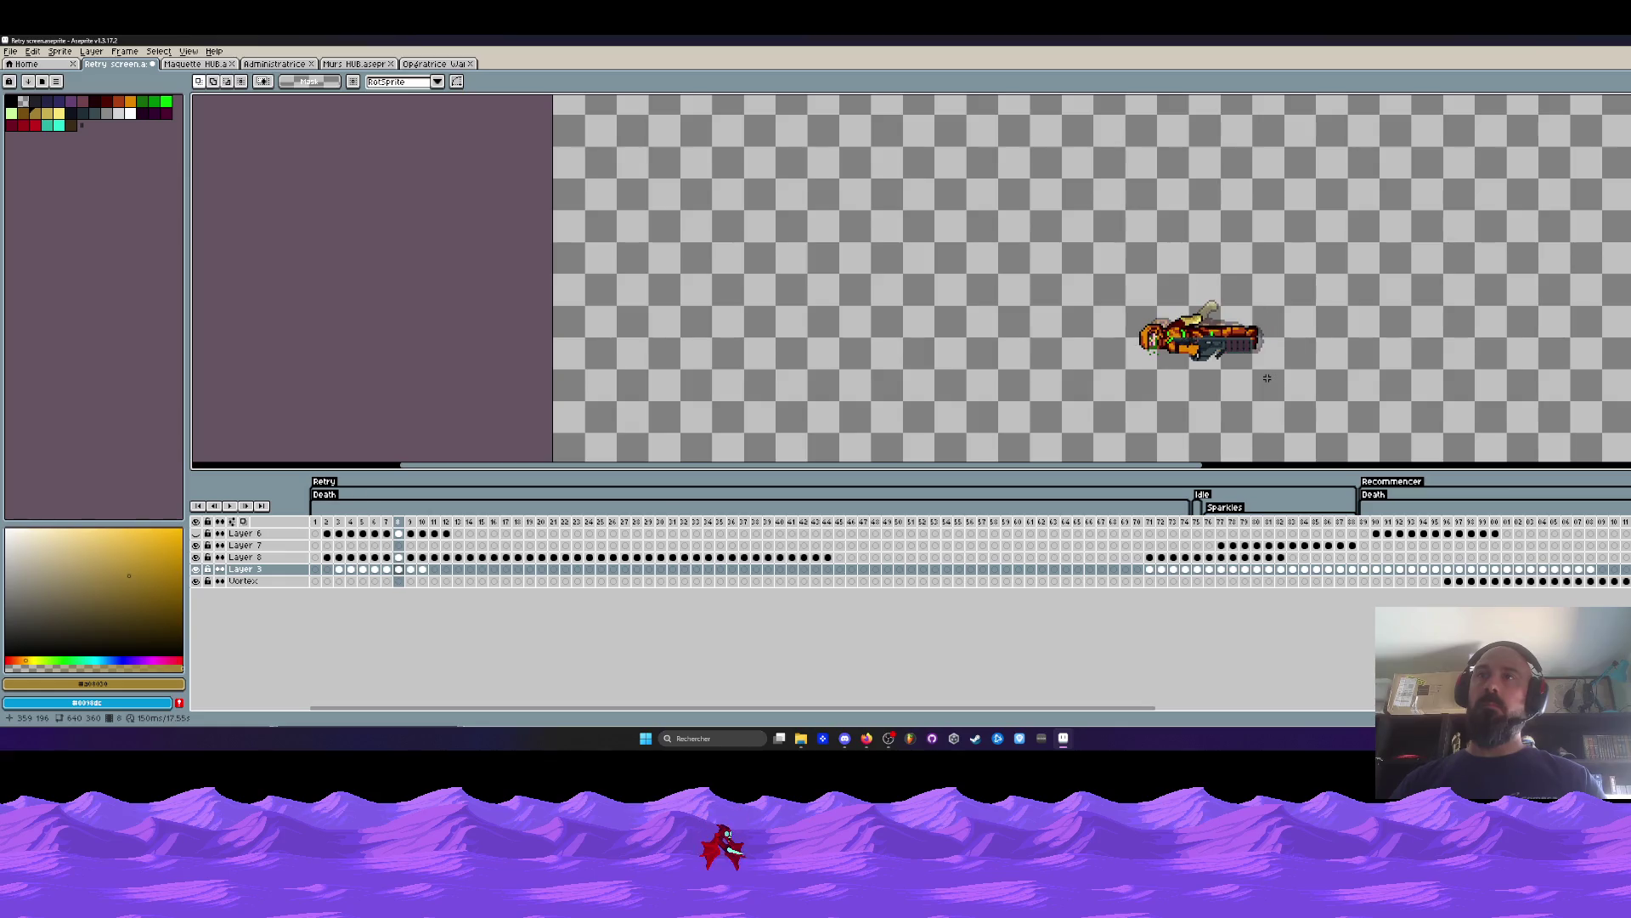
pyautogui.scroll(1, 1180, 339)
pyautogui.press('Right')
pyautogui.moveTo(1050, 275); pyautogui.dragTo(1437, 434)
pyautogui.press('Return')
pyautogui.press('Right')
pyautogui.moveTo(999, 279); pyautogui.dragTo(1441, 423)
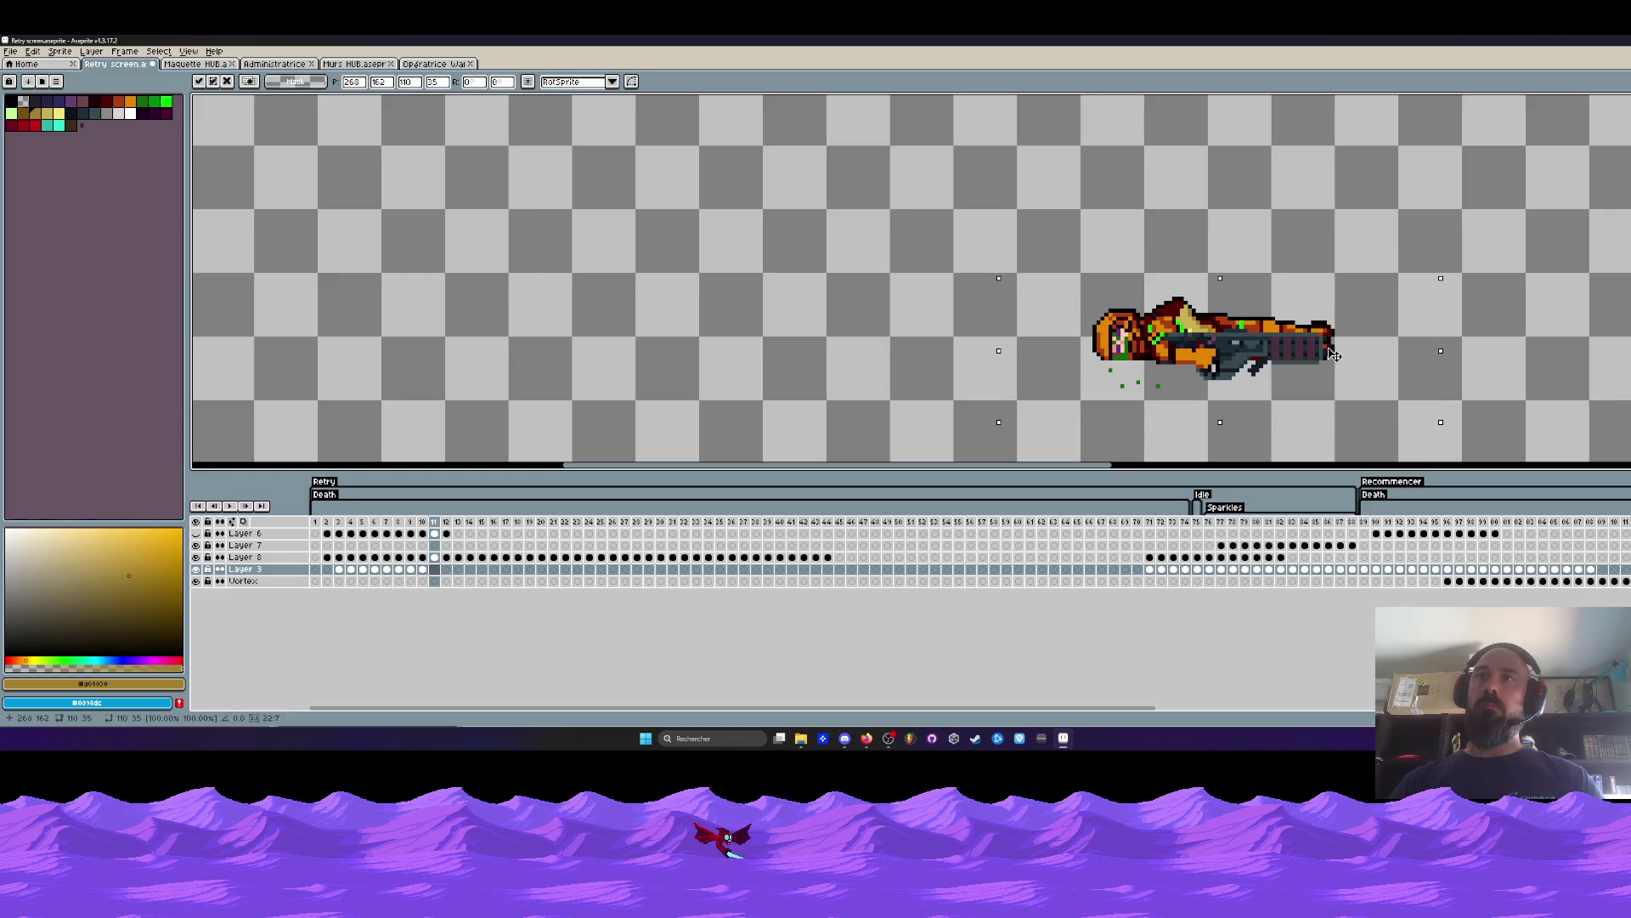
pyautogui.click(820, 355)
pyautogui.press('Return')
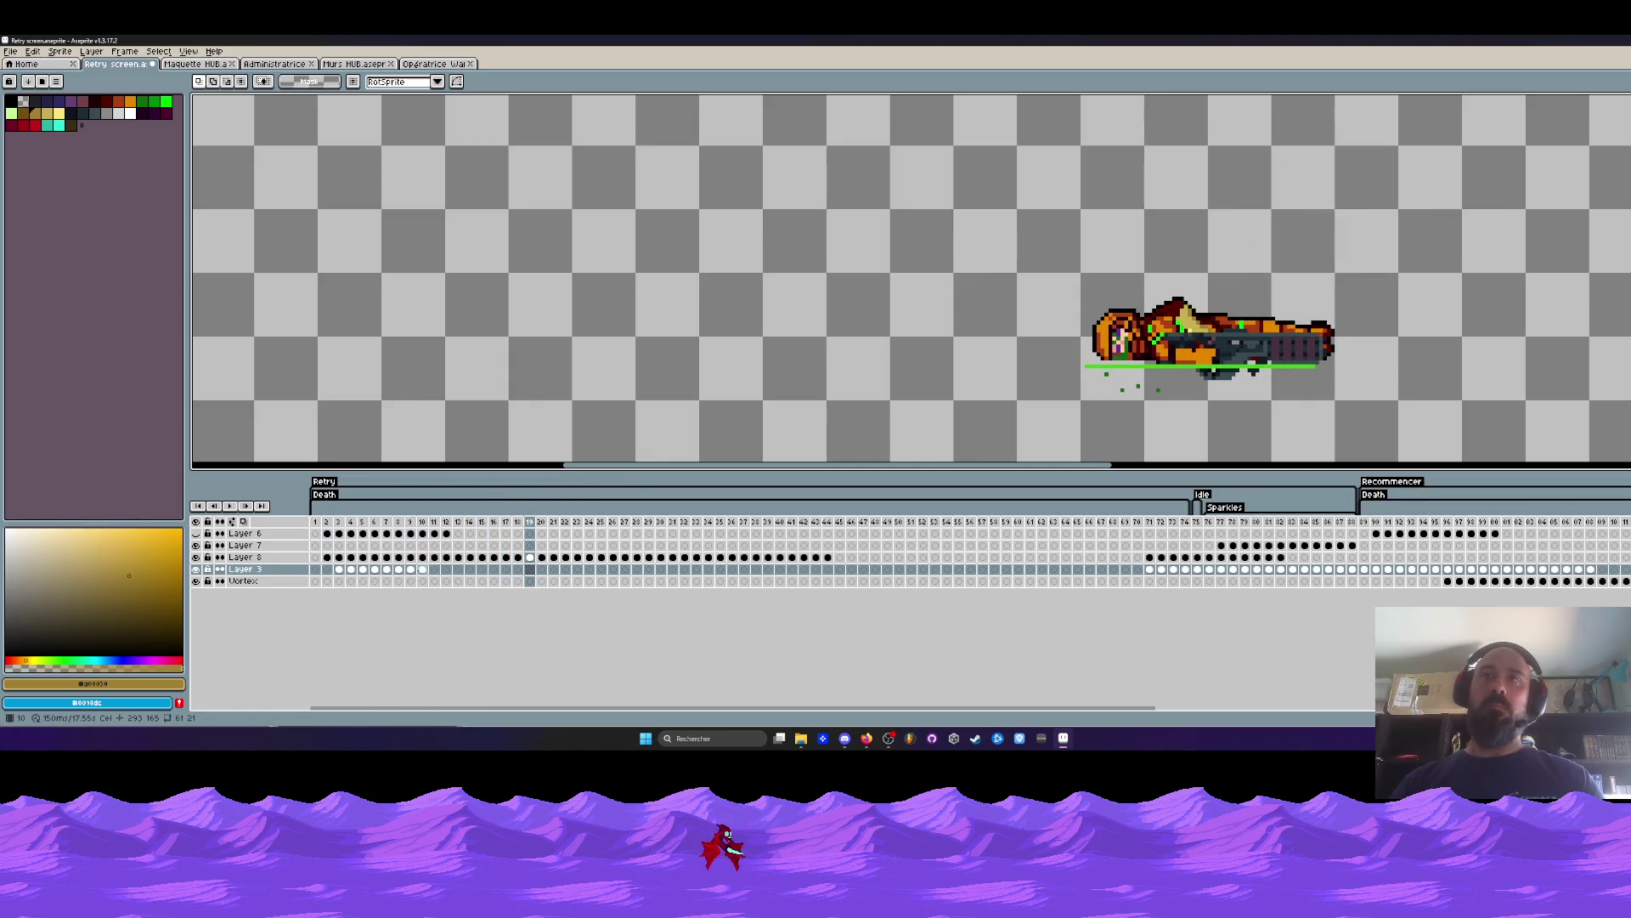
# Re-select the character on frame 10, deselect it, and replay the animation from the start.
pyautogui.moveTo(429, 570); pyautogui.dragTo(435, 569)
pyautogui.click(422, 569)
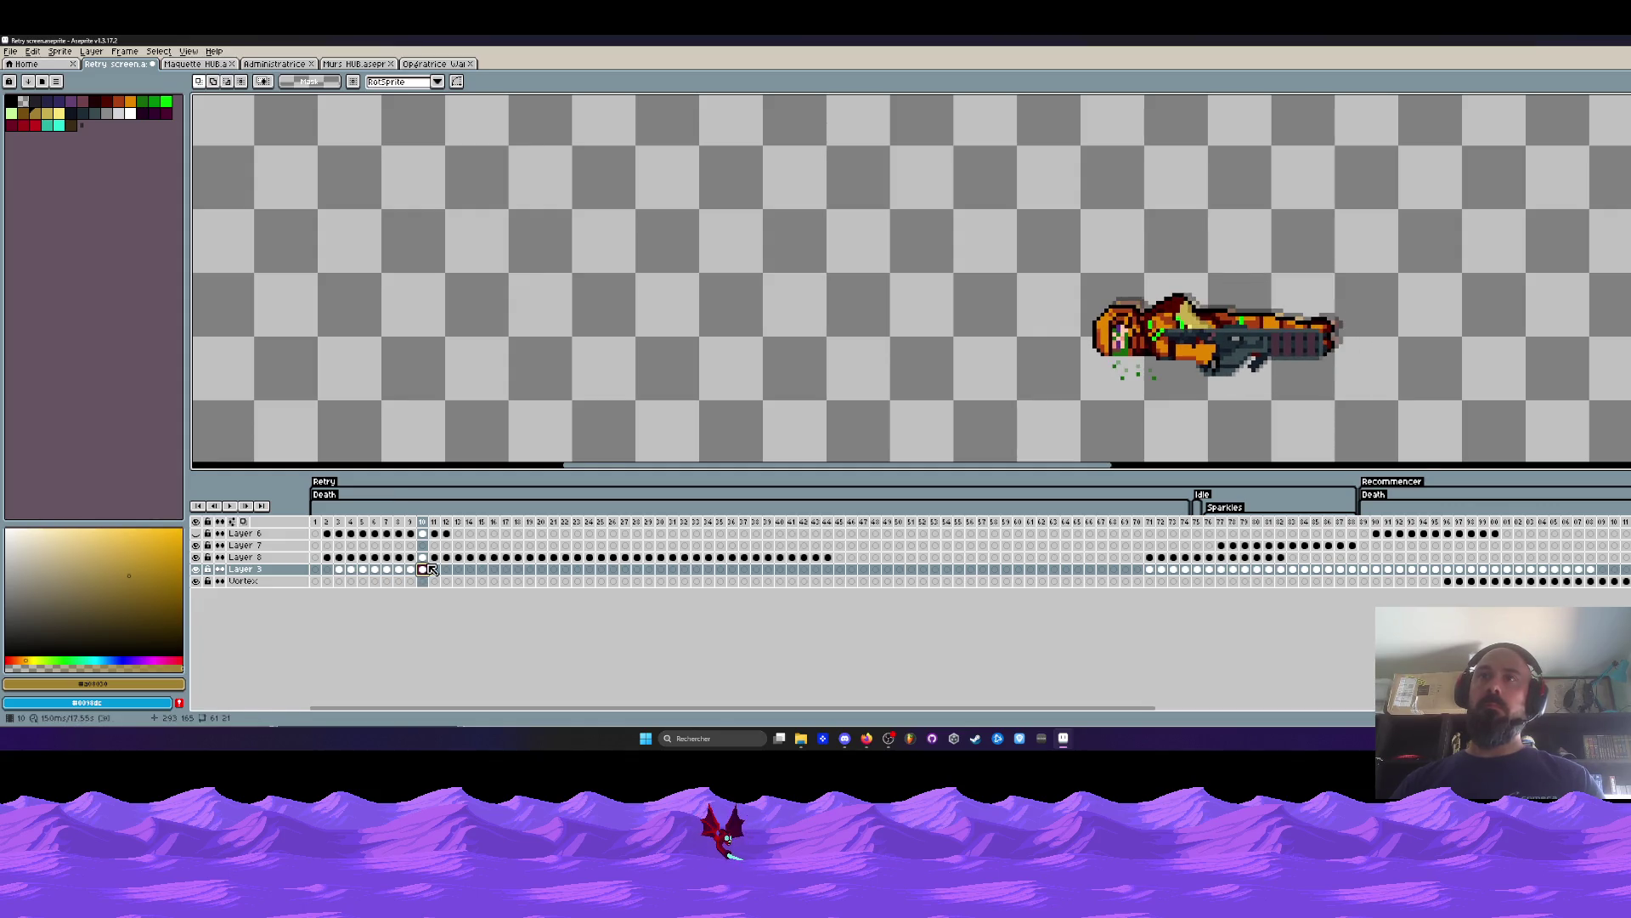
pyautogui.moveTo(885, 245); pyautogui.dragTo(1469, 402)
pyautogui.click(1240, 328)
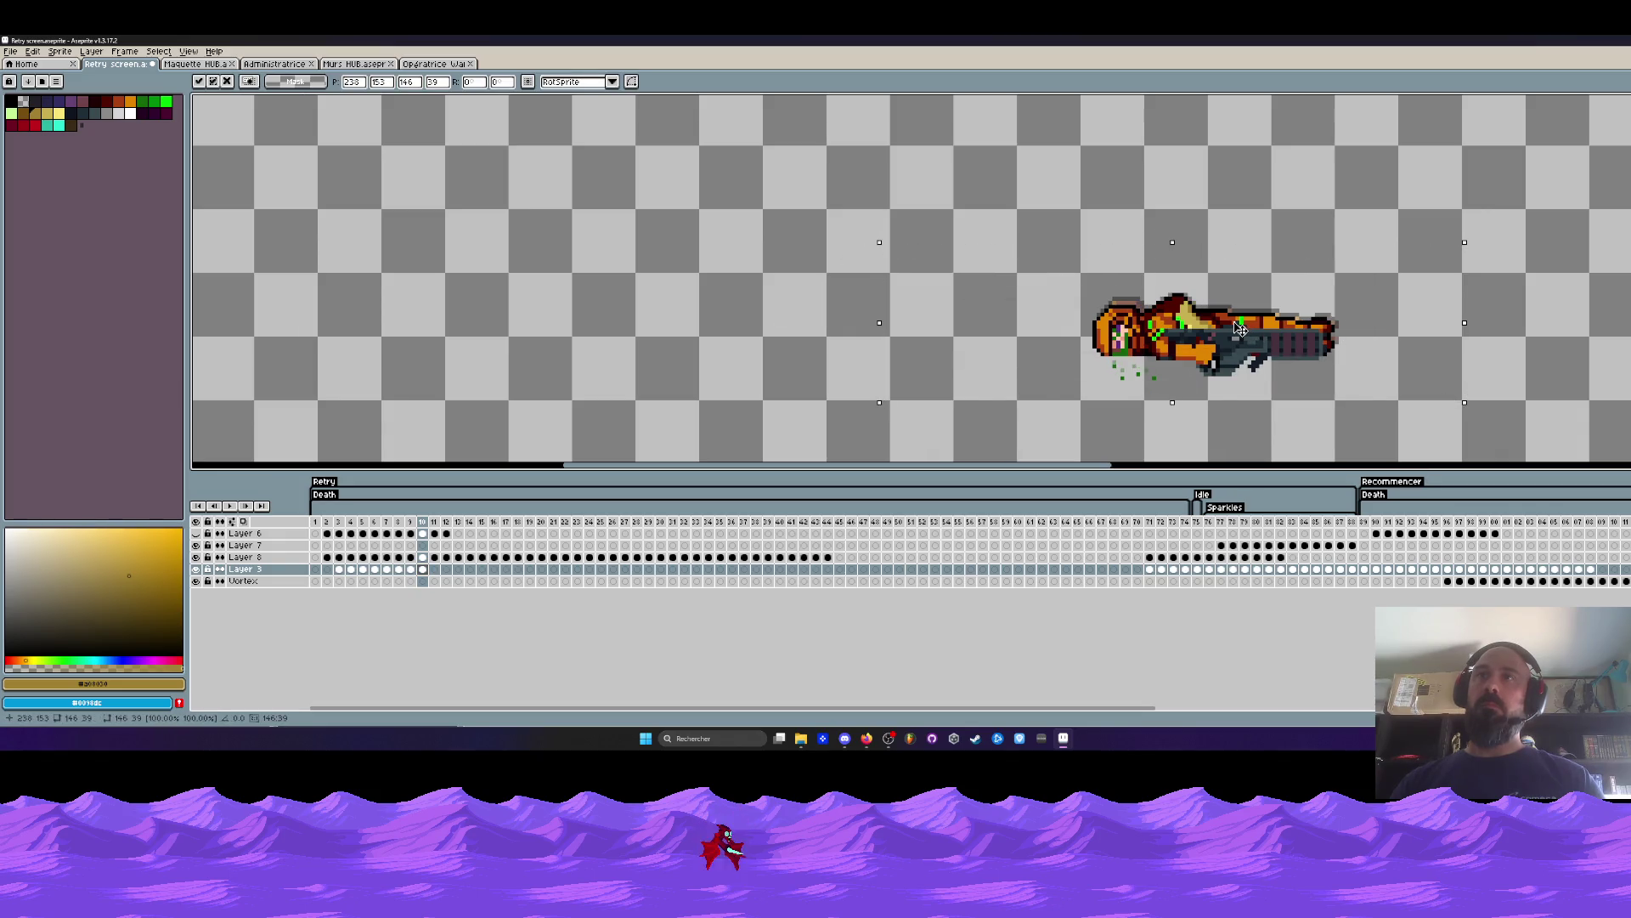
pyautogui.click(808, 350)
pyautogui.click(316, 522)
pyautogui.press('Return')
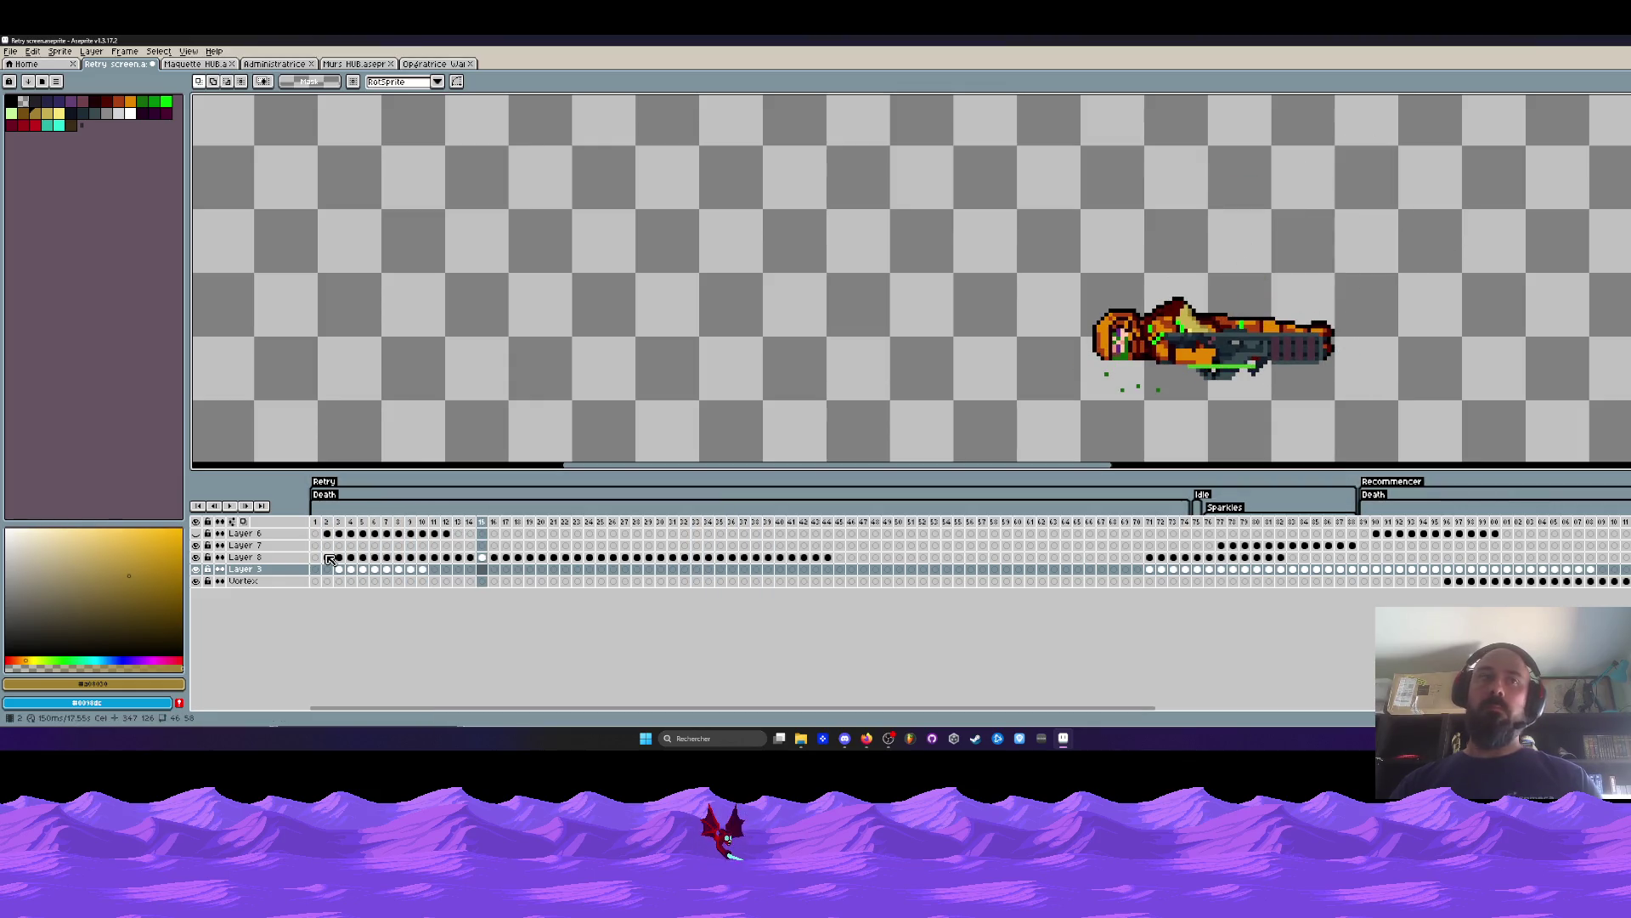
pyautogui.press('Home')
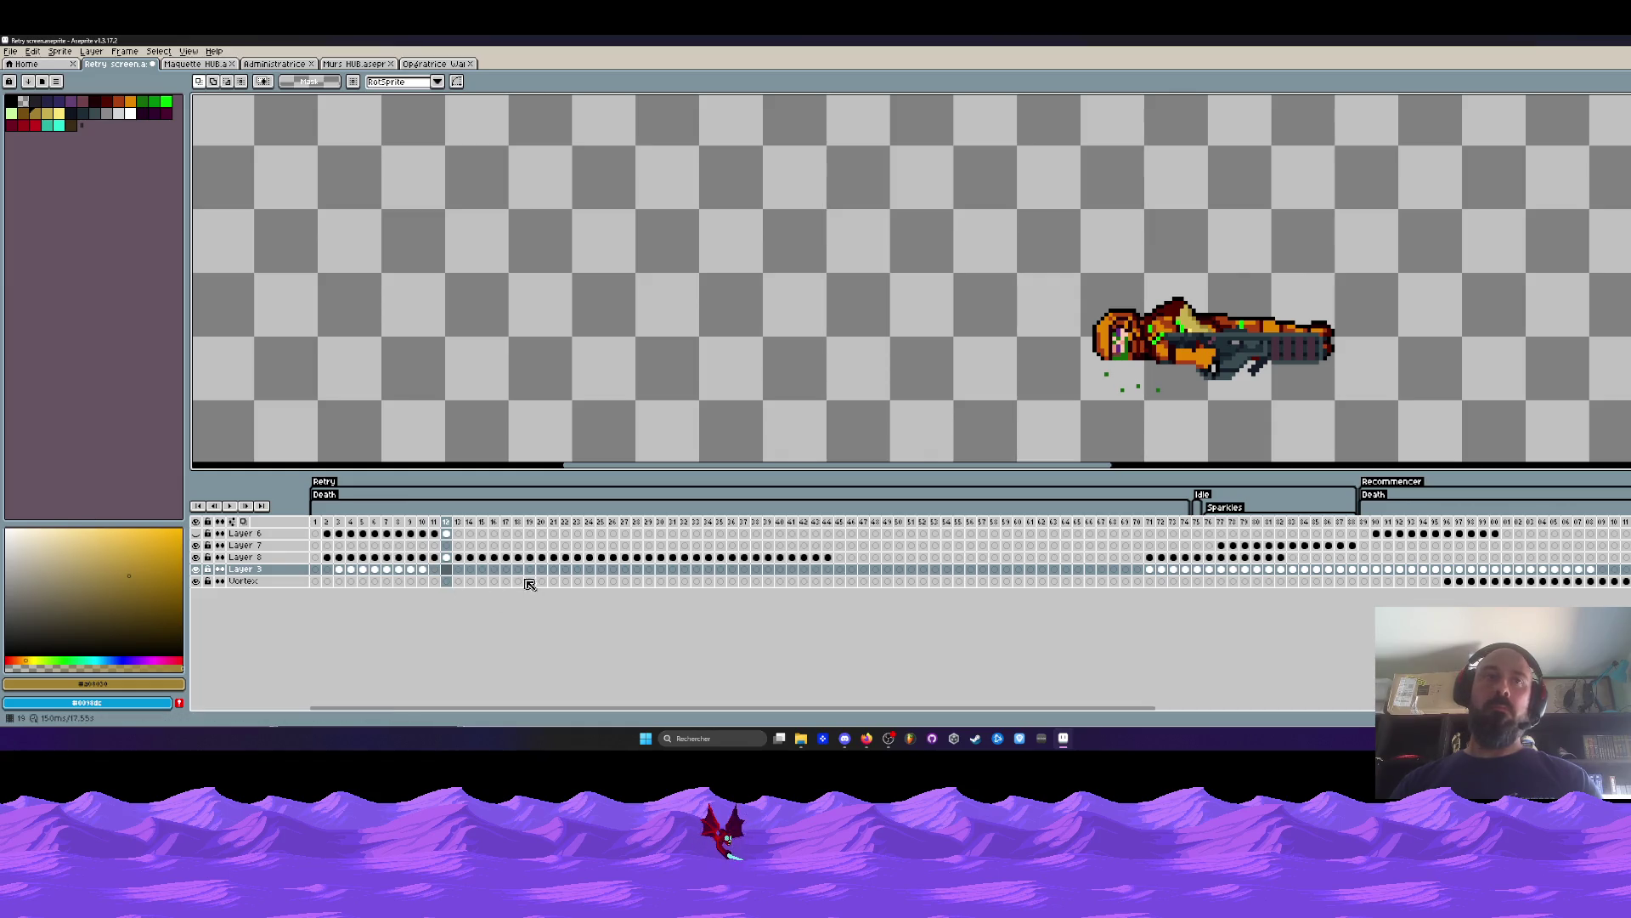
pyautogui.click(326, 532)
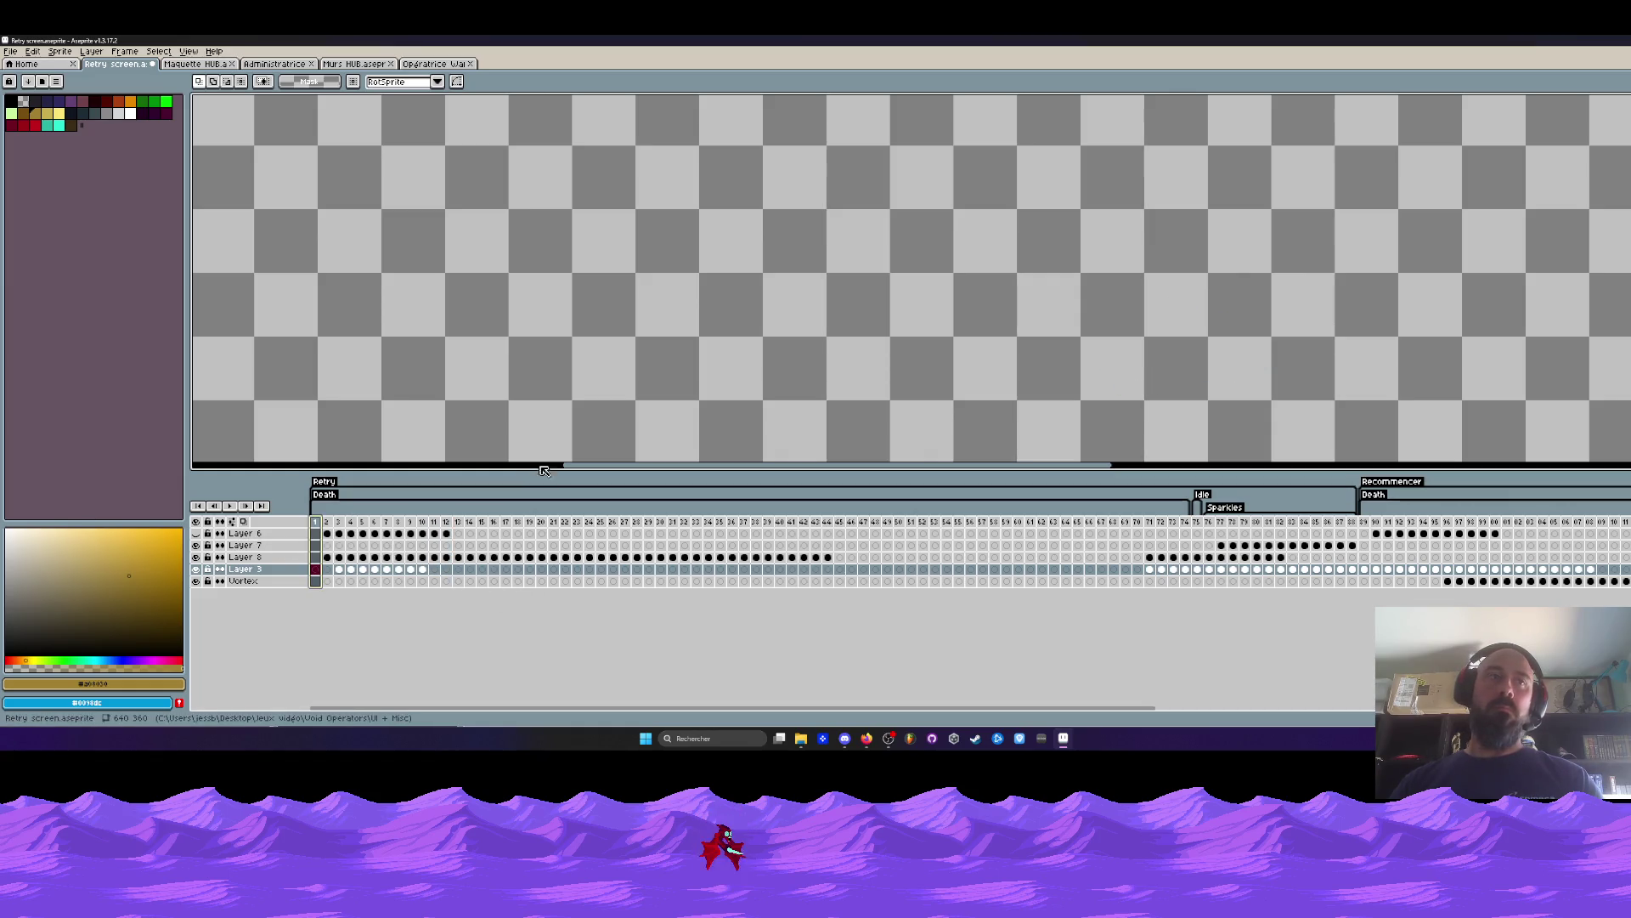
# Delete frames 45 through 69 across all layers.
pyautogui.press('Return')
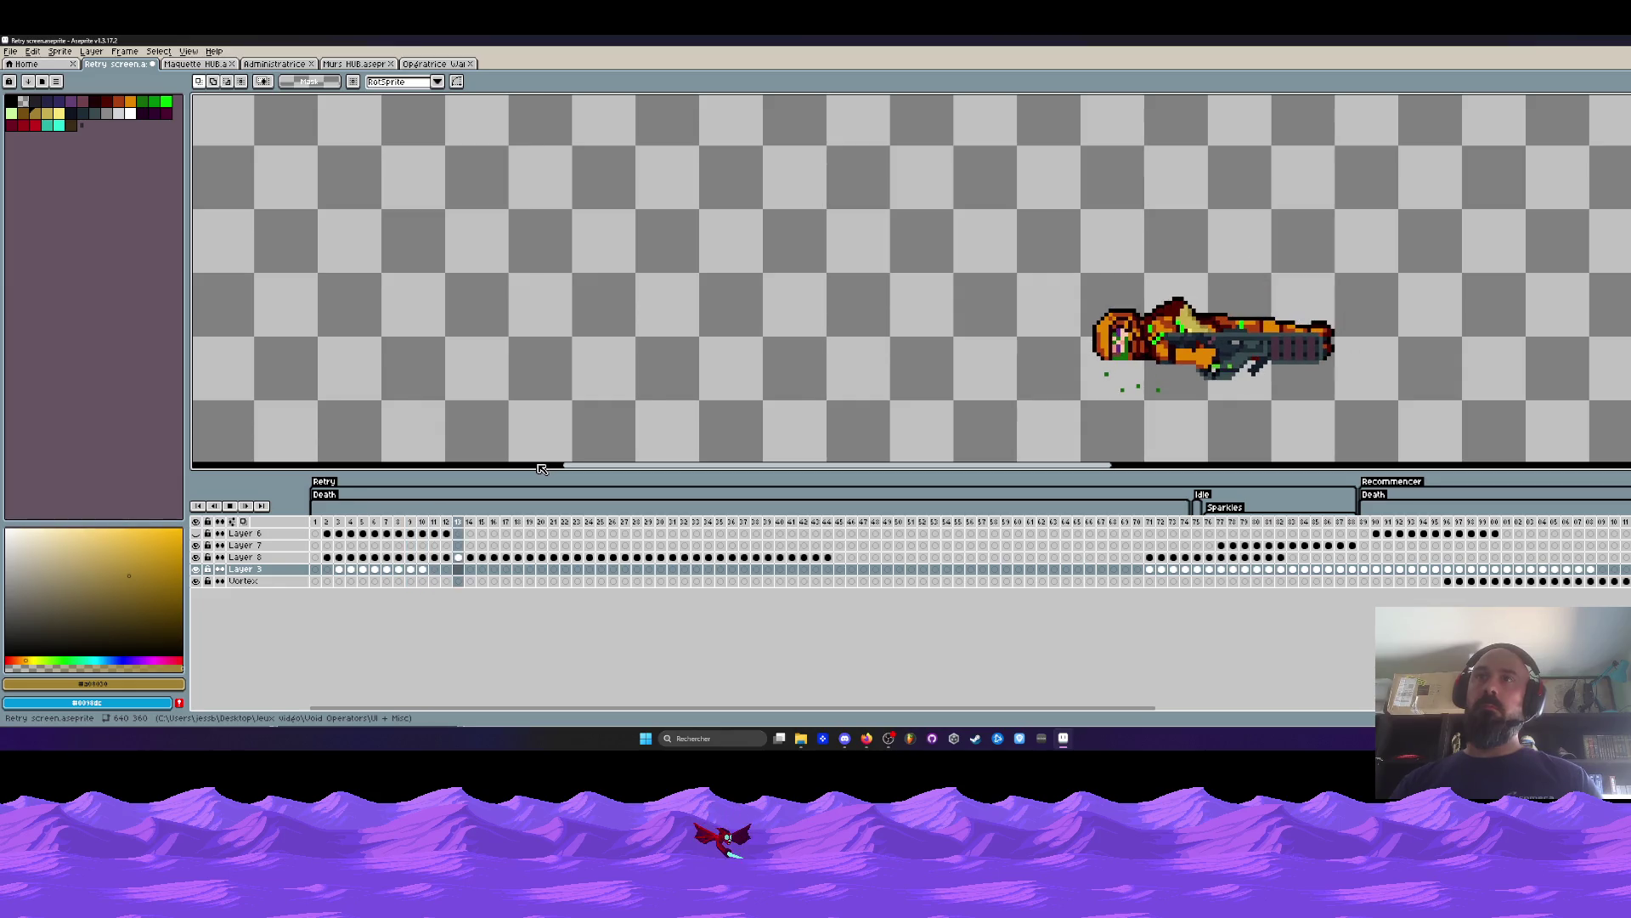
pyautogui.scroll(-1, 962, 376)
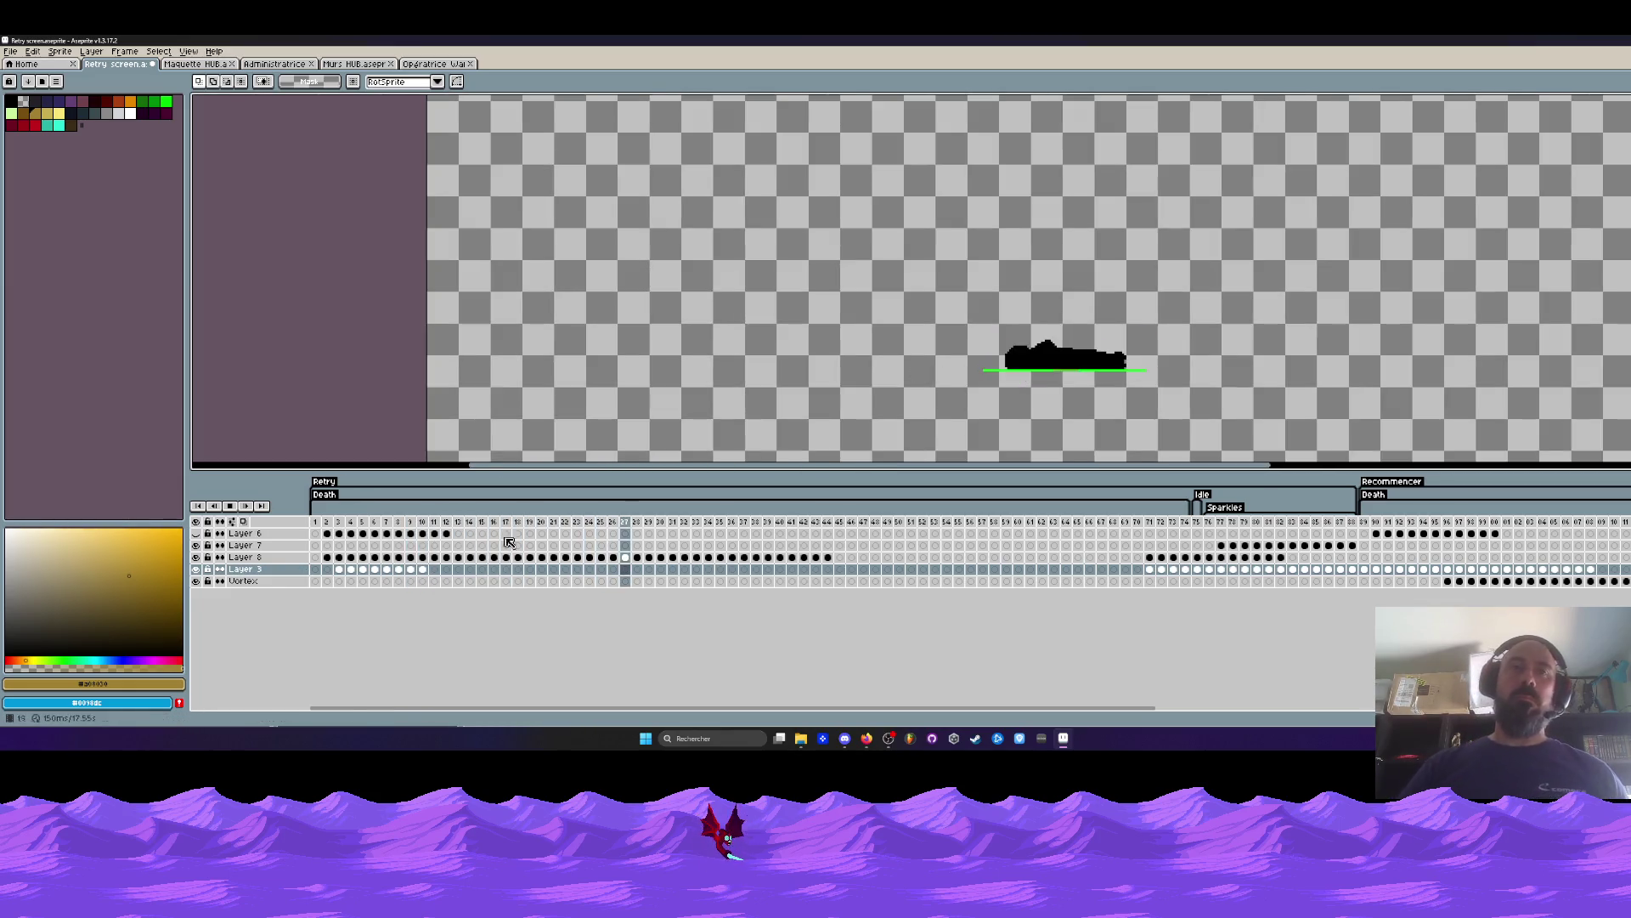
pyautogui.click(239, 510)
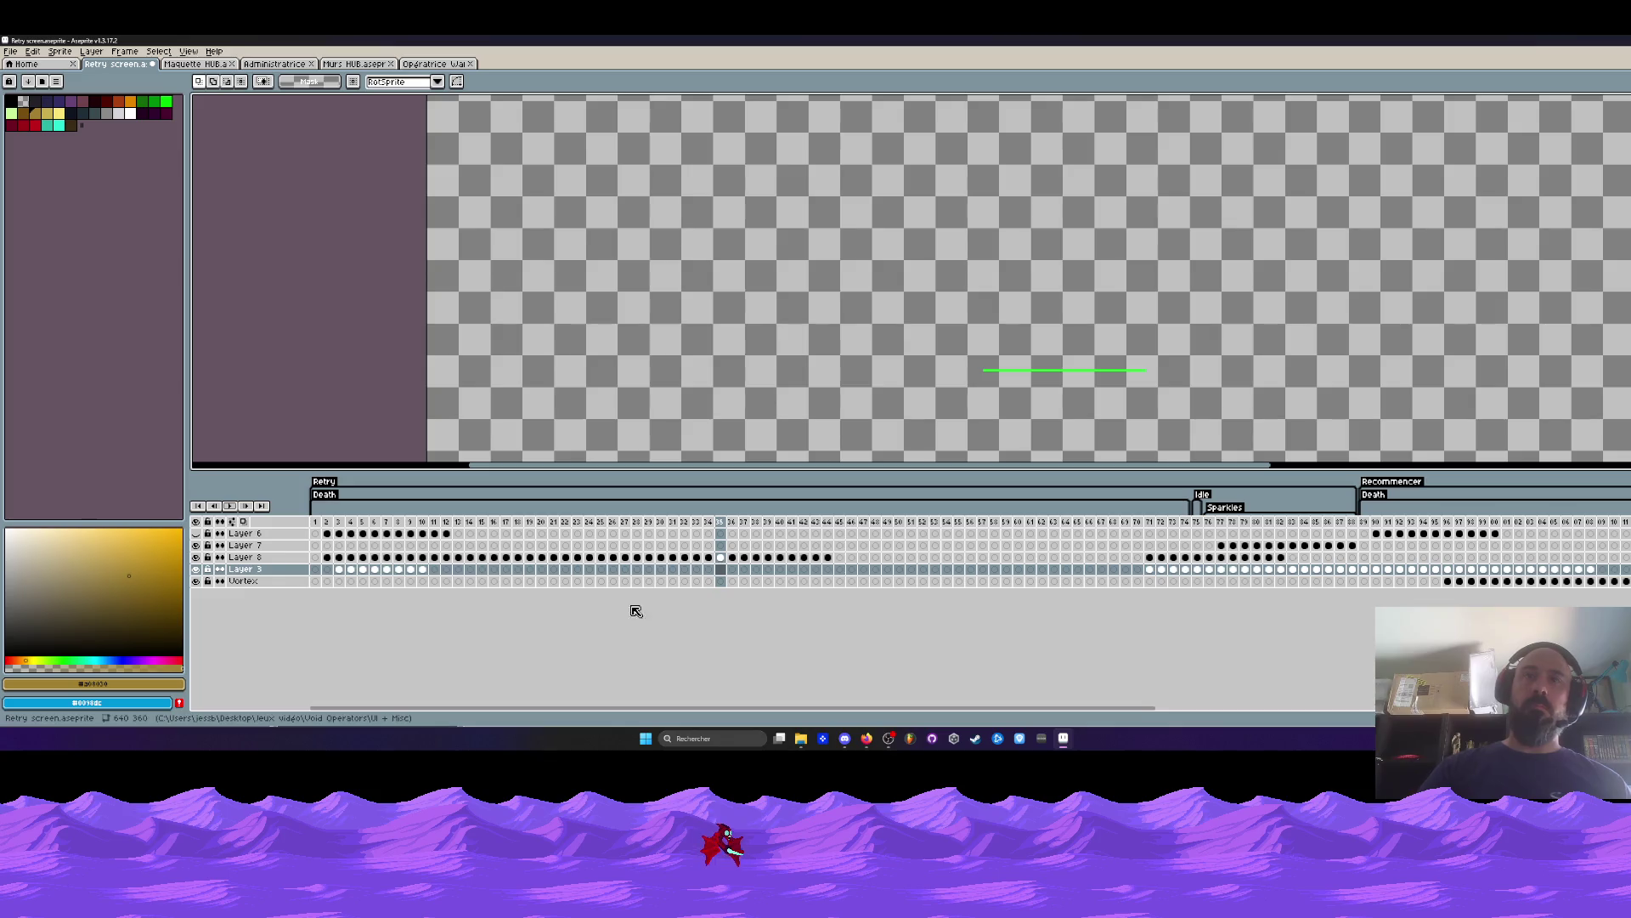
pyautogui.click(839, 521)
pyautogui.moveTo(839, 522); pyautogui.dragTo(1137, 570)
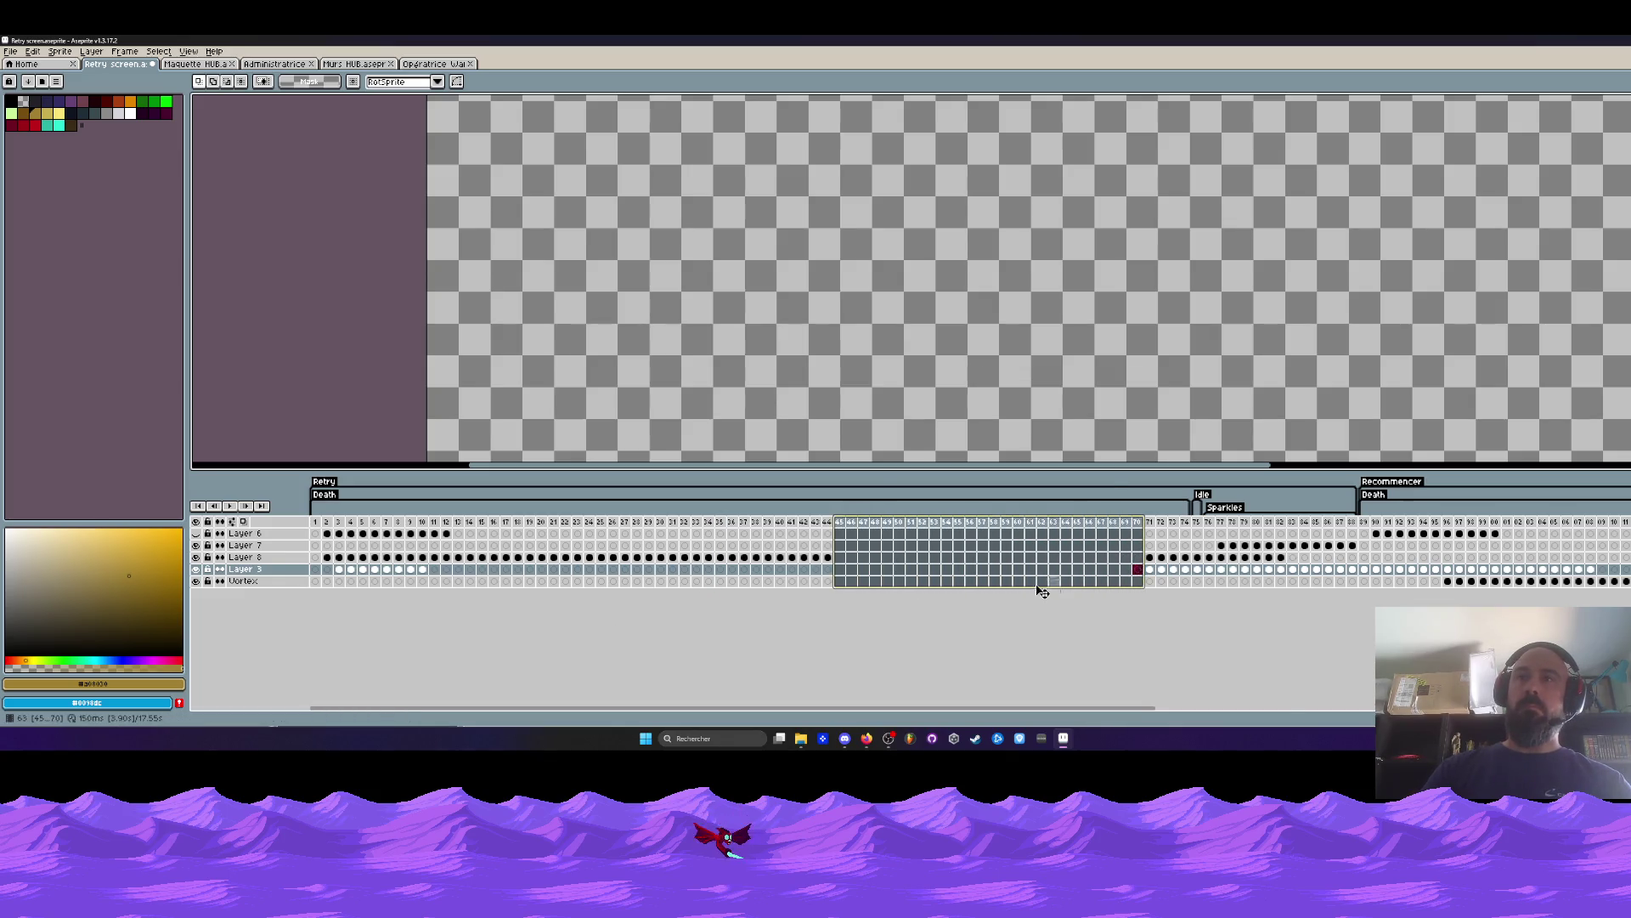
pyautogui.hotkey('alt', 'c')
# Play the shortened animation, preview the Idle section, and open Layer 3's properties.
pyautogui.moveTo(844, 558); pyautogui.dragTo(876, 568)
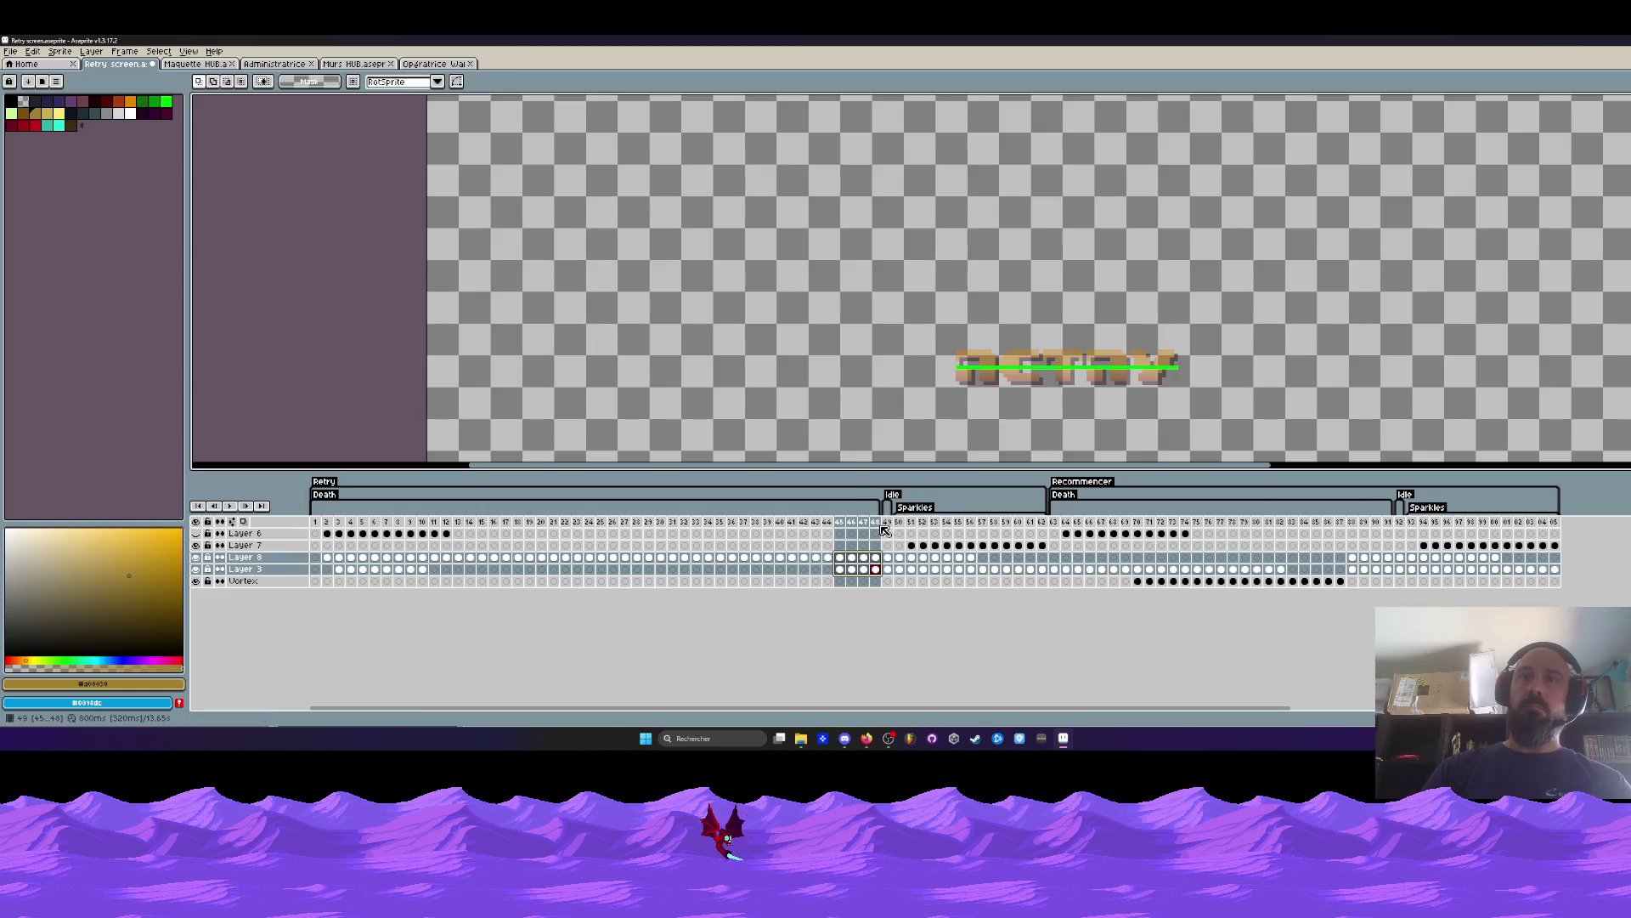
pyautogui.hotkey('ctrl', 'z')
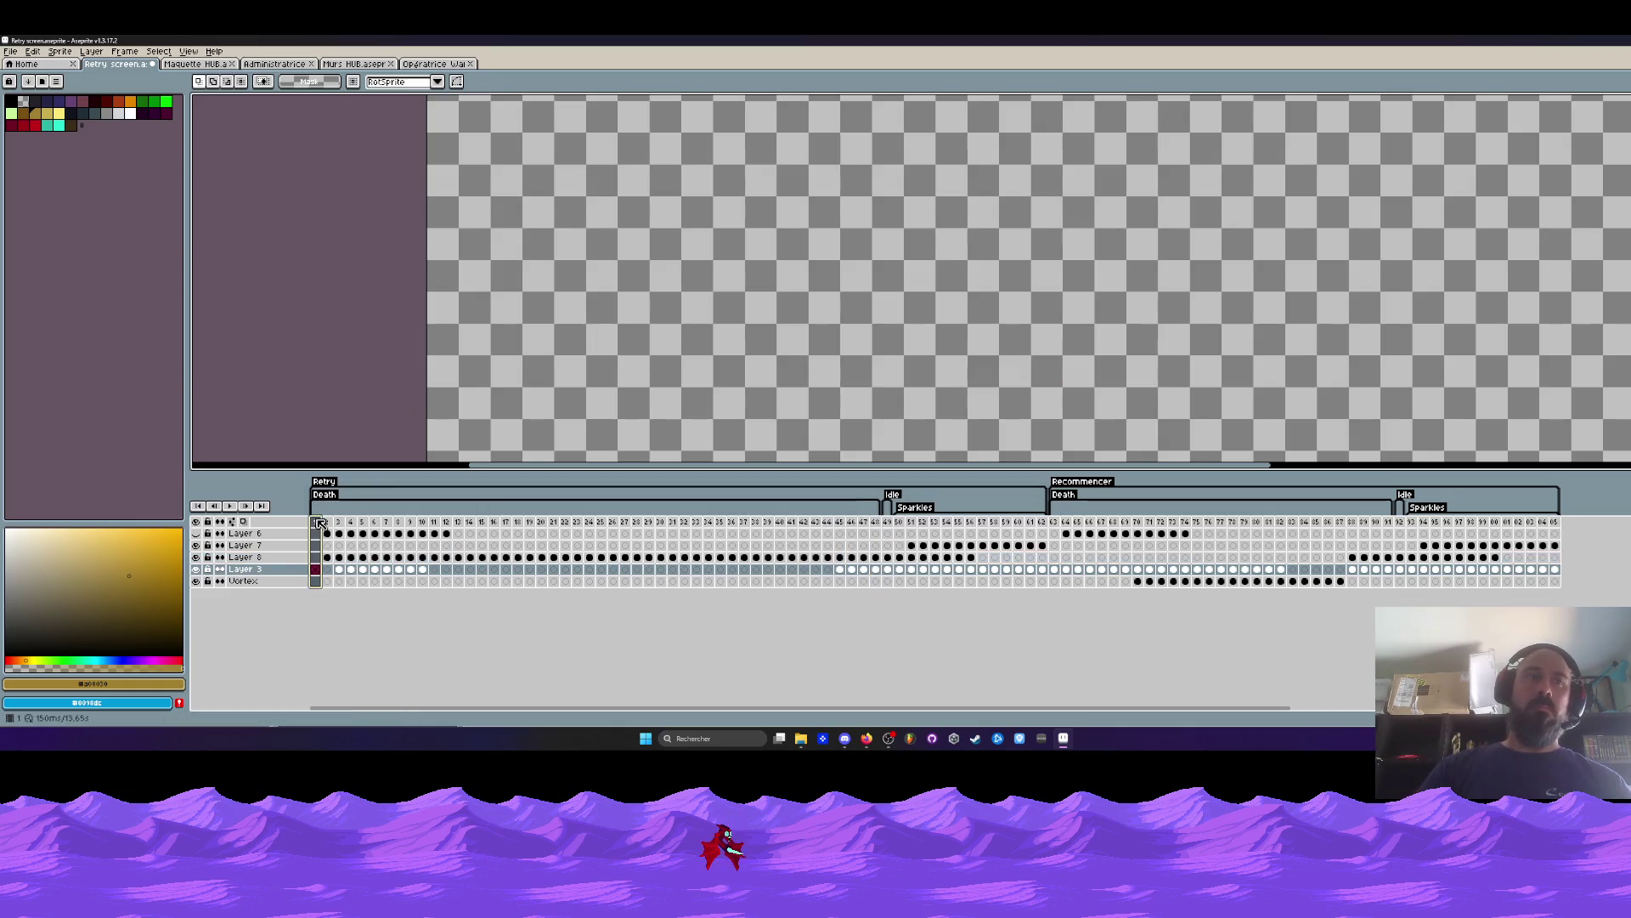
pyautogui.press('Return')
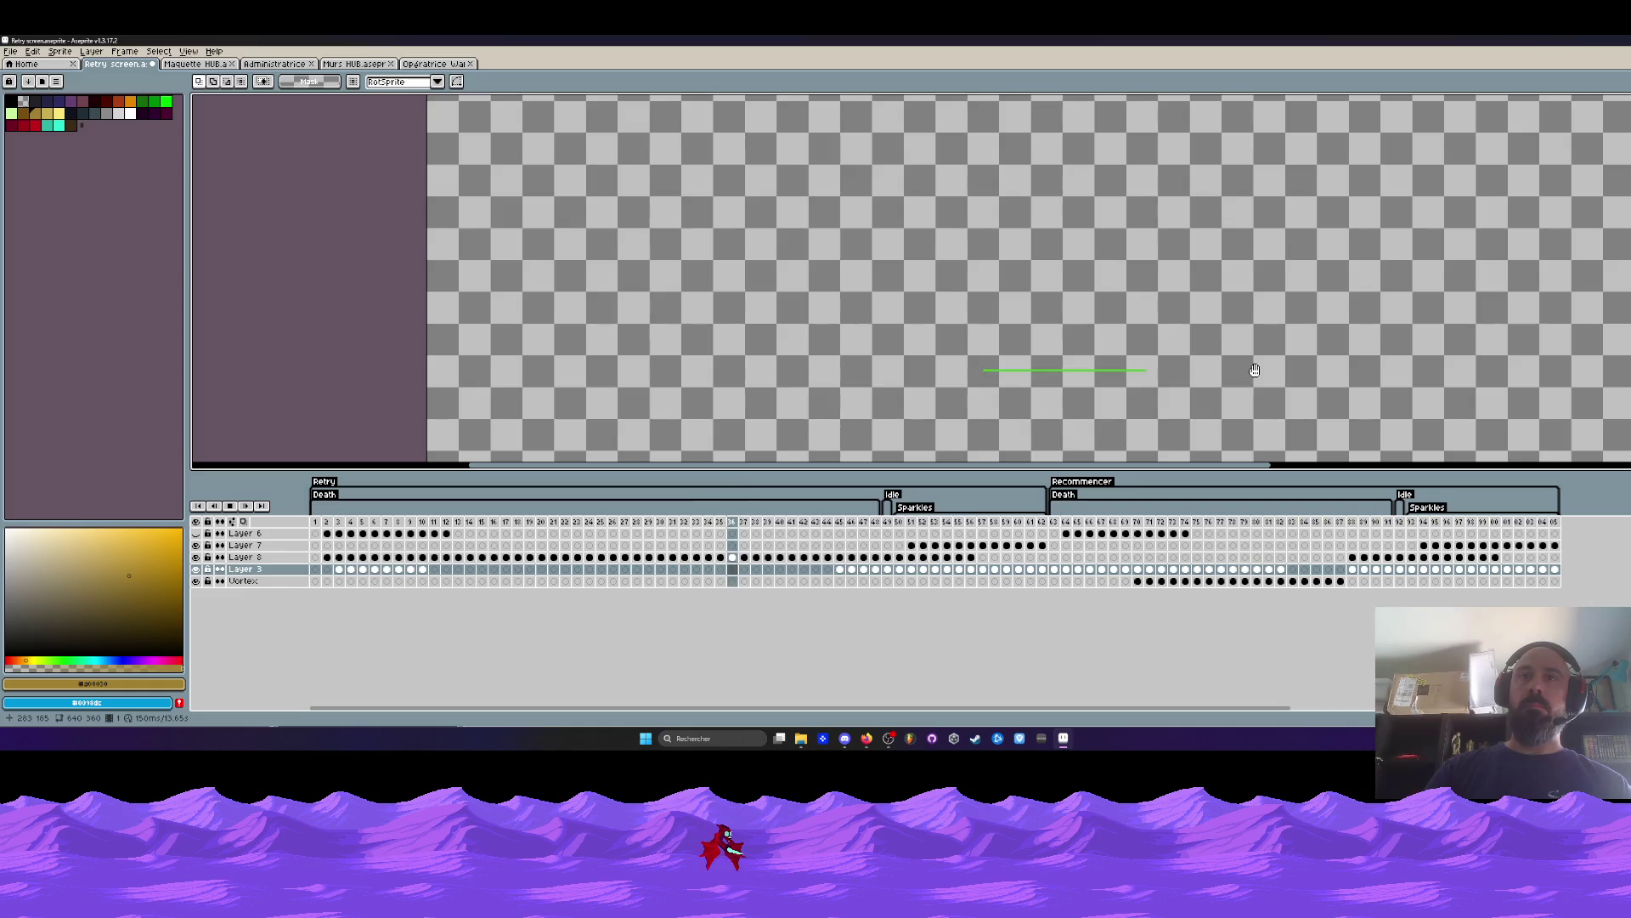
pyautogui.click(912, 521)
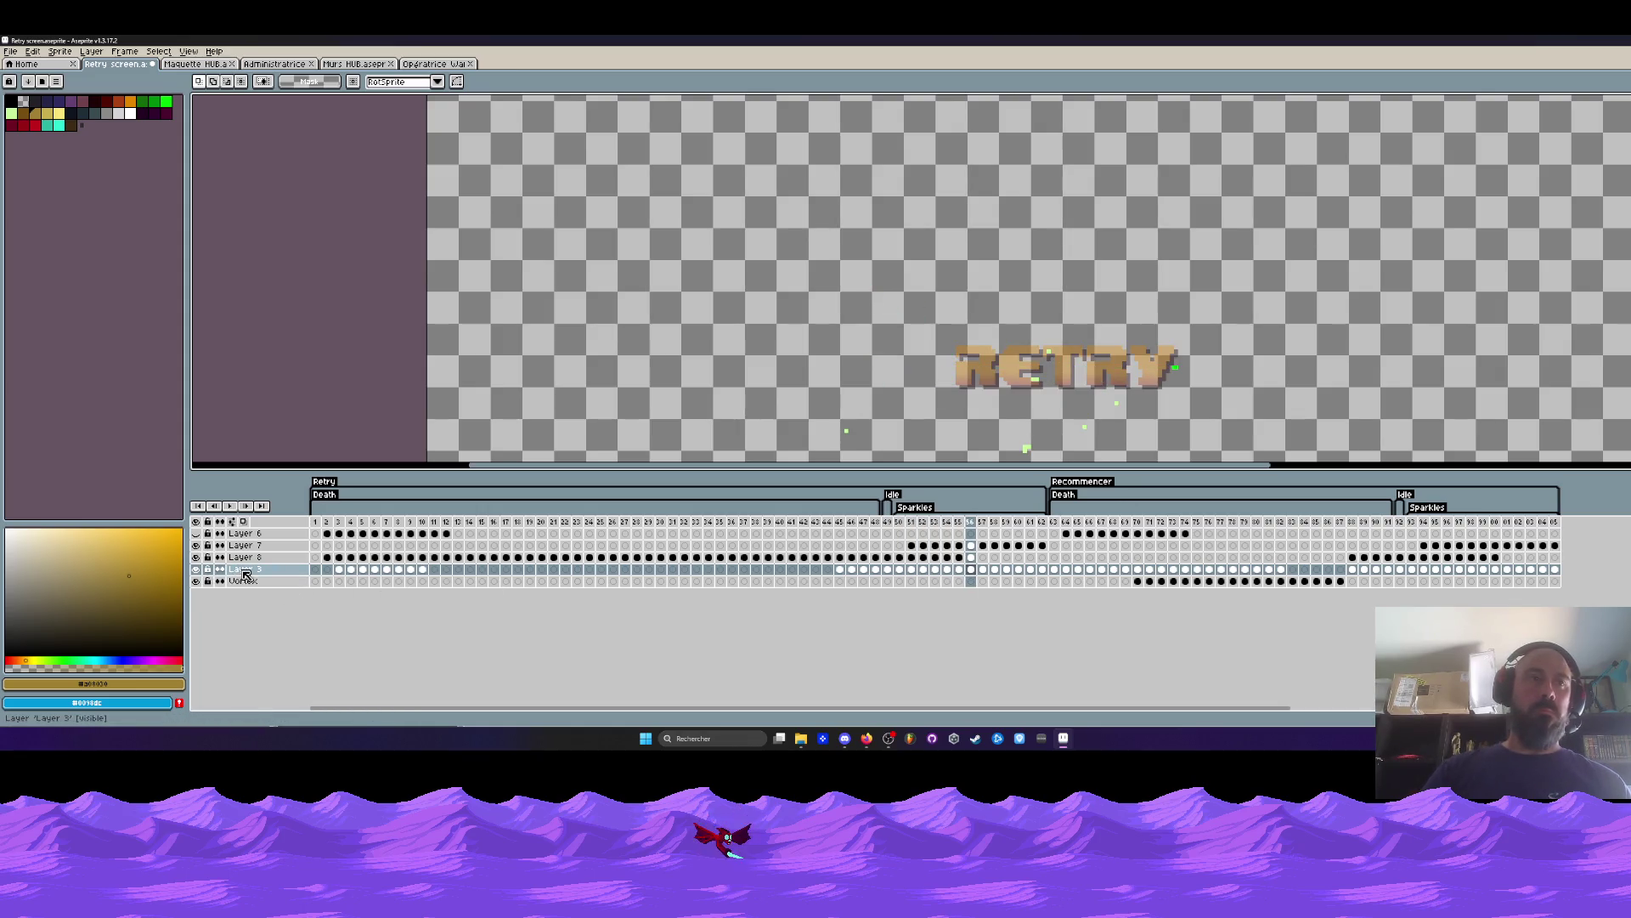
pyautogui.doubleClick(243, 575)
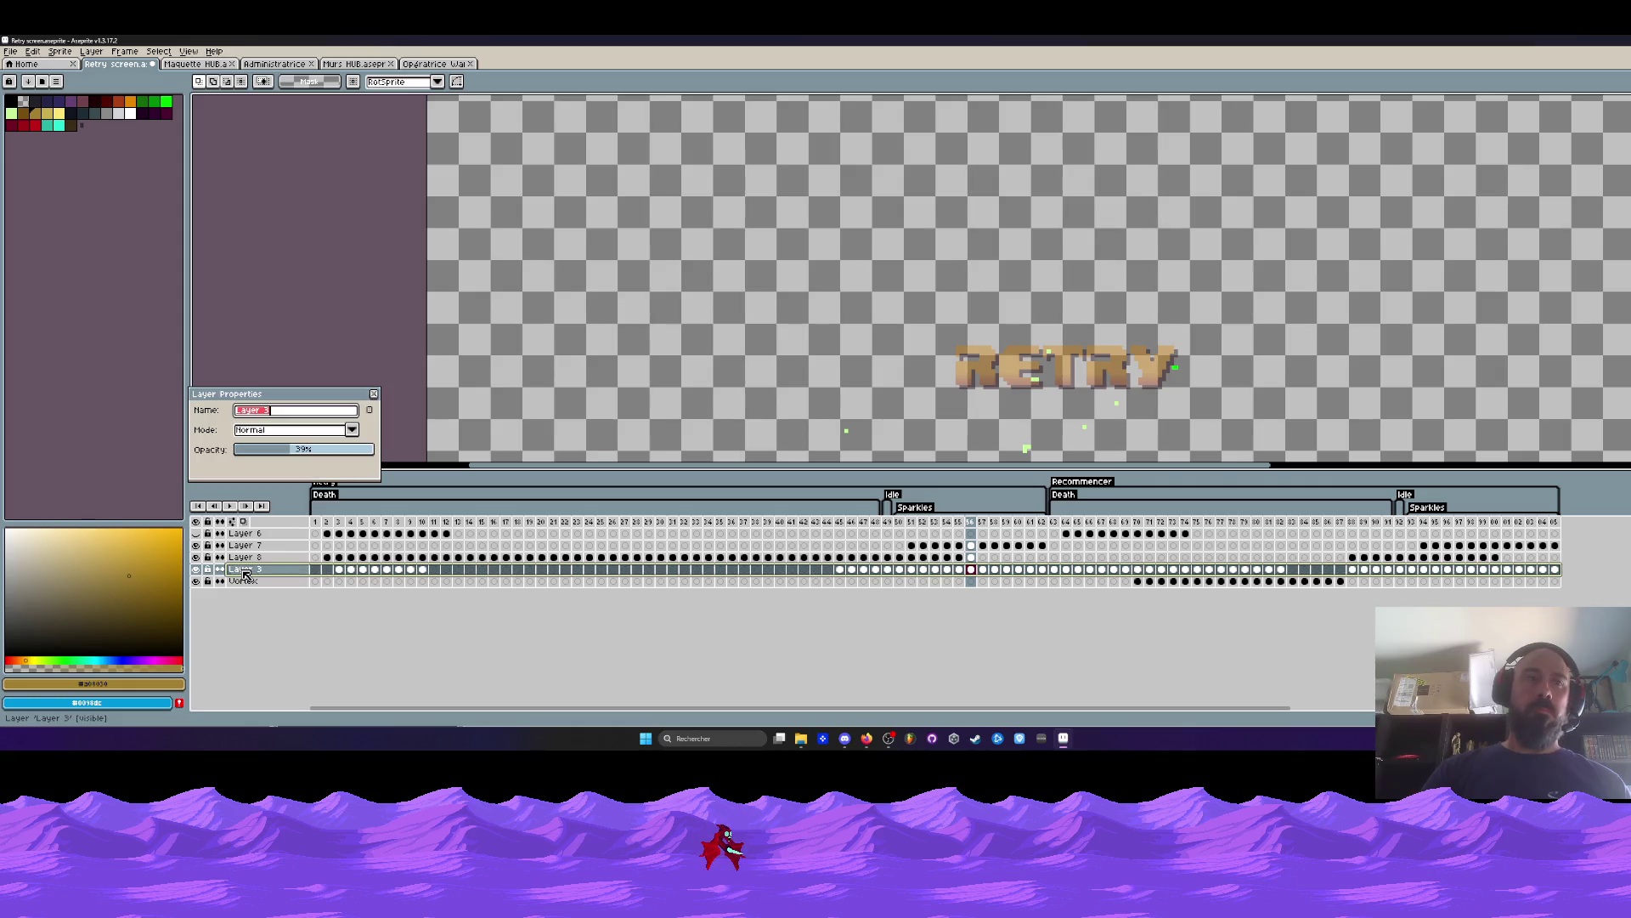
# Move Layer 3's frame 3–10 cels onto Layer 7, then undo the move.
pyautogui.click(375, 395)
pyautogui.moveTo(338, 572)
pyautogui.mouseDown()
pyautogui.moveTo(429, 571)
pyautogui.moveTo(429, 546)
pyautogui.mouseUp()
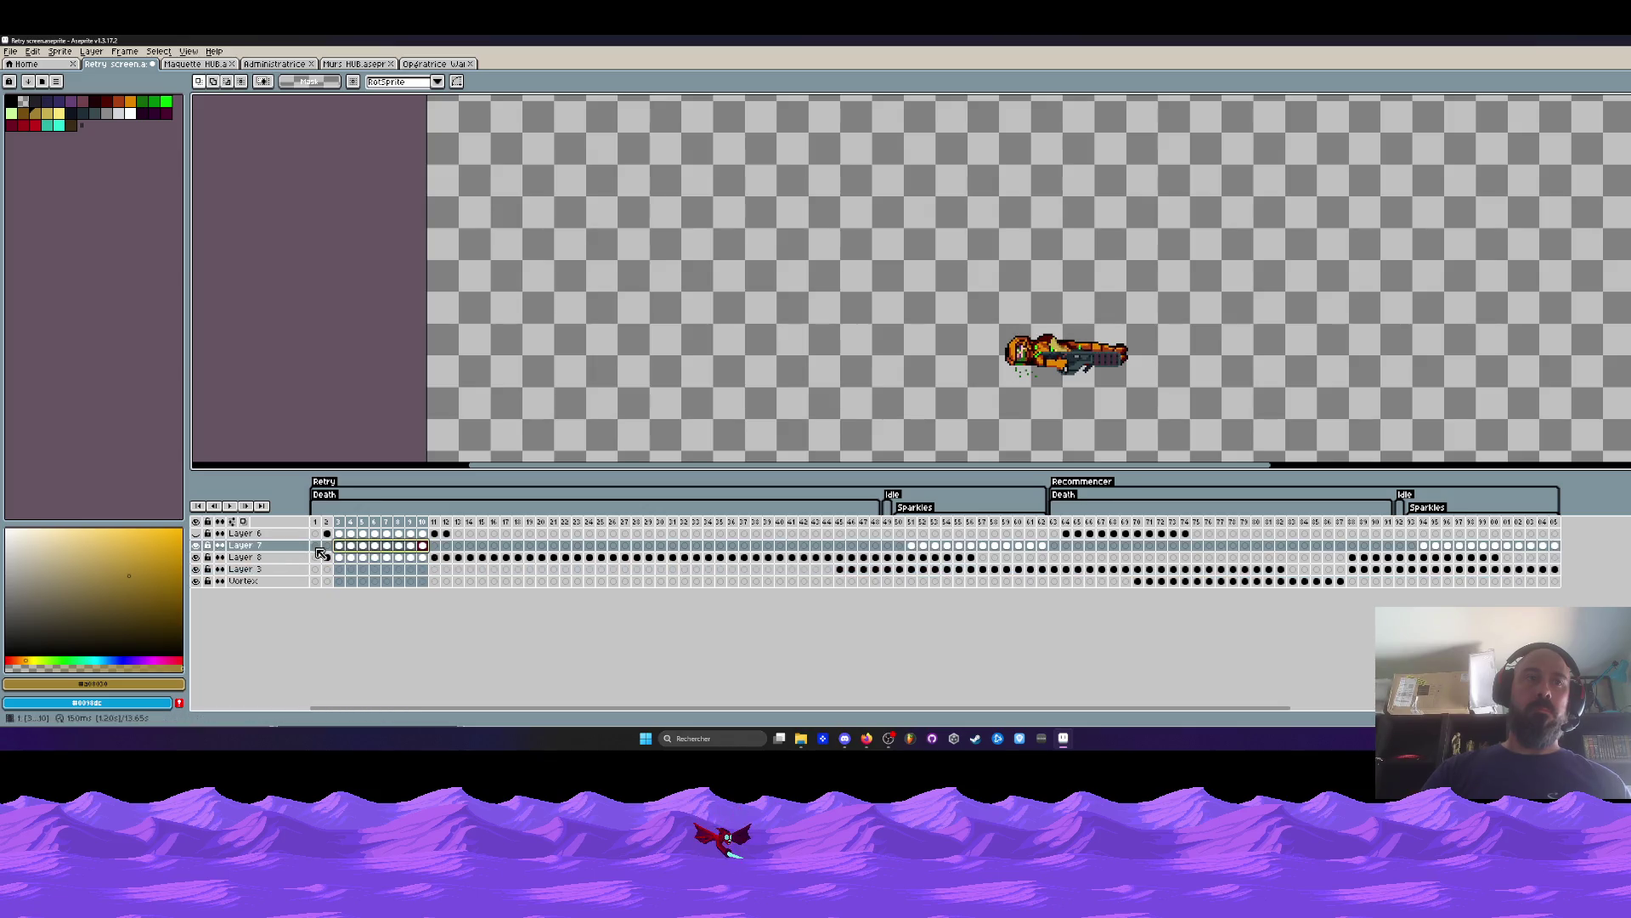
pyautogui.doubleClick(245, 545)
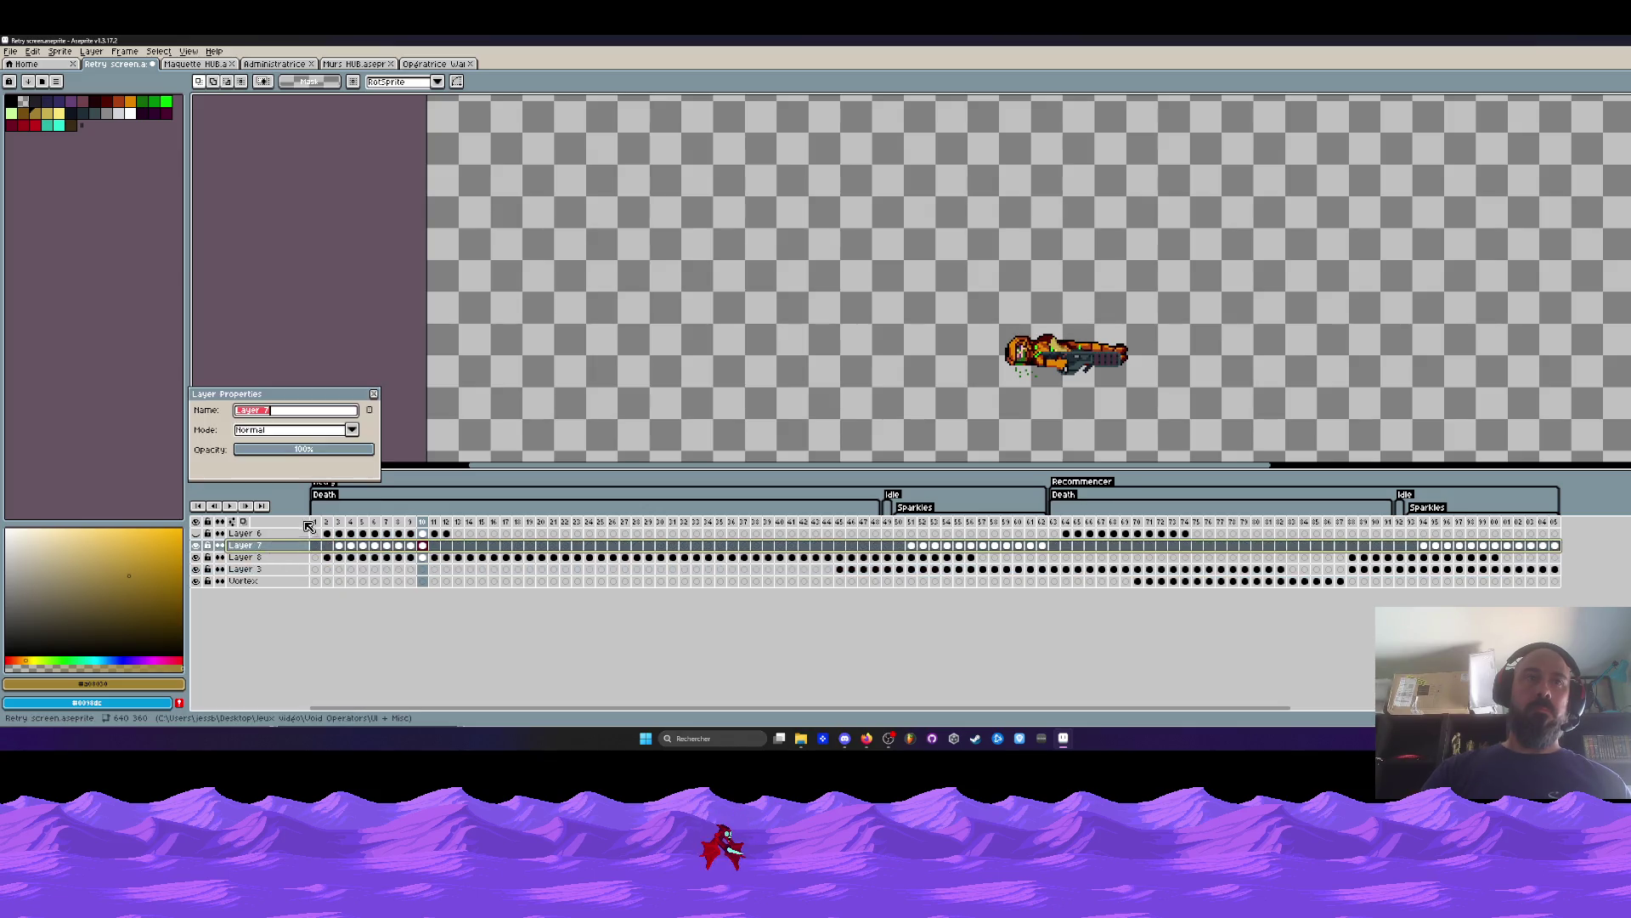
pyautogui.click(376, 395)
pyautogui.click(910, 521)
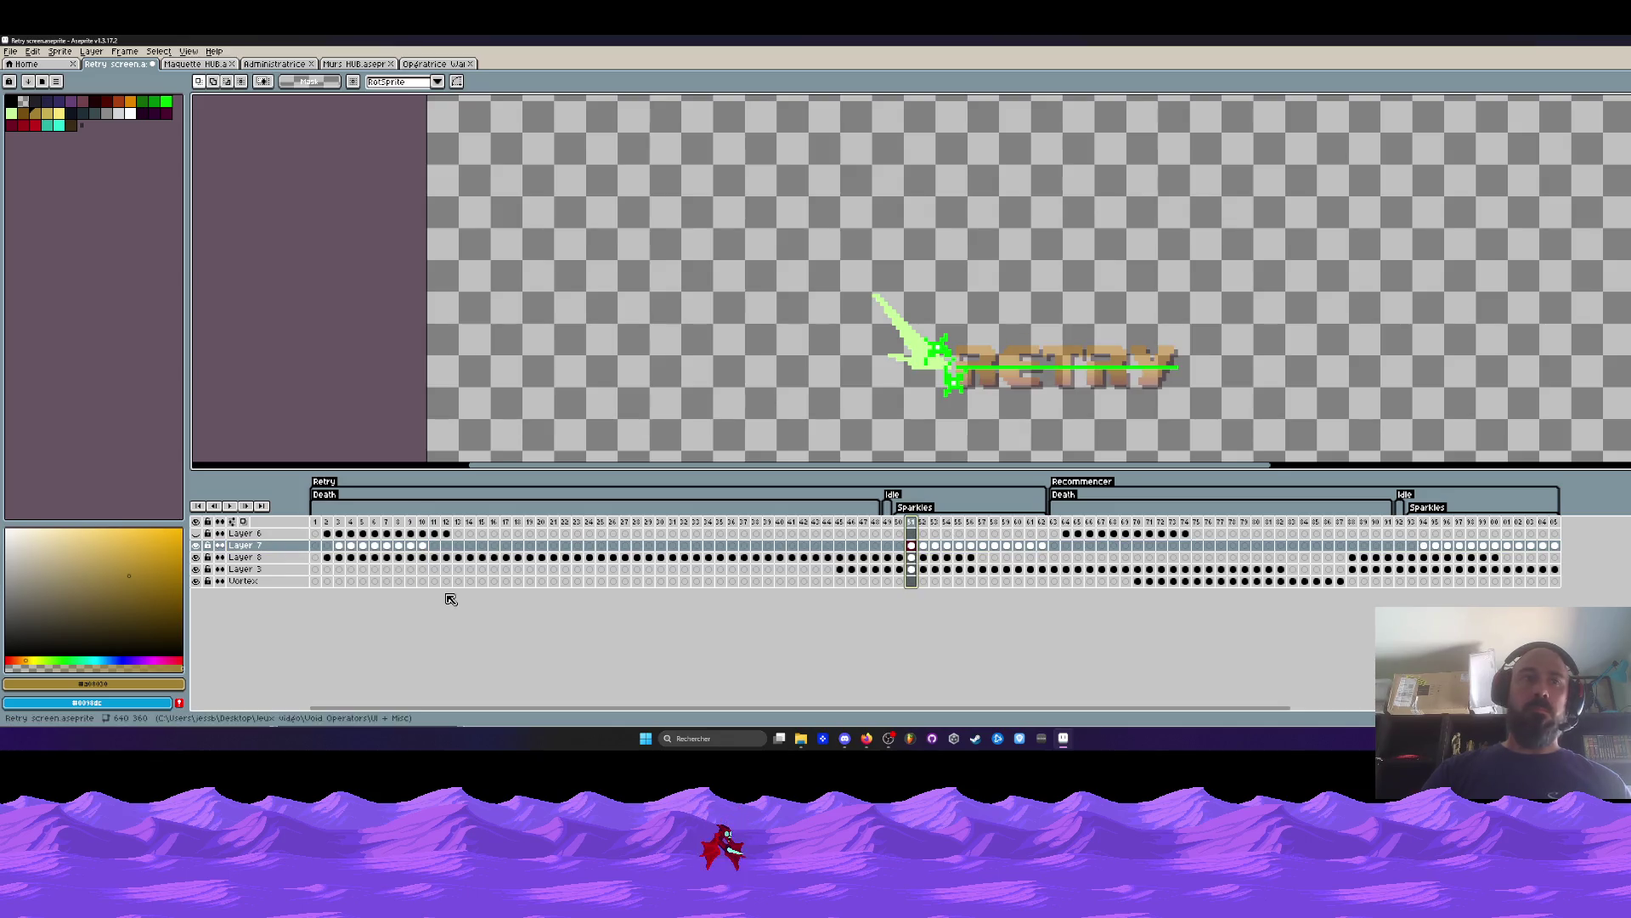
pyautogui.hotkey('ctrl', 'z')
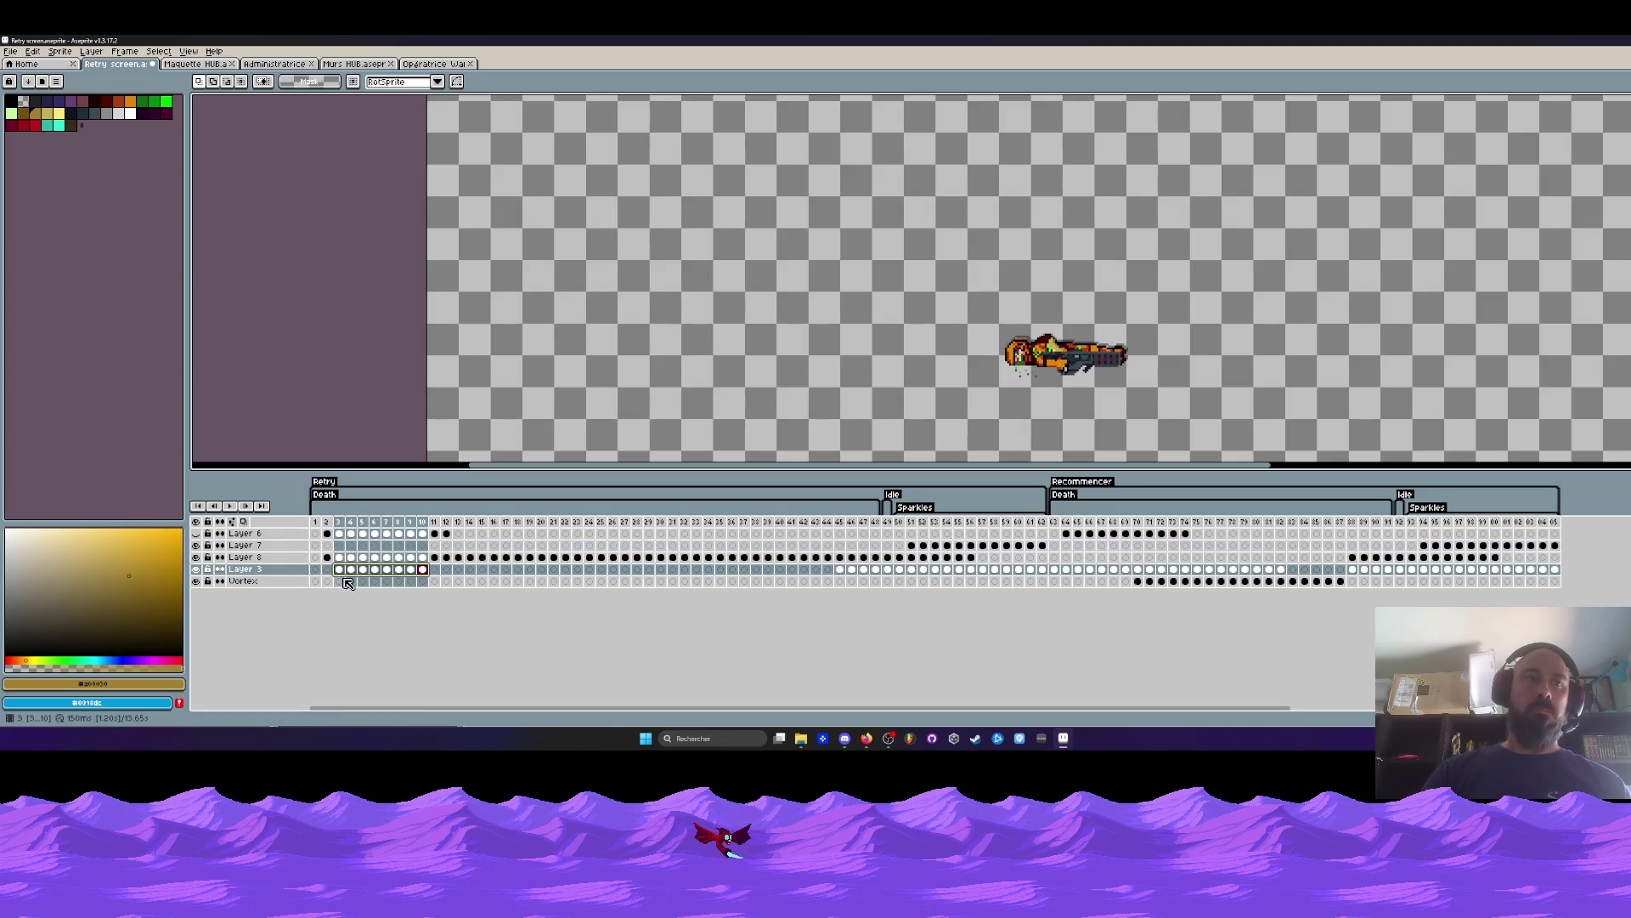
# Check the Layer 3 and Vortex layer properties, then play the animation from frame 1.
pyautogui.moveTo(339, 570); pyautogui.dragTo(424, 581)
pyautogui.doubleClick(244, 569)
pyautogui.click(372, 394)
pyautogui.doubleClick(243, 581)
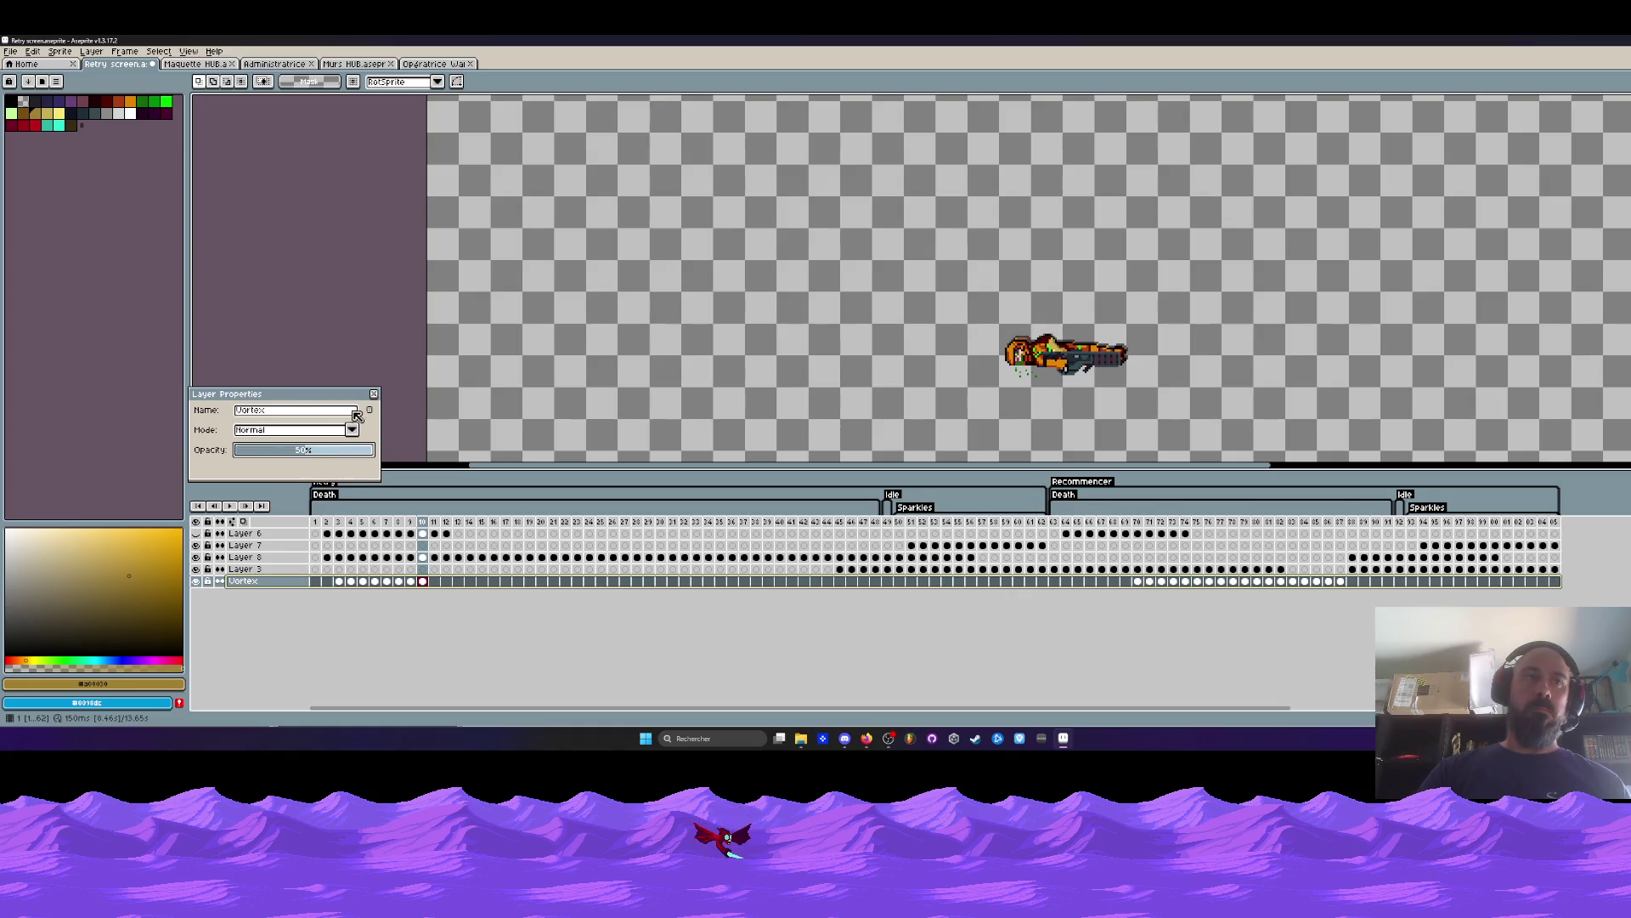
pyautogui.click(374, 394)
pyautogui.click(315, 521)
pyautogui.press('Return')
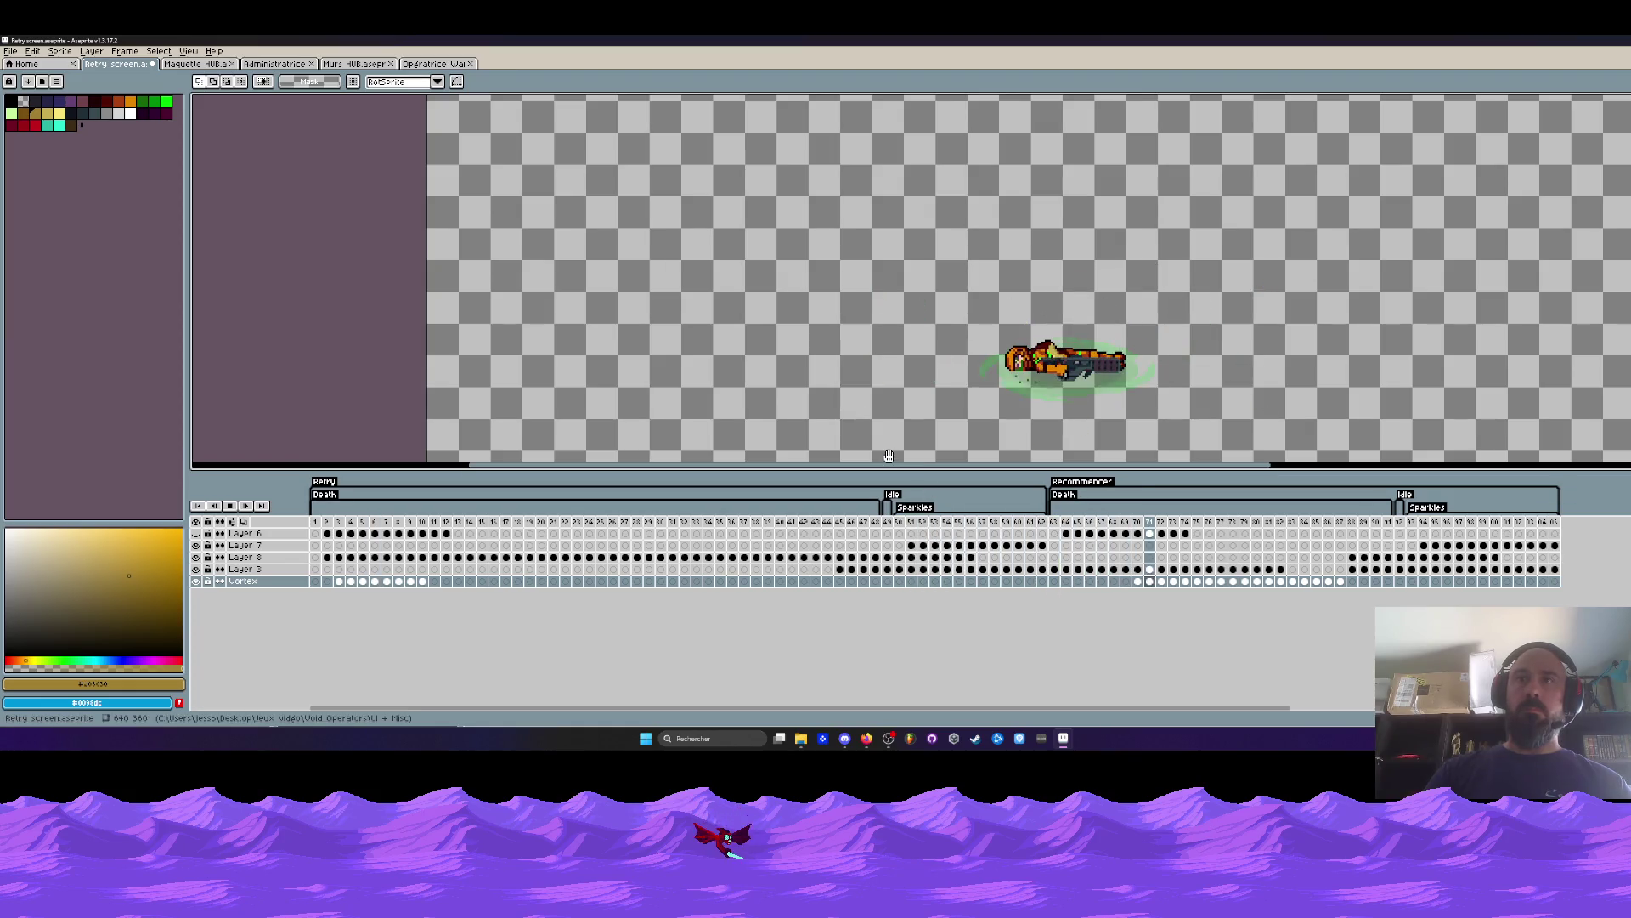
# Clear all layers' artwork from frames 63–87 and insert empty frames after frame 63.
pyautogui.moveTo(315, 521)
pyautogui.mouseDown()
pyautogui.moveTo(338, 544)
pyautogui.moveTo(878, 542)
pyautogui.moveTo(830, 550)
pyautogui.mouseUp()
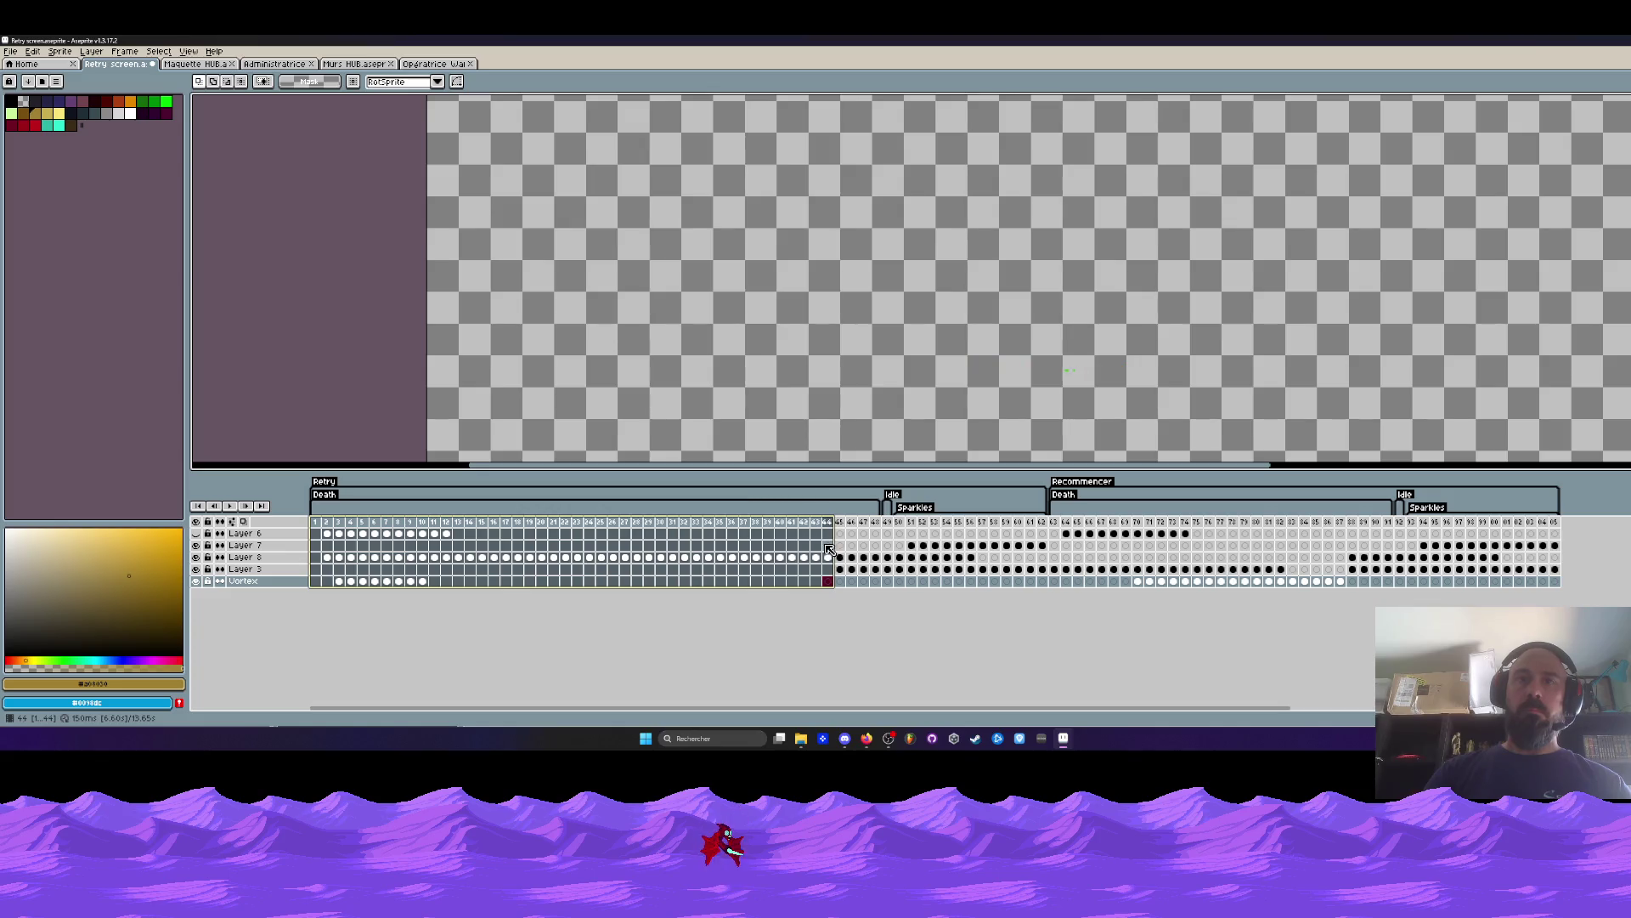
pyautogui.click(1340, 521)
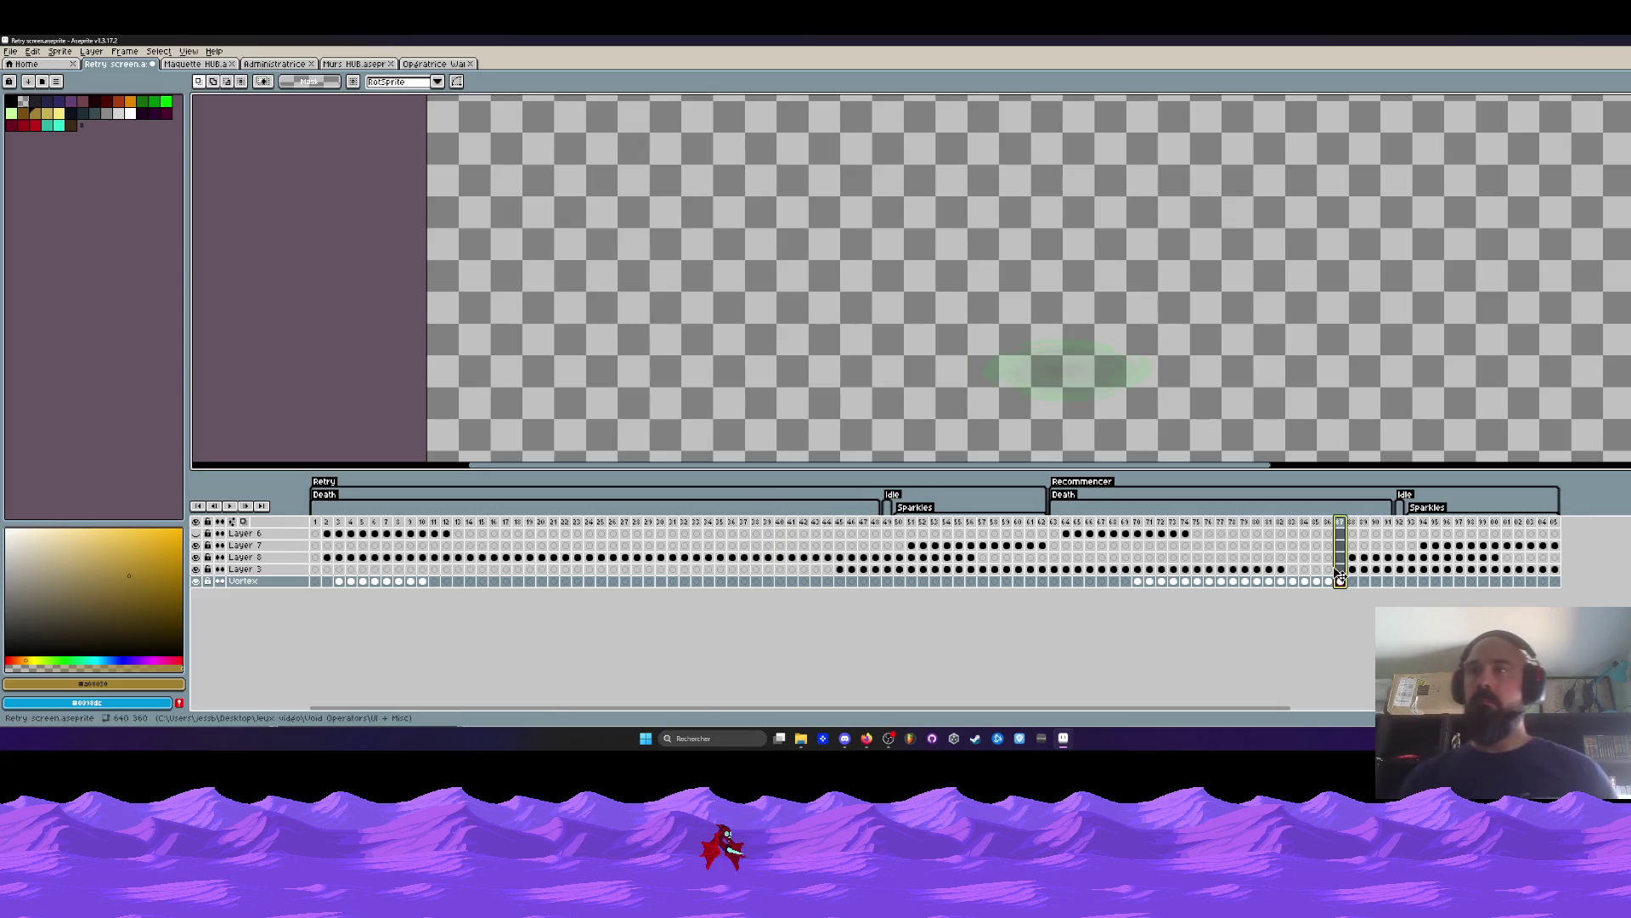
pyautogui.moveTo(1055, 533); pyautogui.dragTo(1341, 586)
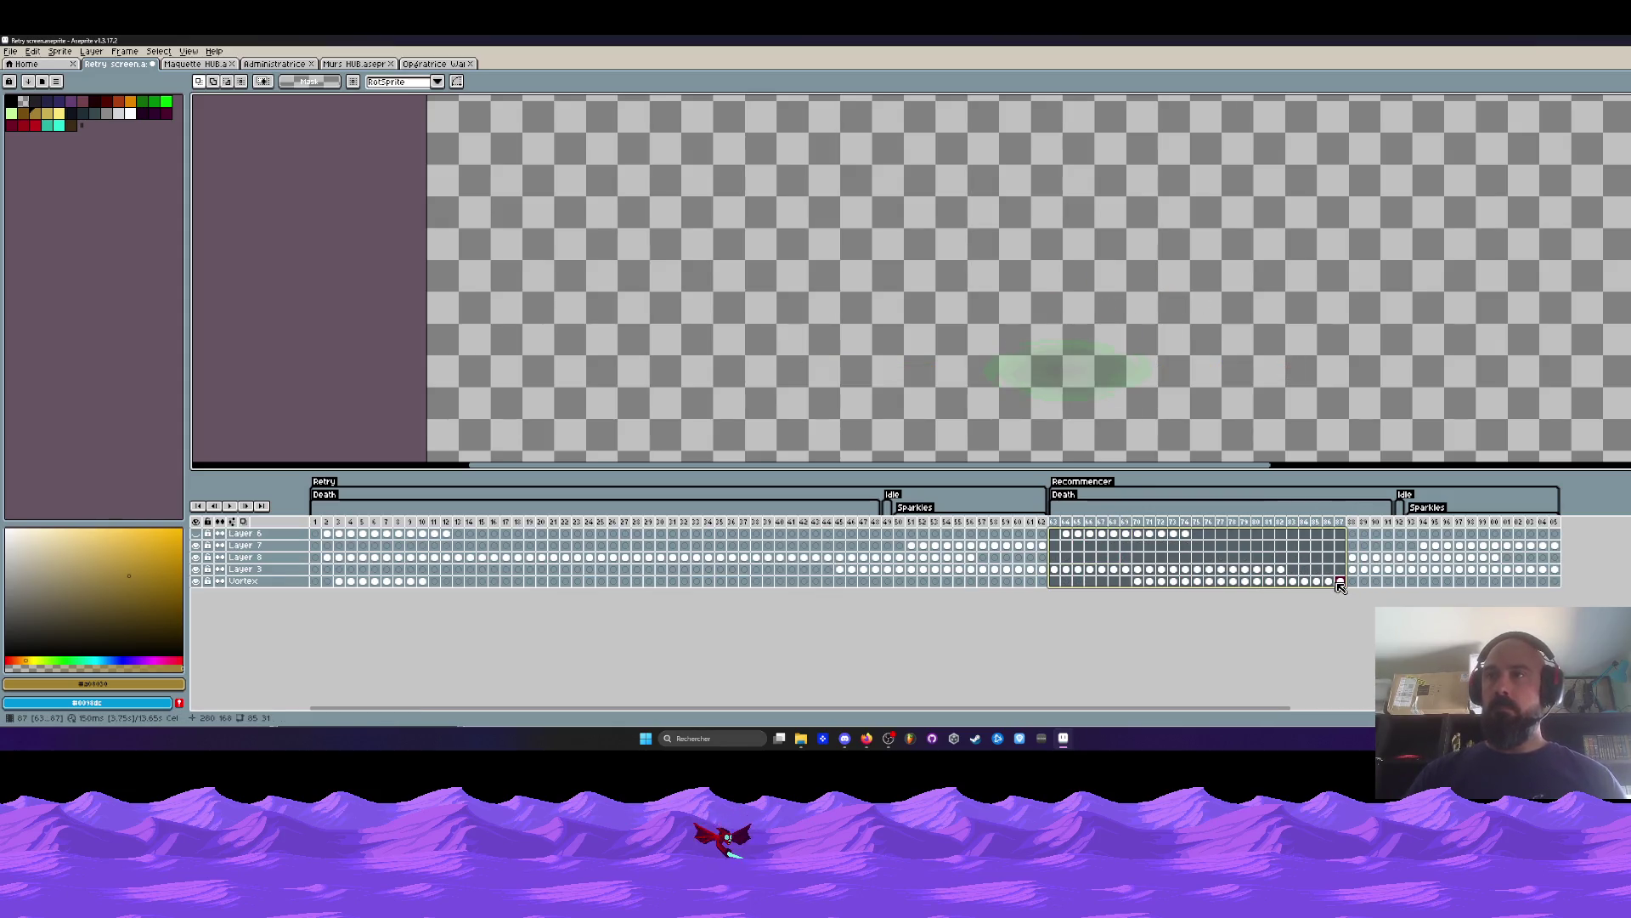
pyautogui.press('Delete')
pyautogui.click(1056, 523)
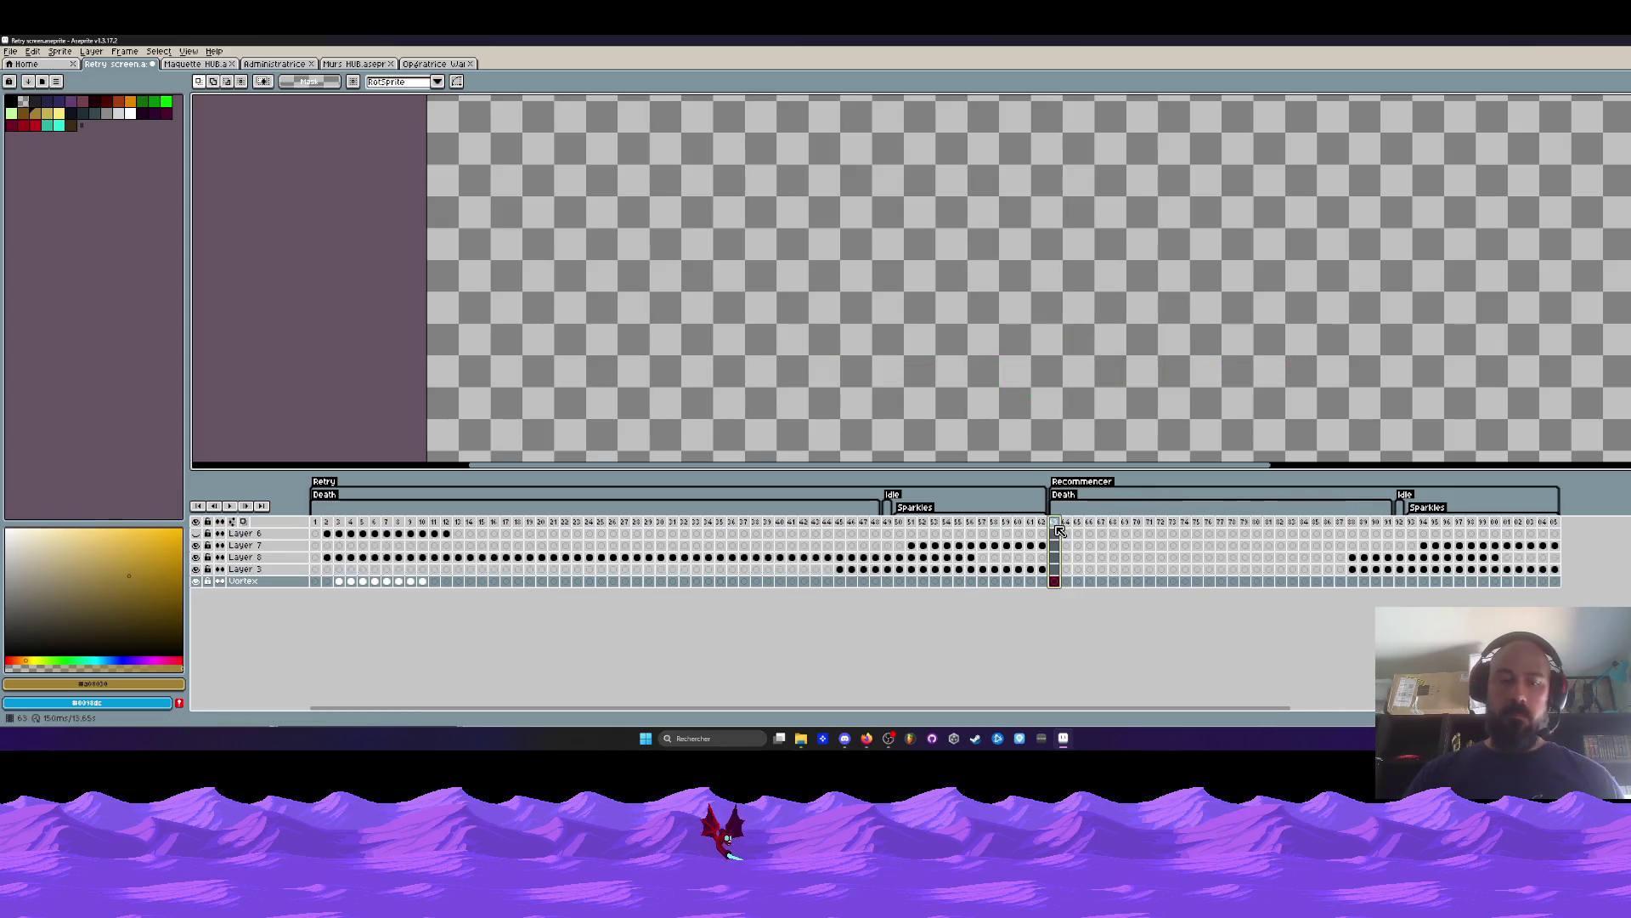
pyautogui.hotkey('alt', 'n')
pyautogui.hotkey('alt', 'n')
pyautogui.hotkey('alt', 'n')
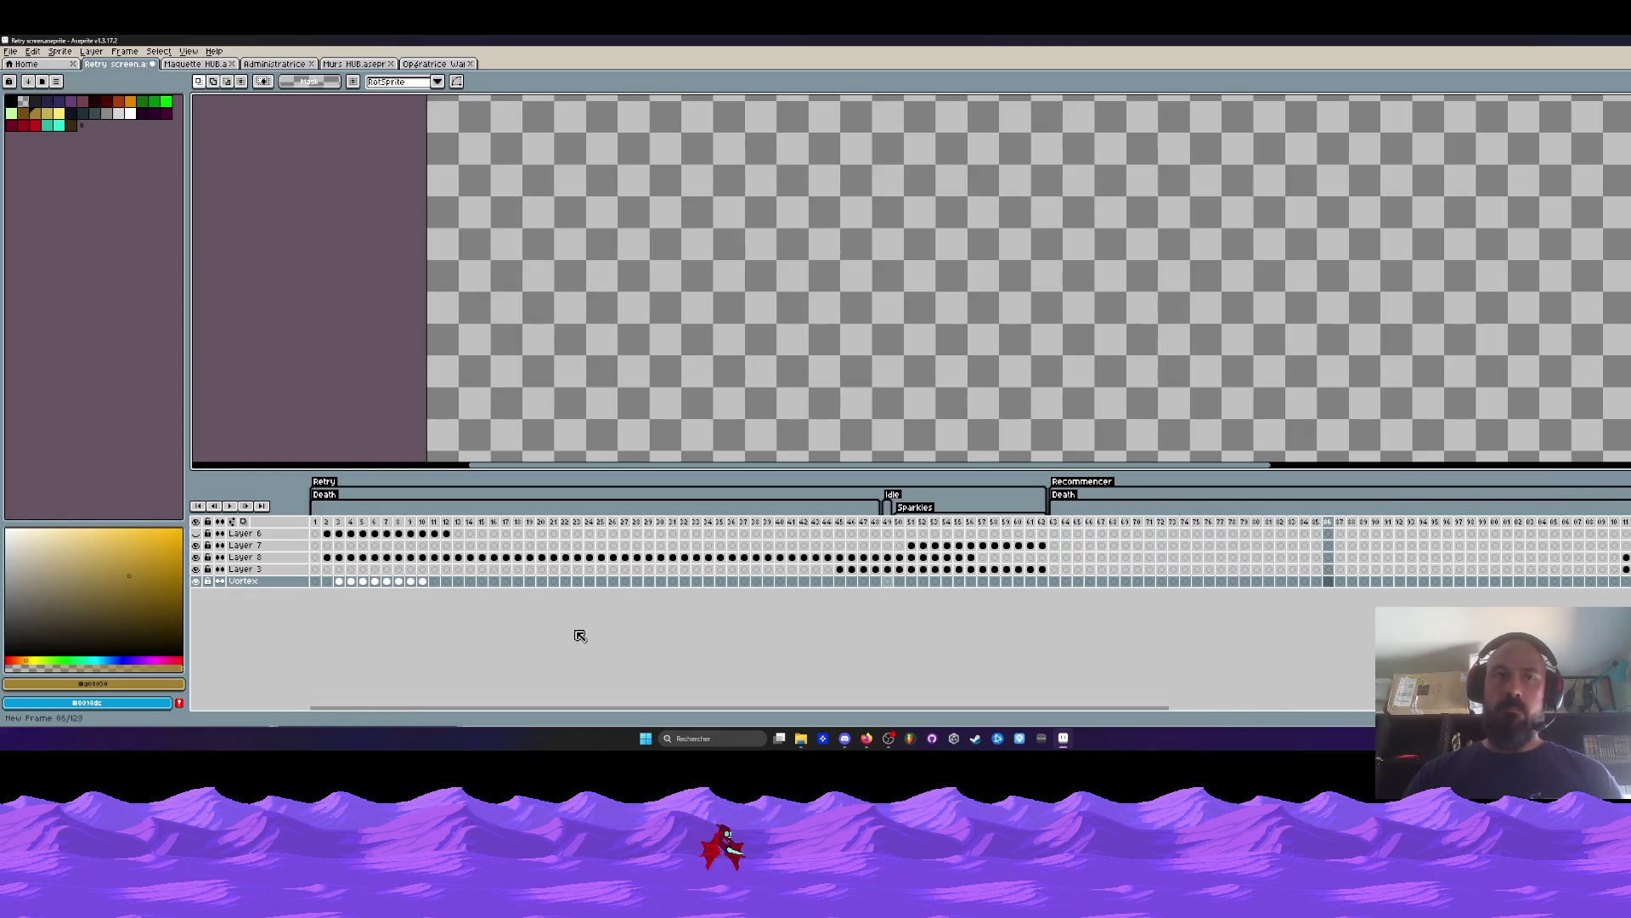
# Add two more empty frames, then delete the surplus frames 106–118.
pyautogui.hotkey('alt', 'n')
pyautogui.hotkey('alt', 'n')
pyautogui.moveTo(332, 561)
pyautogui.mouseDown()
pyautogui.moveTo(764, 559)
pyautogui.moveTo(836, 565)
pyautogui.moveTo(828, 580)
pyautogui.moveTo(1412, 523)
pyautogui.mouseUp()
pyautogui.moveTo(1077, 708); pyautogui.dragTo(1304, 708)
pyautogui.moveTo(1177, 522); pyautogui.dragTo(1317, 522)
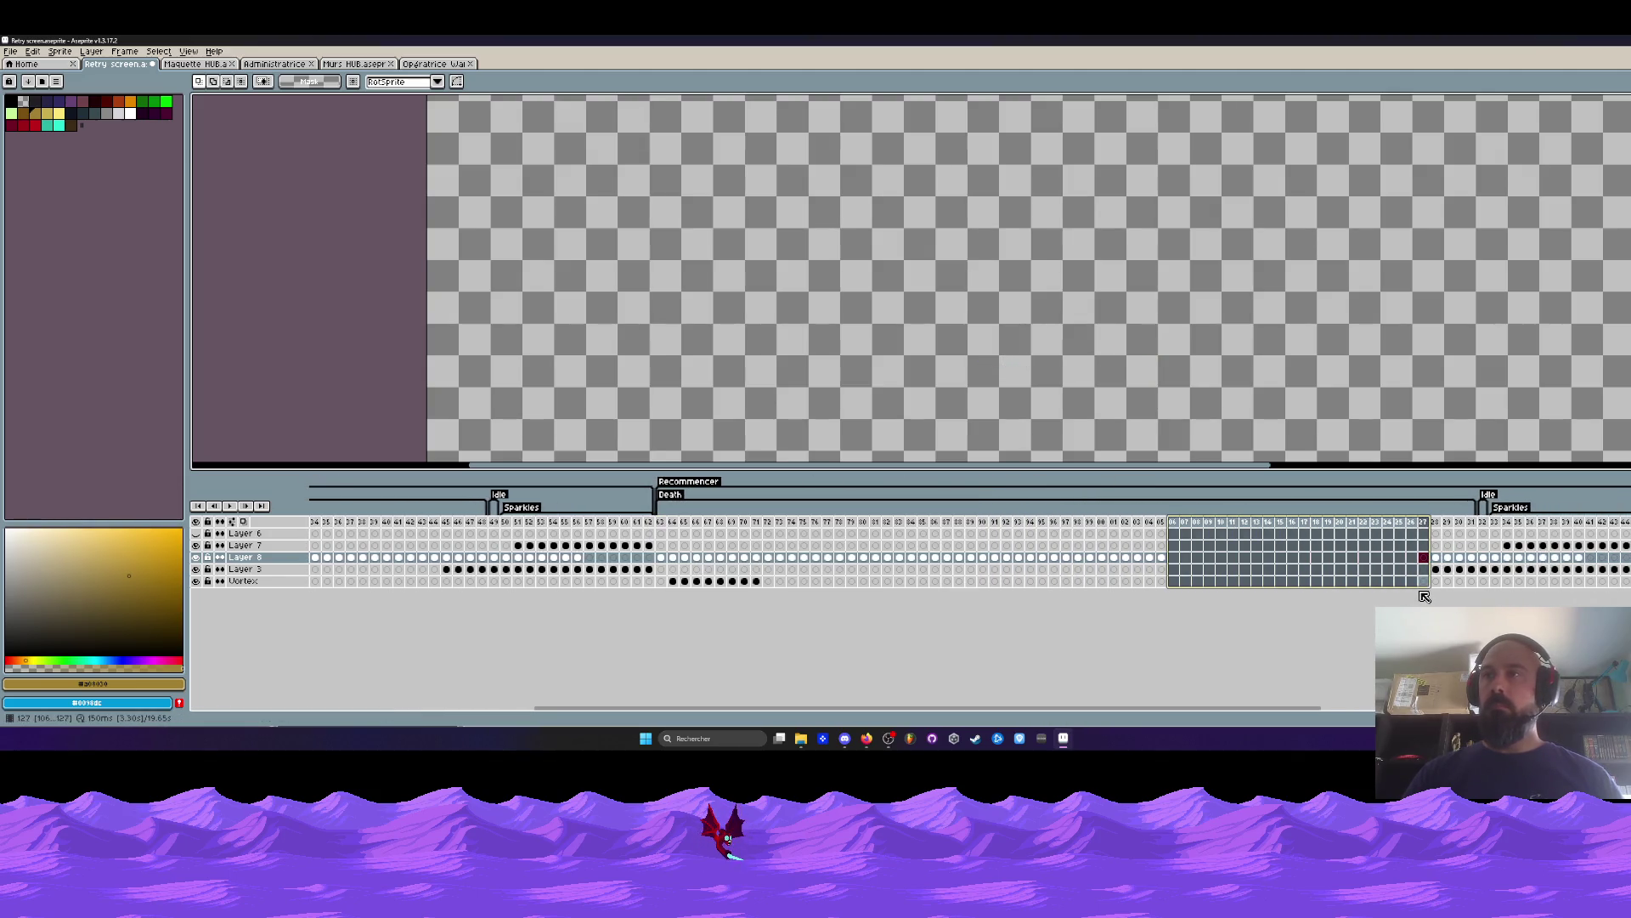
pyautogui.press('Delete')
# Preview the animation, then open Frame Properties for frames 63–105.
pyautogui.press('Return')
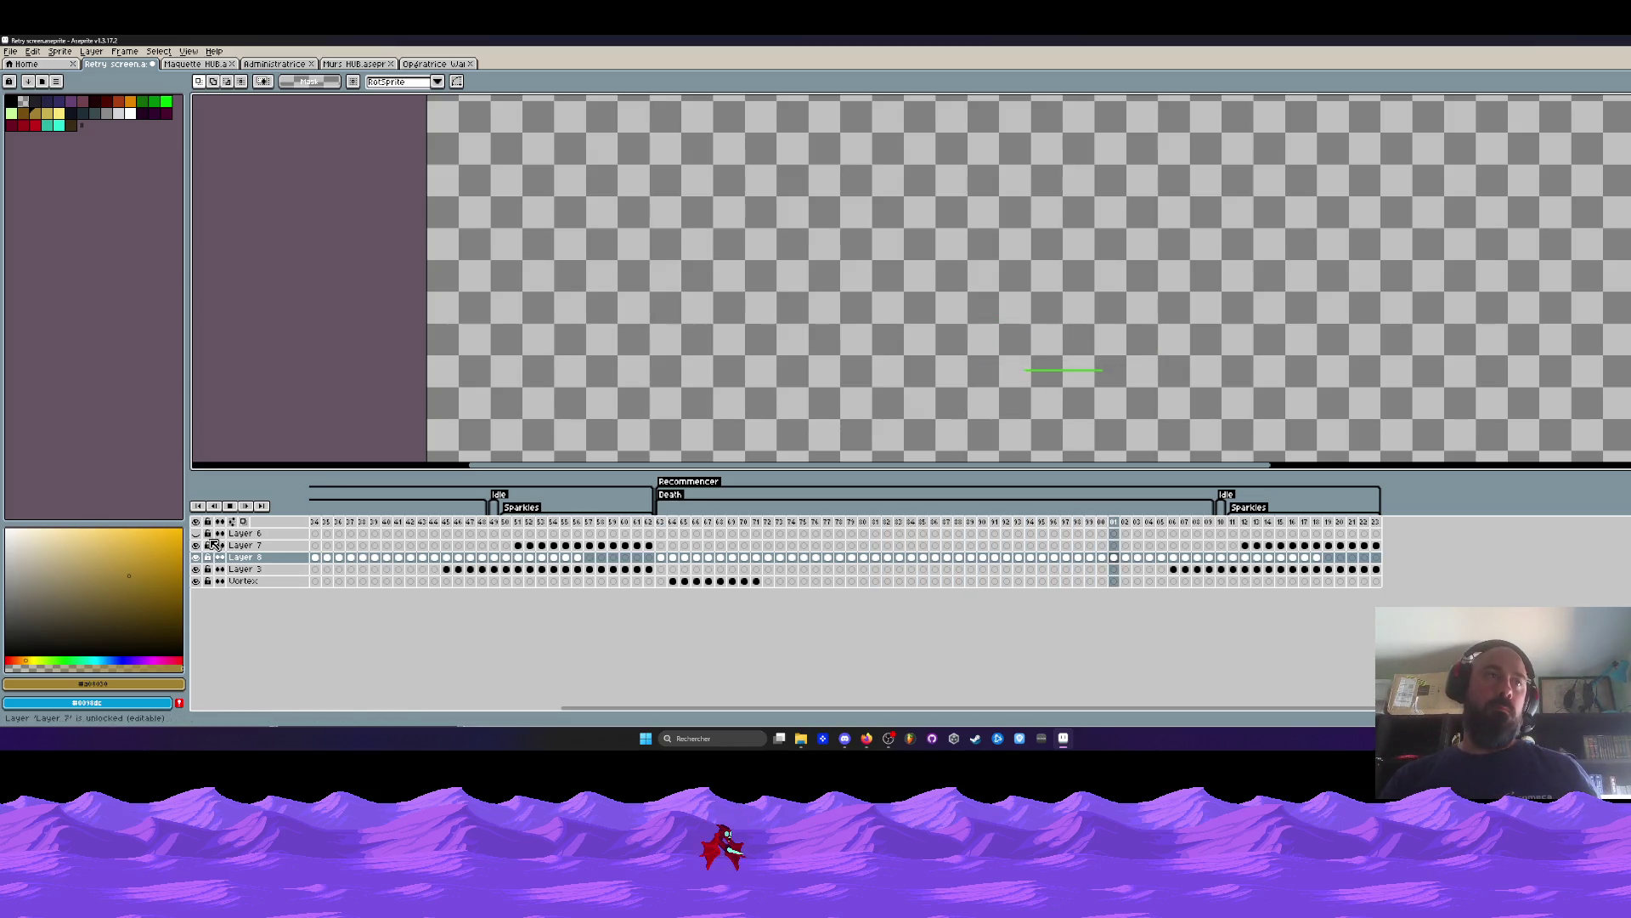
pyautogui.press('Return')
pyautogui.moveTo(665, 530); pyautogui.dragTo(1215, 573)
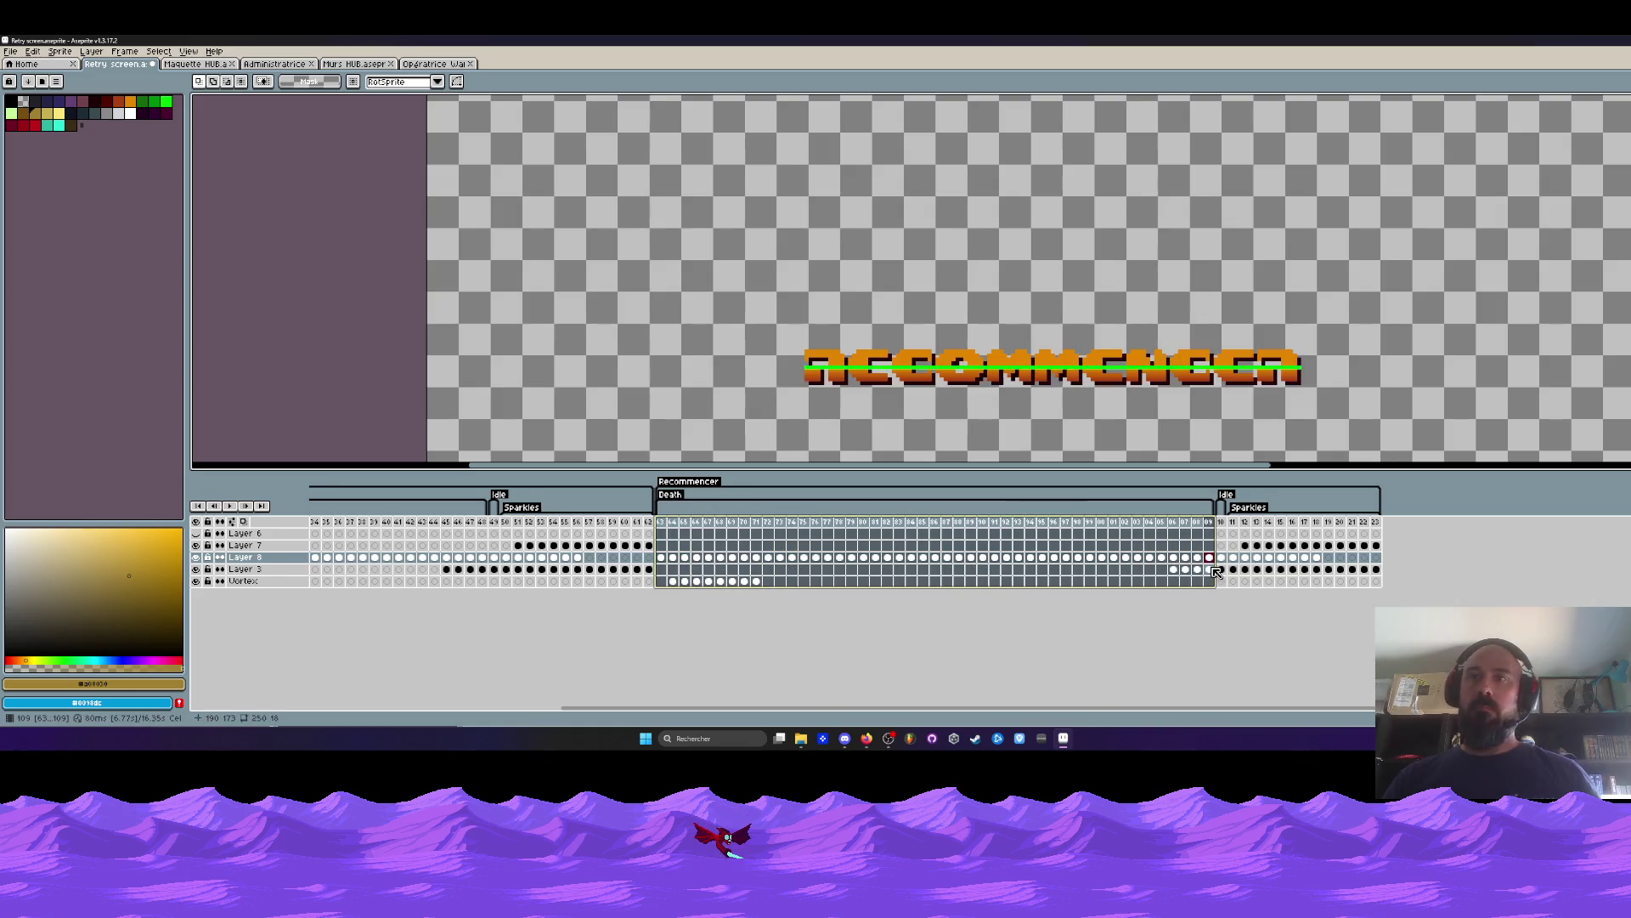
pyautogui.moveTo(1161, 521); pyautogui.dragTo(780, 521)
pyautogui.keyDown('shift'); pyautogui.click(661, 521); pyautogui.keyUp('shift')
pyautogui.doubleClick(668, 522)
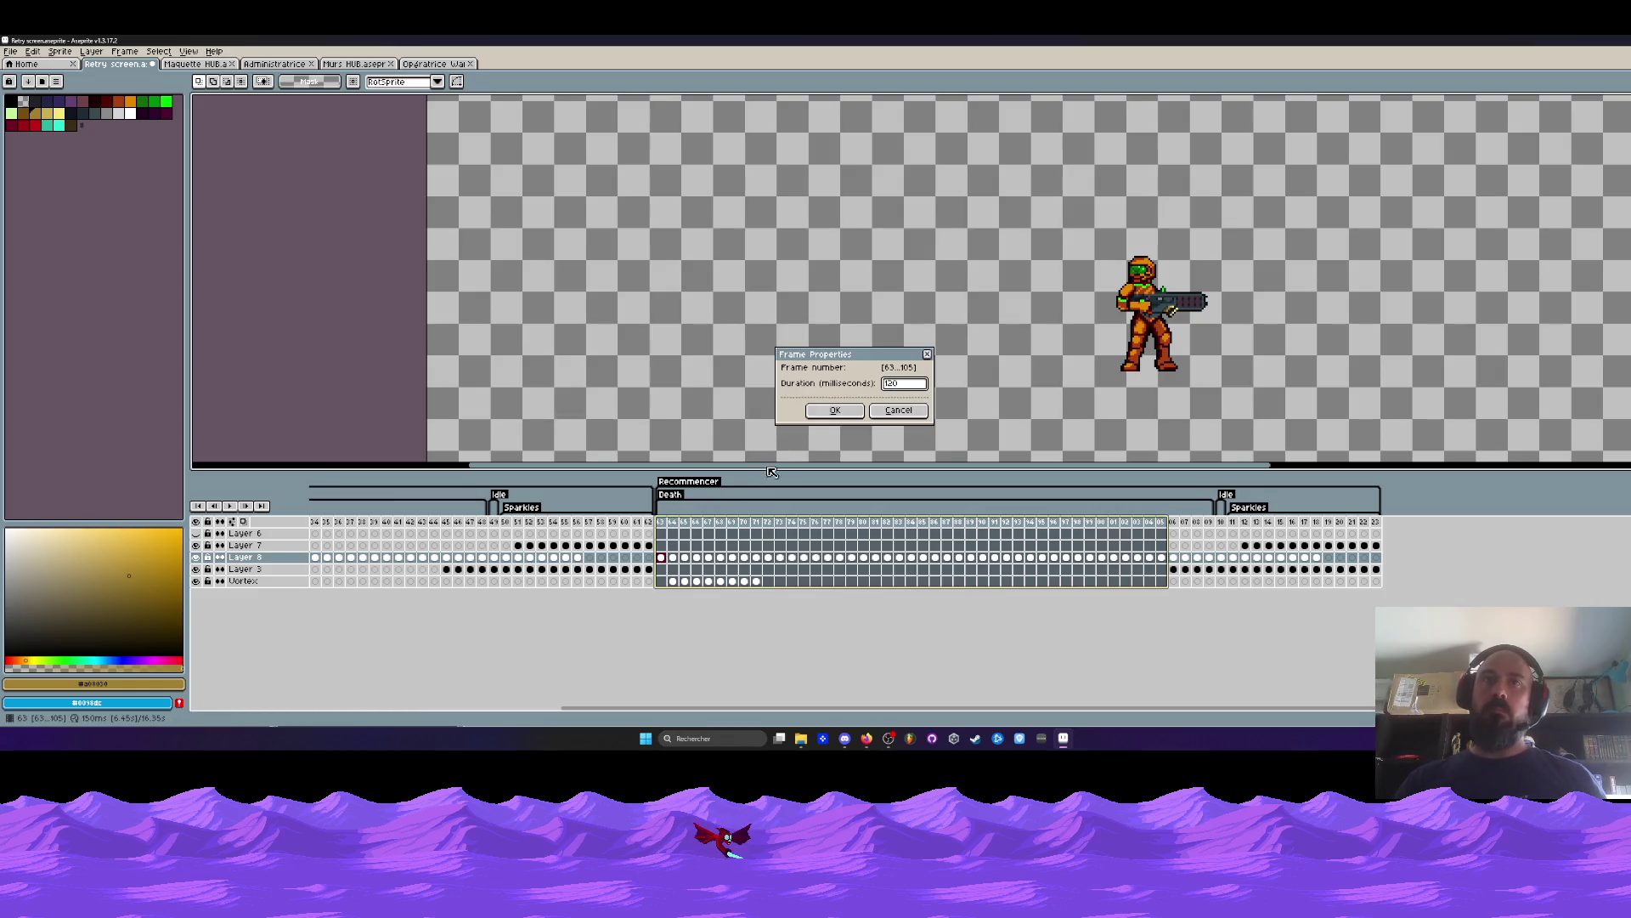
# Apply a 120 ms duration to frames 63–105 and to frames 1–44.
pyautogui.click(836, 409)
pyautogui.hscroll(-5, 943, 708)
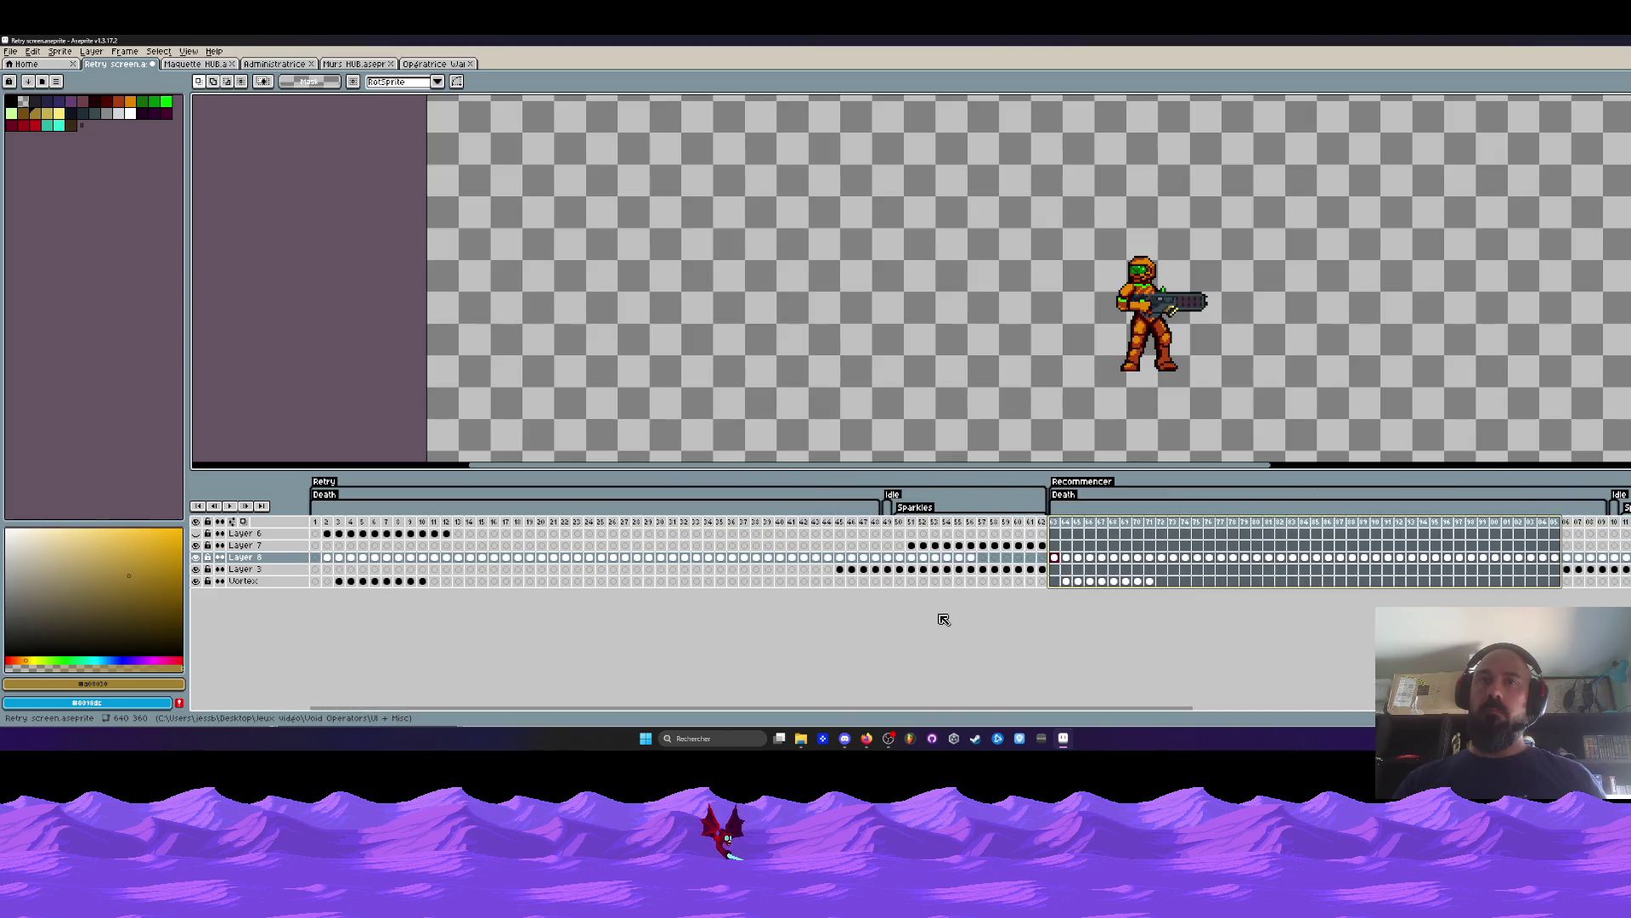
pyautogui.moveTo(829, 521); pyautogui.dragTo(315, 521)
pyautogui.doubleClick(334, 522)
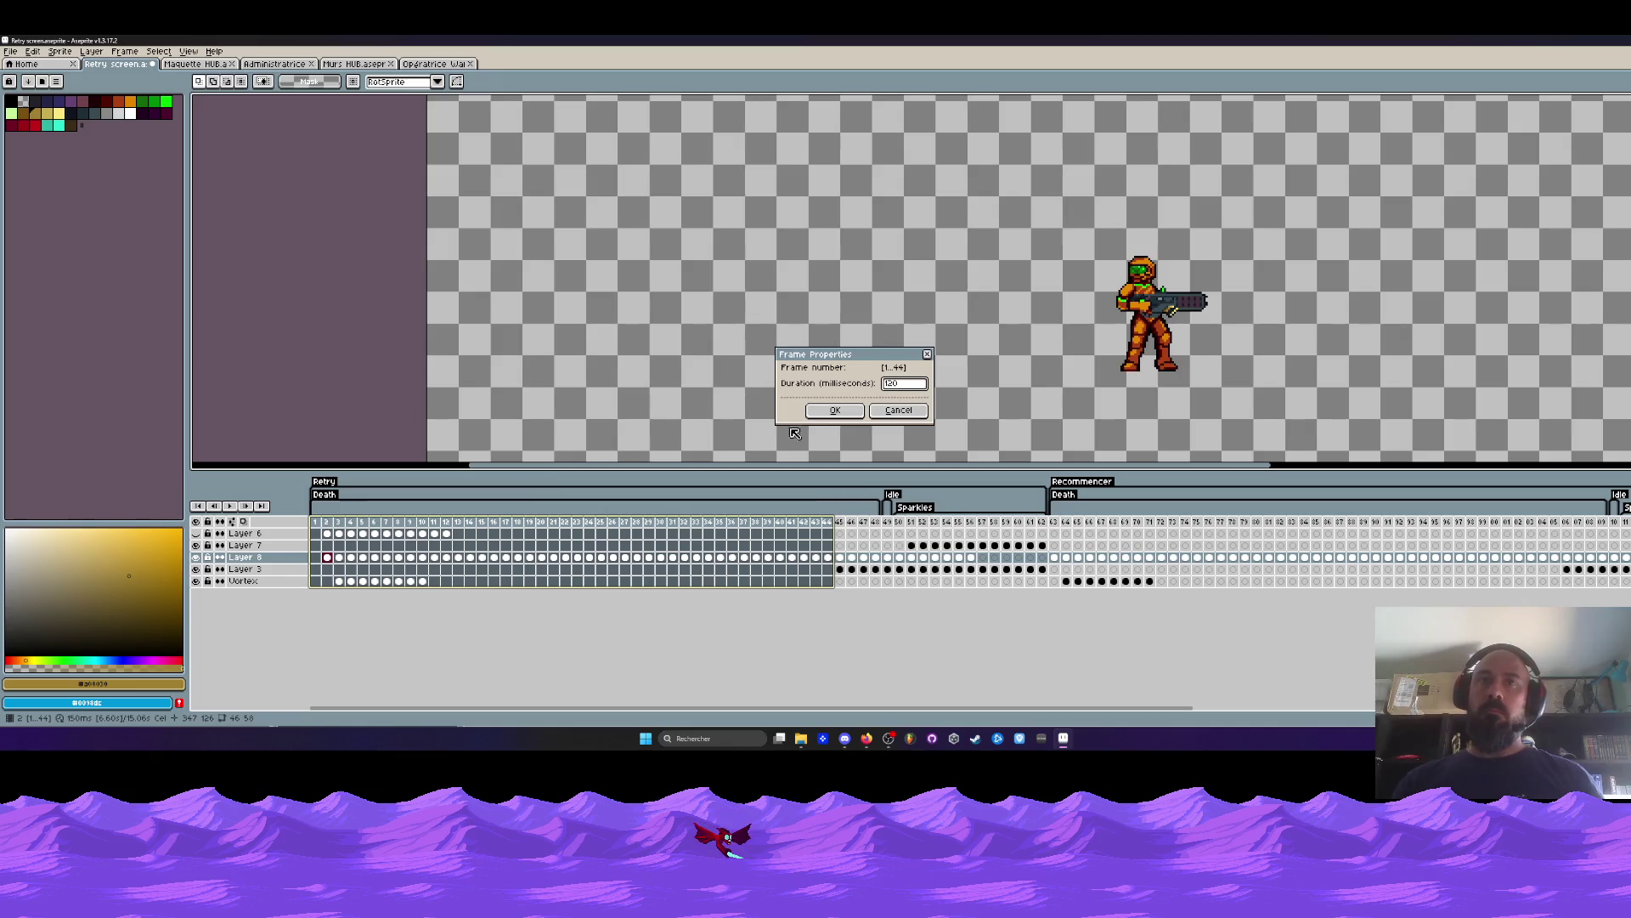
pyautogui.press('Return')
# Delete the empty first frame and select Layer 6.
pyautogui.click(317, 523)
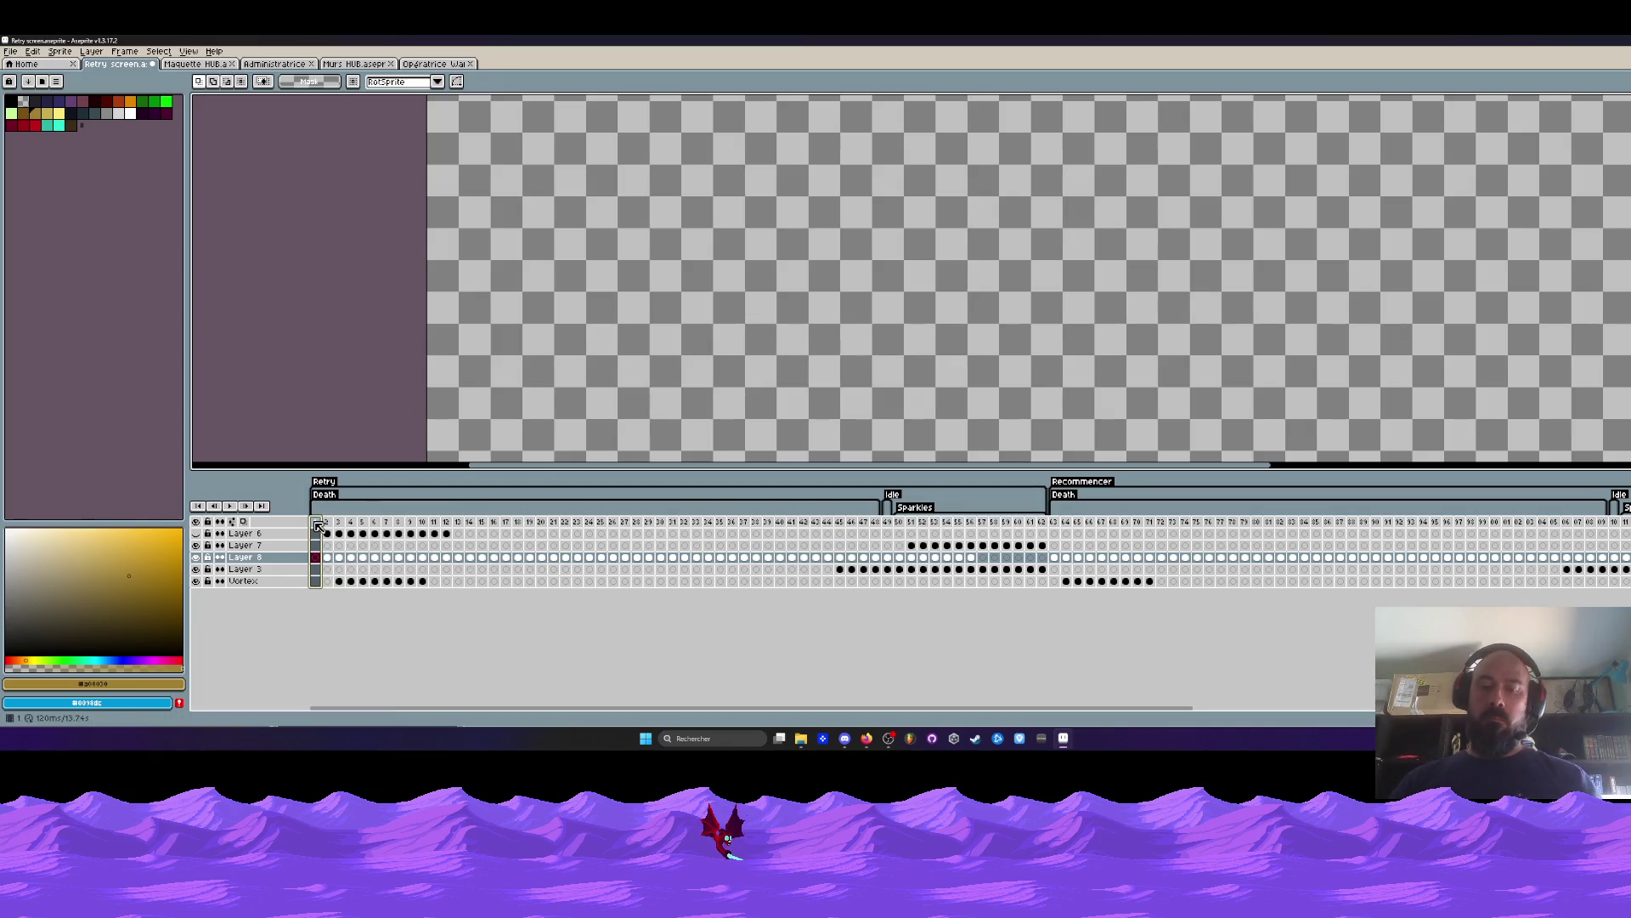
pyautogui.press('Delete')
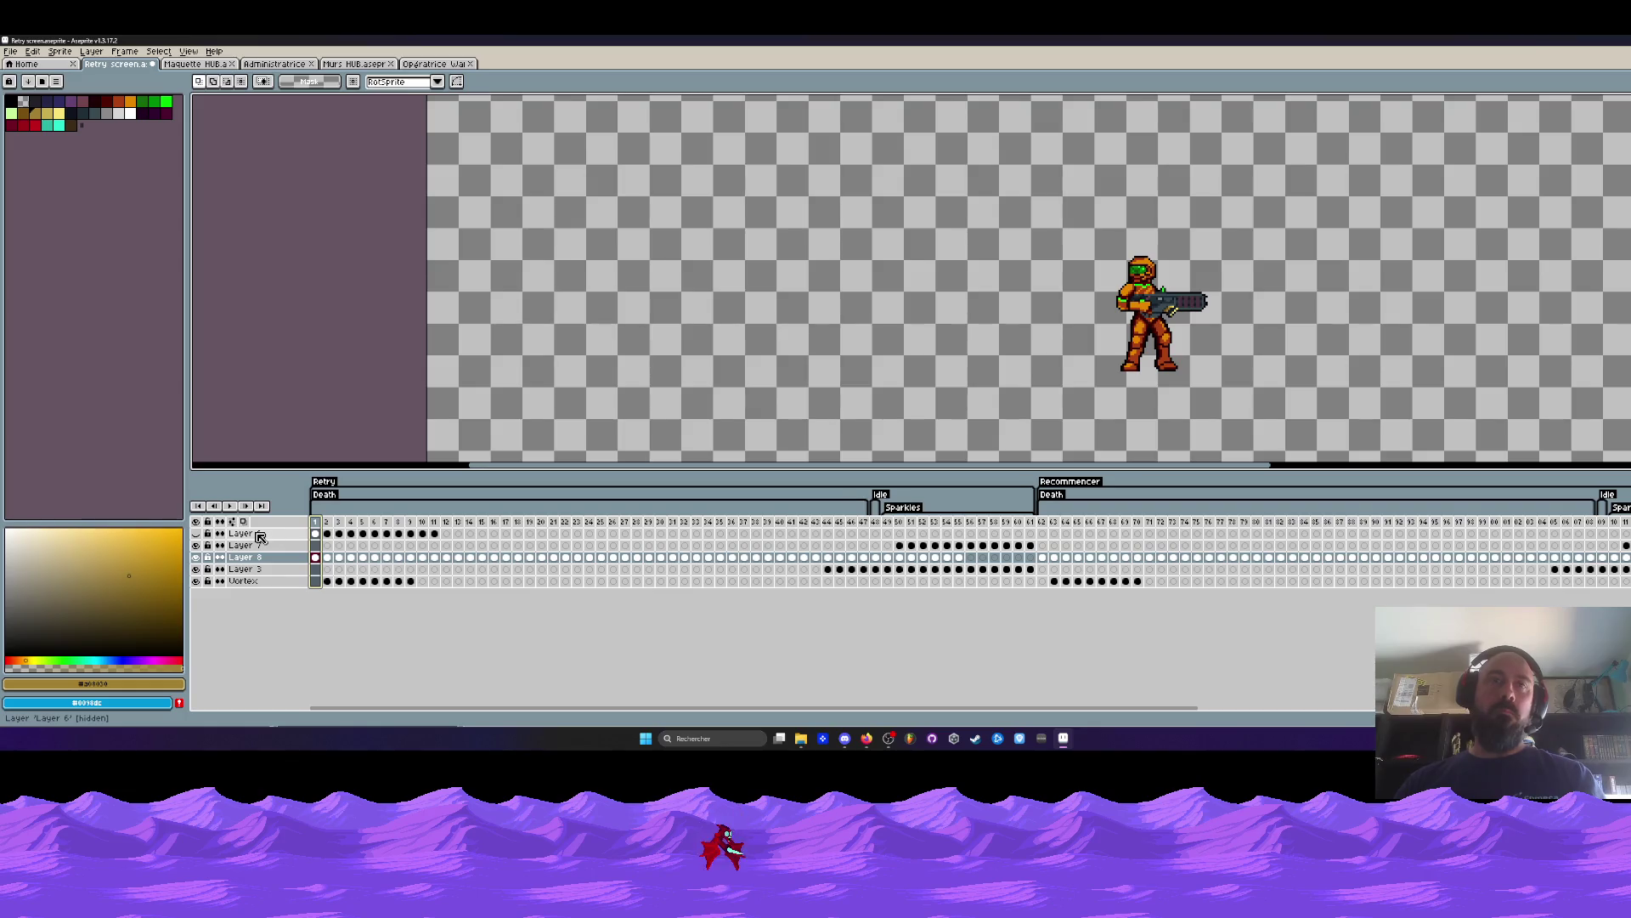
pyautogui.click(260, 537)
pyautogui.moveTo(833, 710)
pyautogui.mouseDown()
pyautogui.moveTo(1174, 729)
pyautogui.moveTo(211, 622)
pyautogui.mouseUp()
# Delete Layer 6 from the Retry animation and start playback.
pyautogui.rightClick(237, 534)
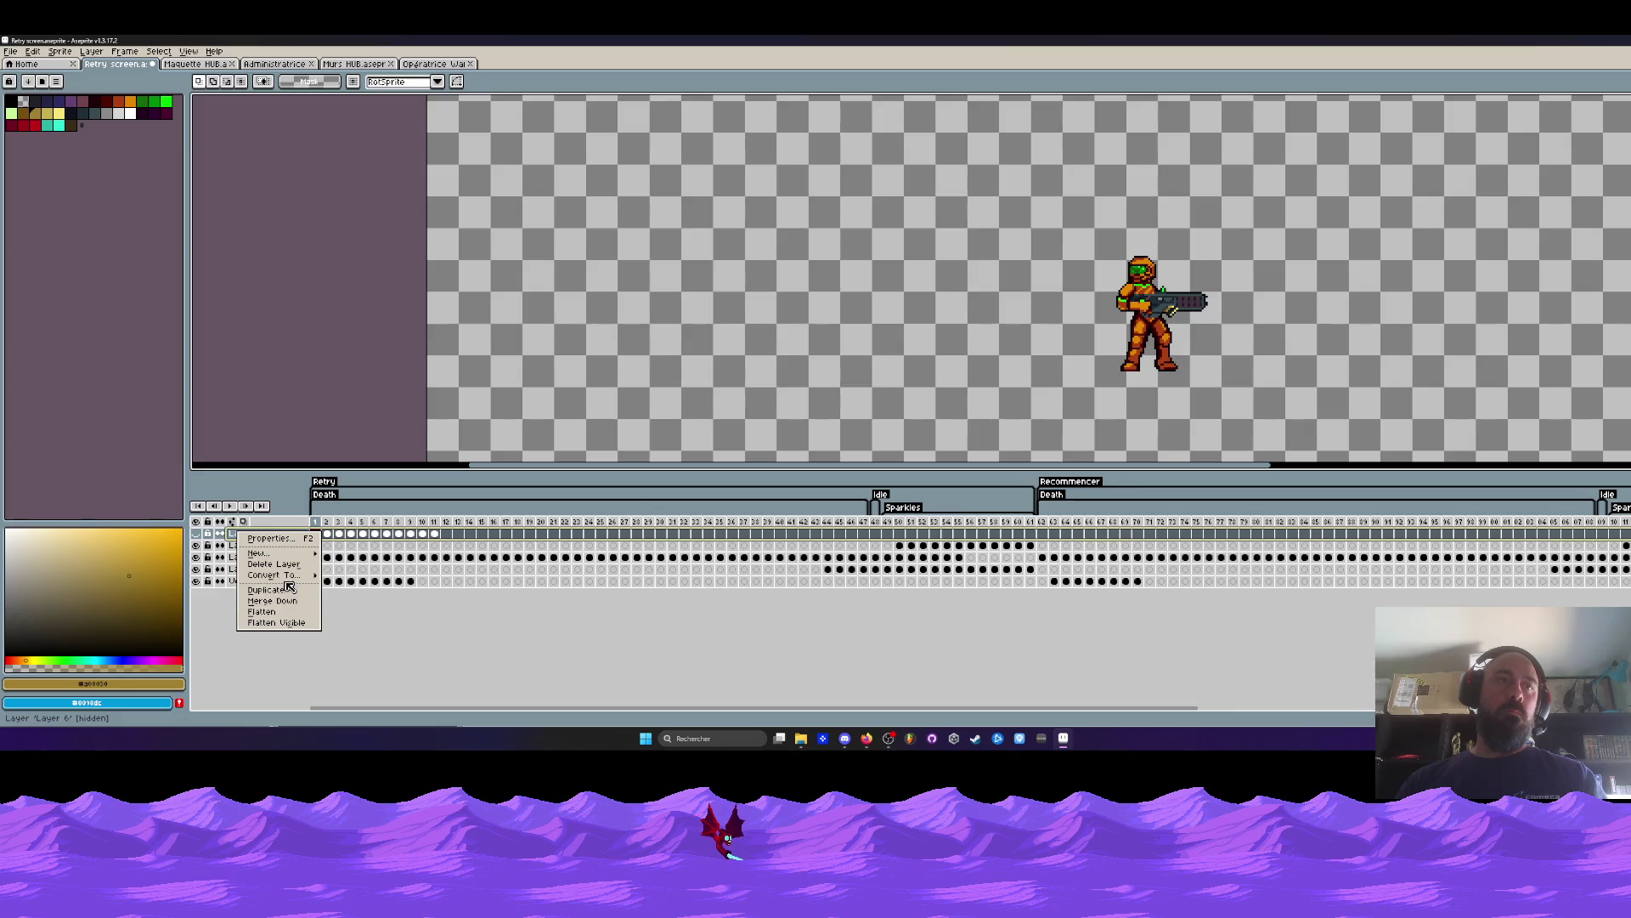
pyautogui.click(285, 565)
pyautogui.press('Return')
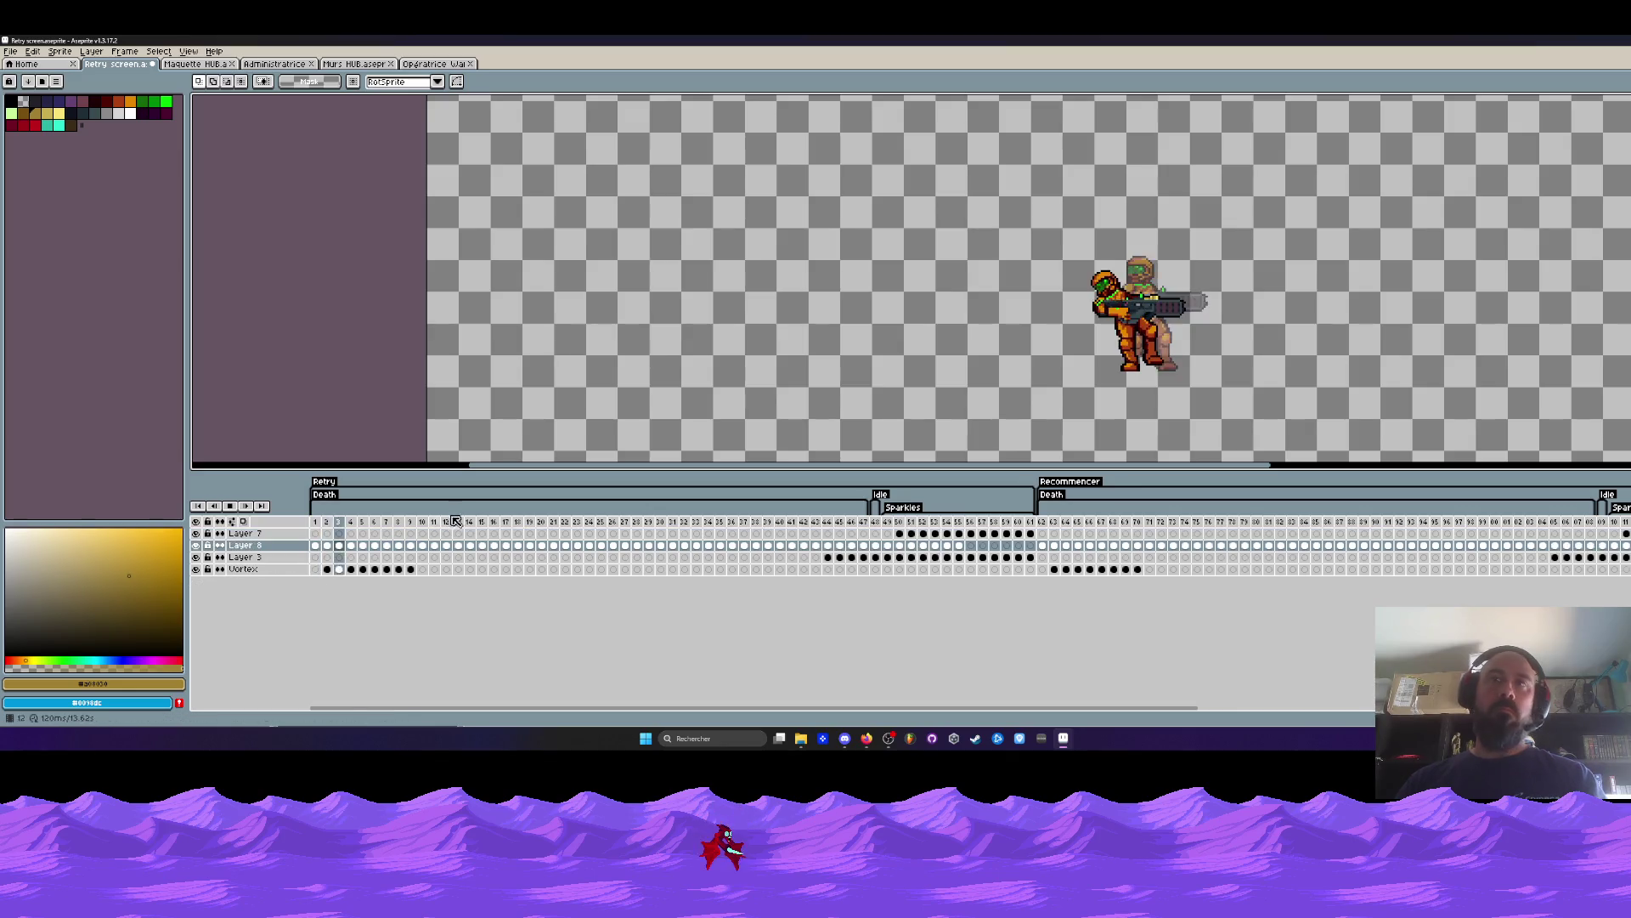
# Check the new timing by selecting frames 95–104 on Layer 8 and frames 37–43.
pyautogui.scroll(-2, 1177, 336)
pyautogui.moveTo(1177, 336); pyautogui.dragTo(1063, 336)
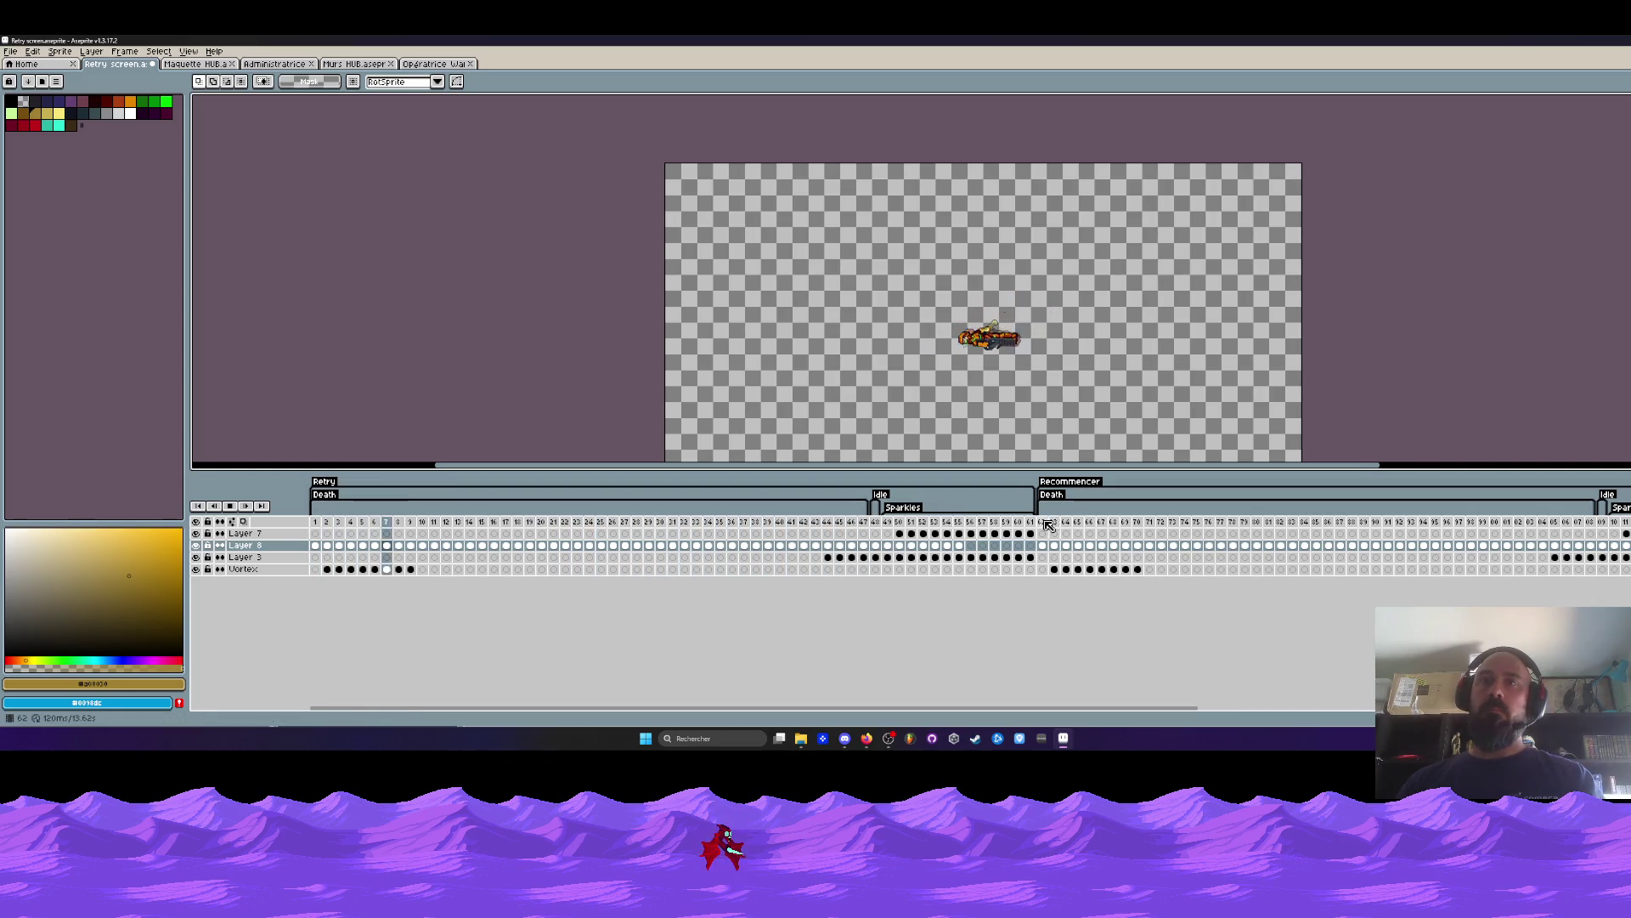
pyautogui.hscroll(3, 1124, 538)
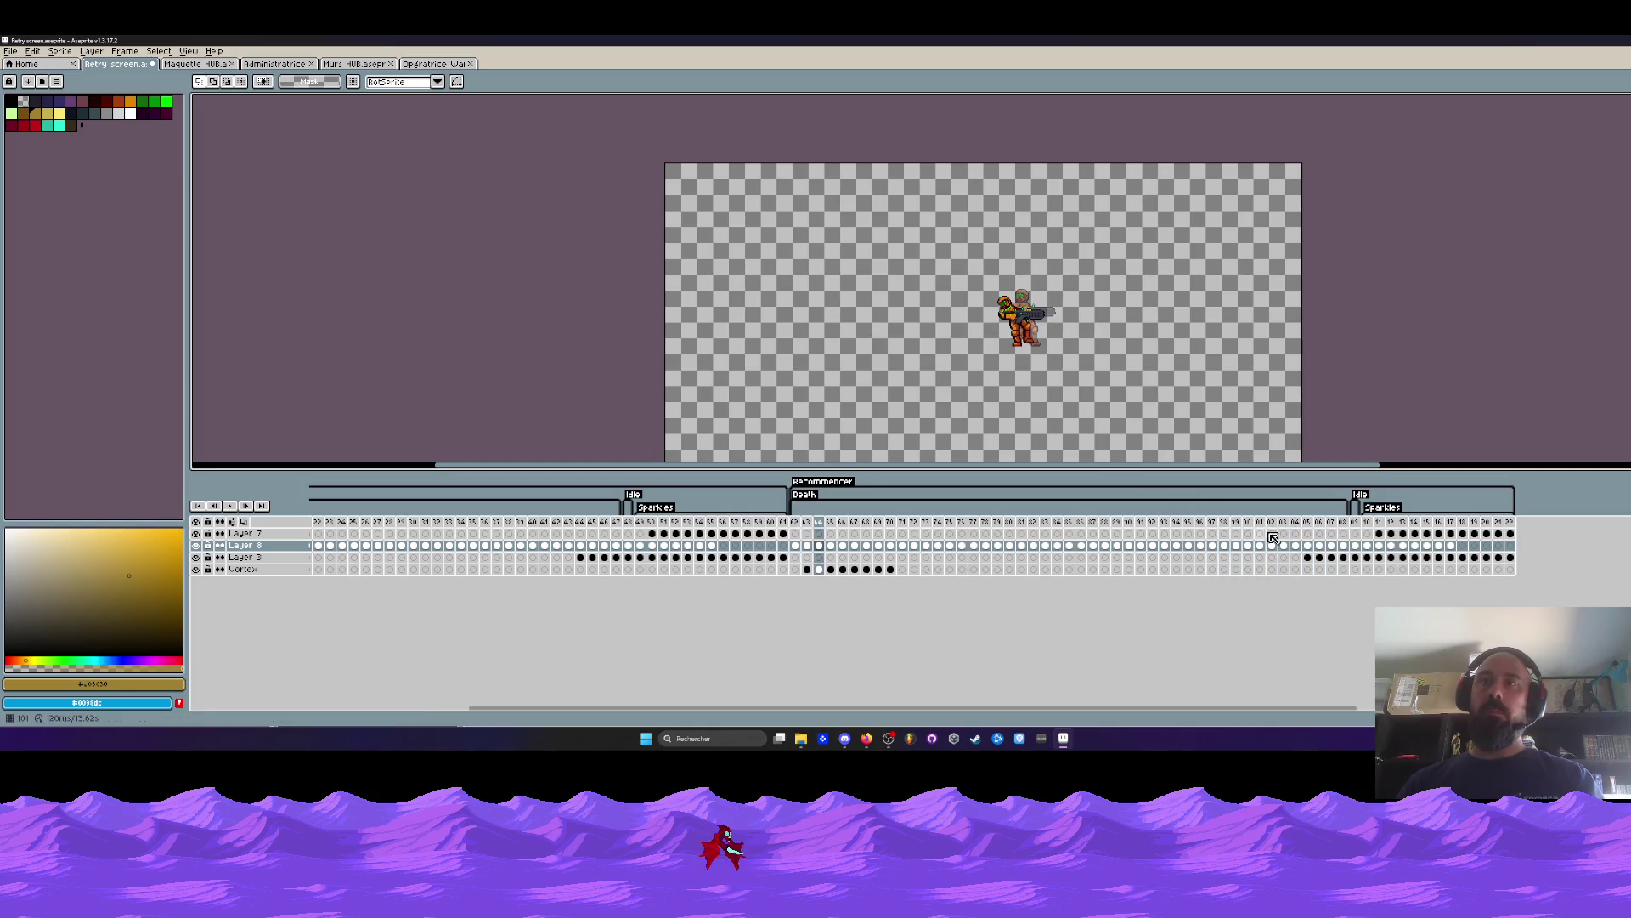
pyautogui.click(1297, 546)
pyautogui.moveTo(1298, 547); pyautogui.dragTo(1188, 546)
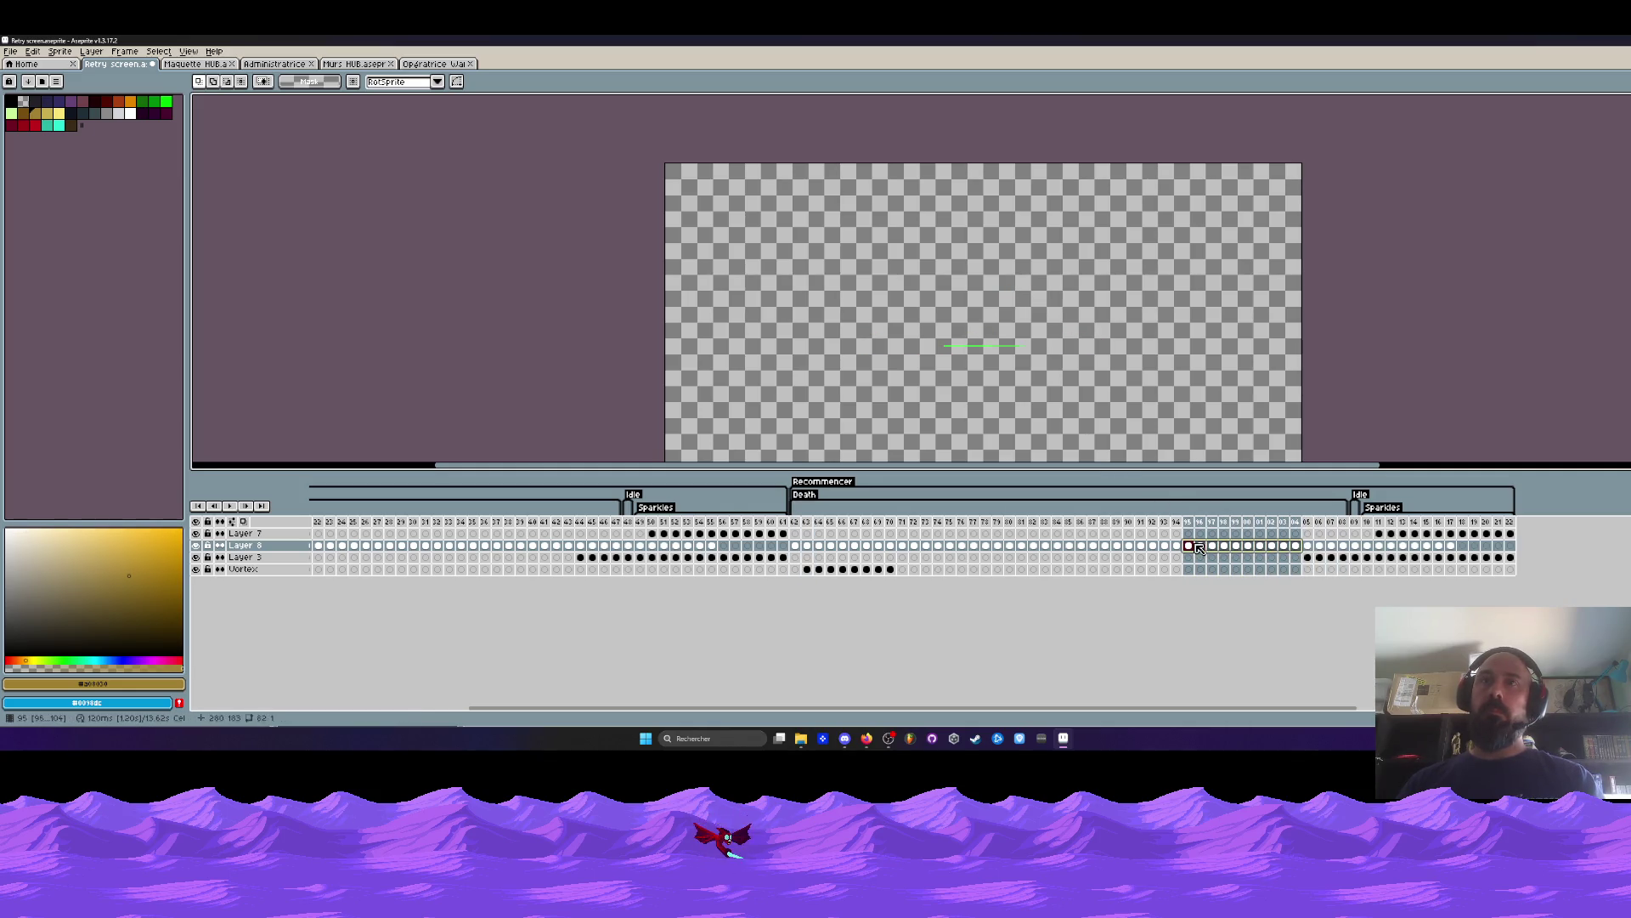
pyautogui.moveTo(569, 549); pyautogui.dragTo(497, 556)
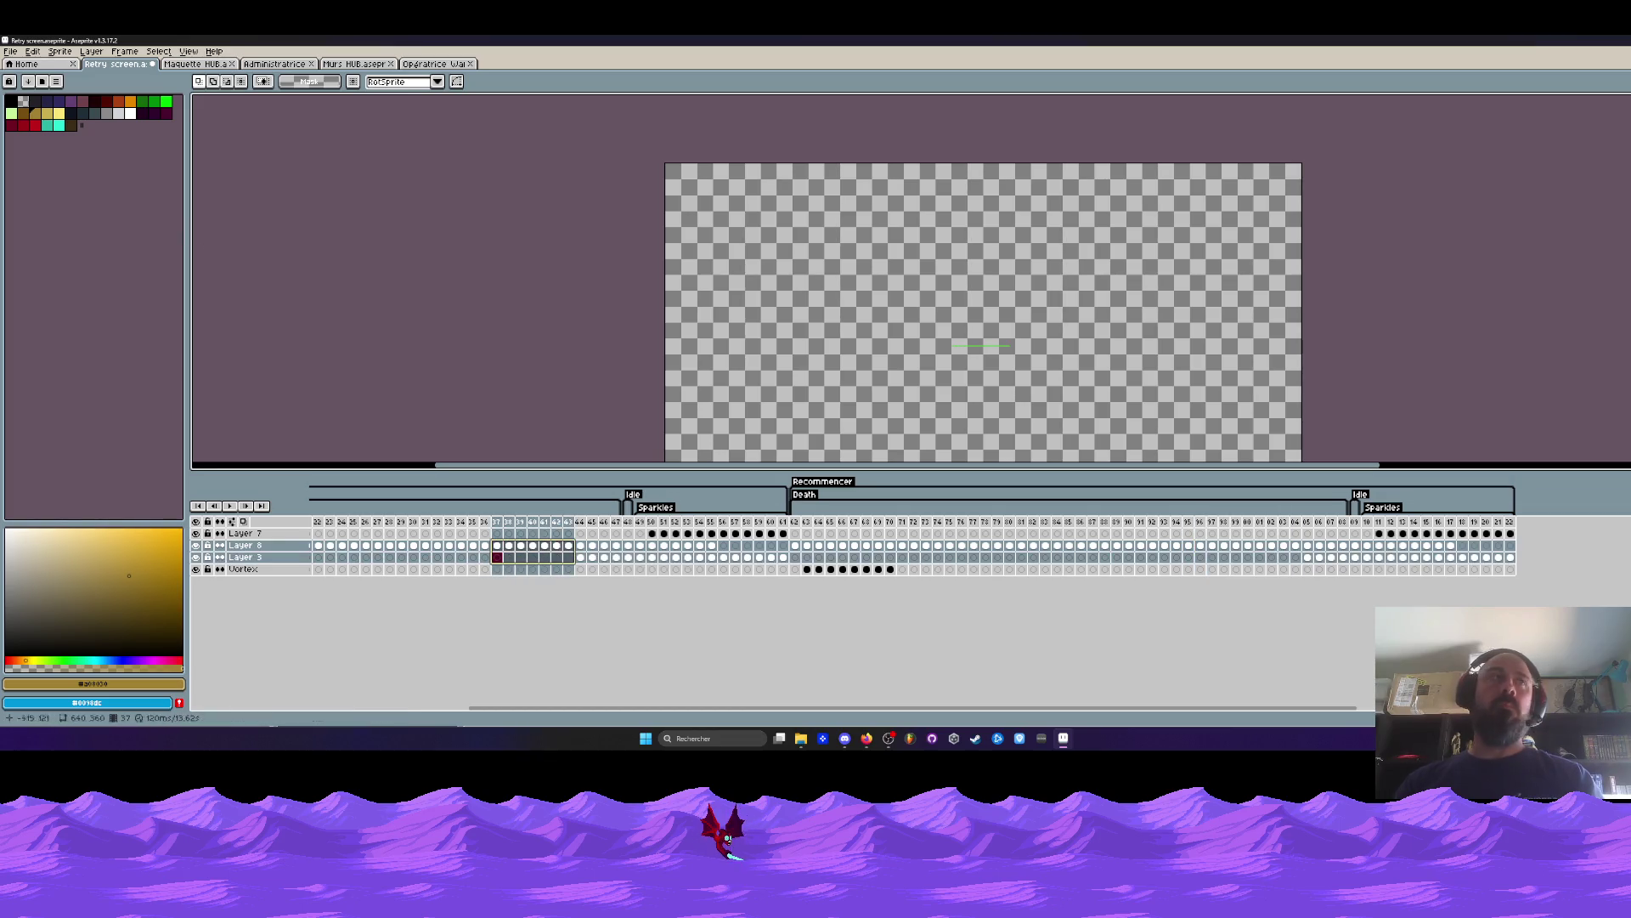
pyautogui.click(10, 52)
pyautogui.press('Escape')
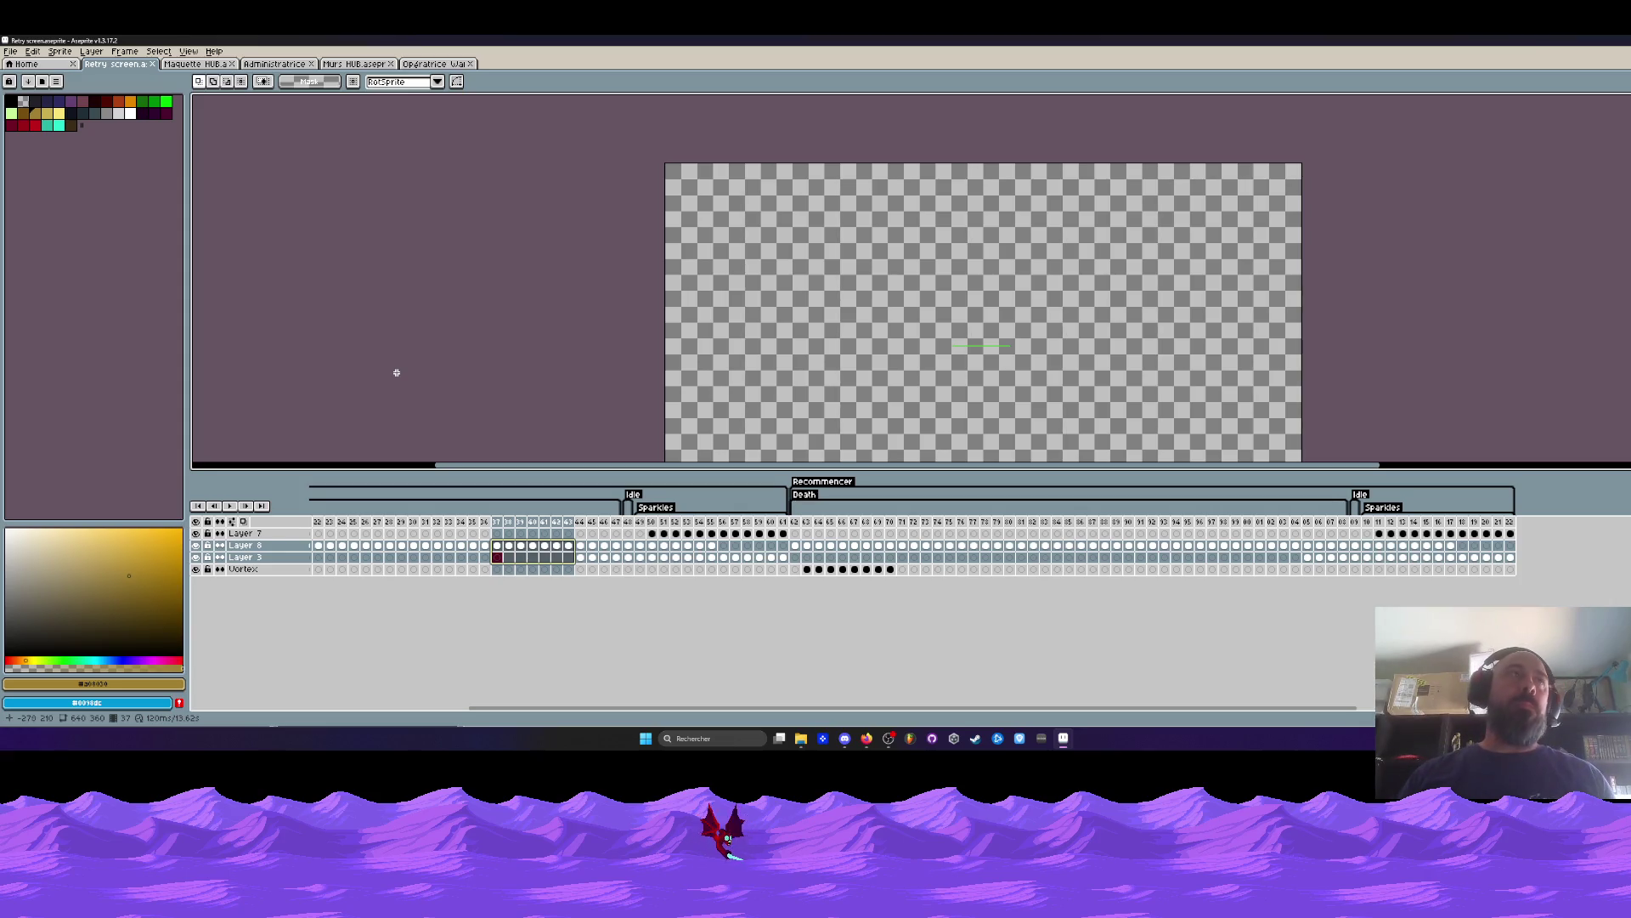
pyautogui.moveTo(187, 450); pyautogui.dragTo(163, 455)
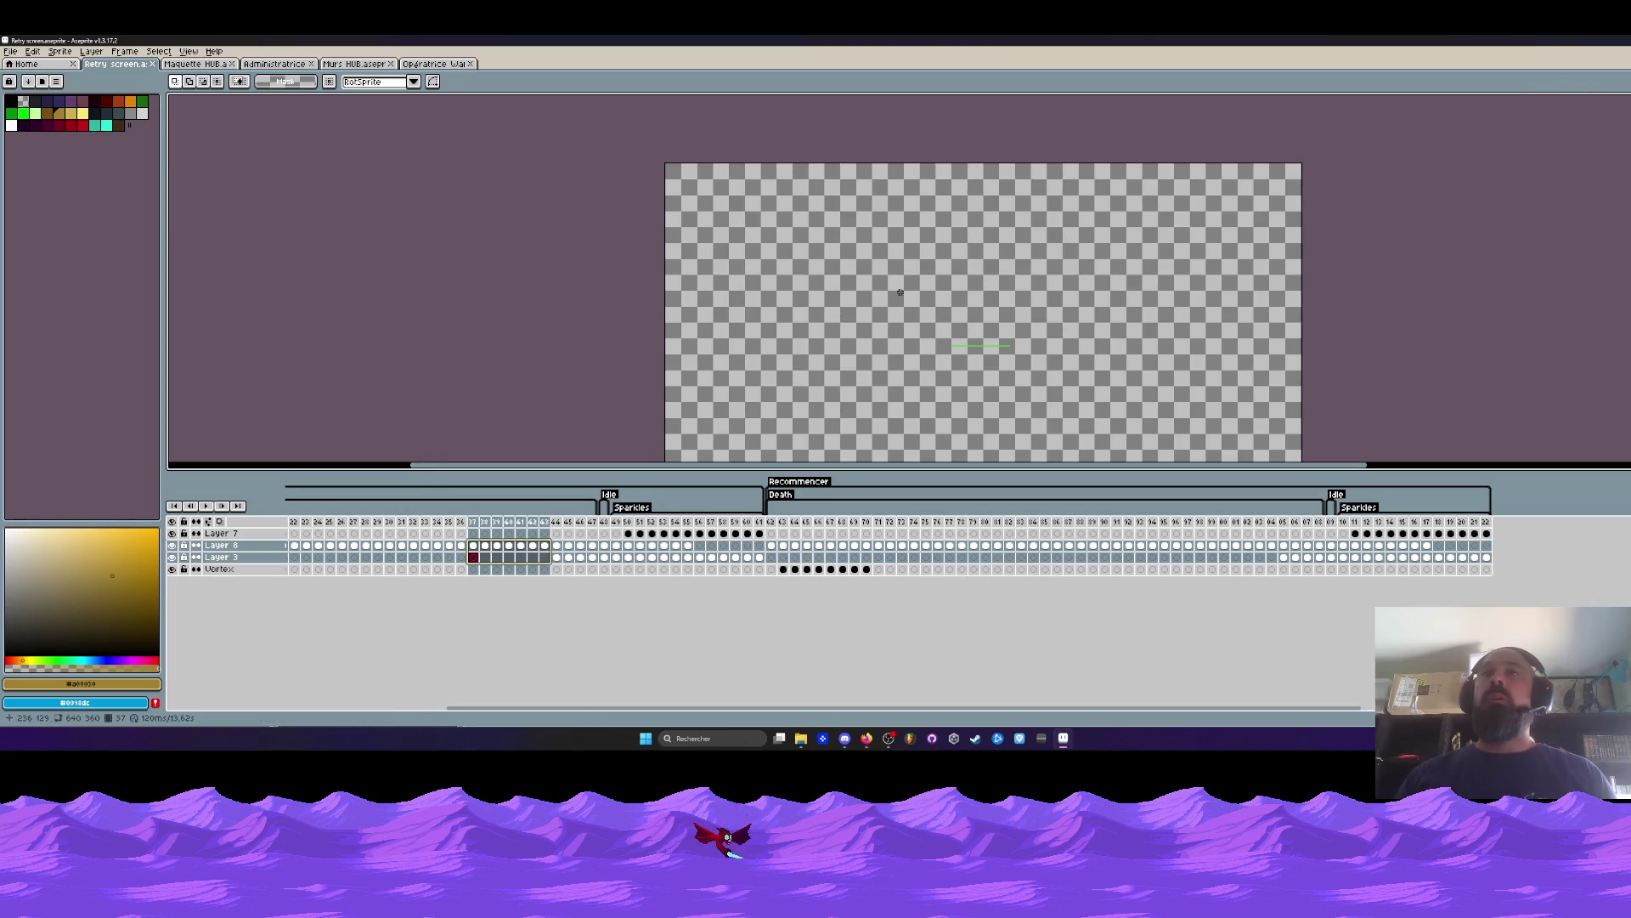
# Drag the splitters to shrink the colour palette and widen the editor and timeline.
pyautogui.moveTo(799, 464); pyautogui.dragTo(558, 465)
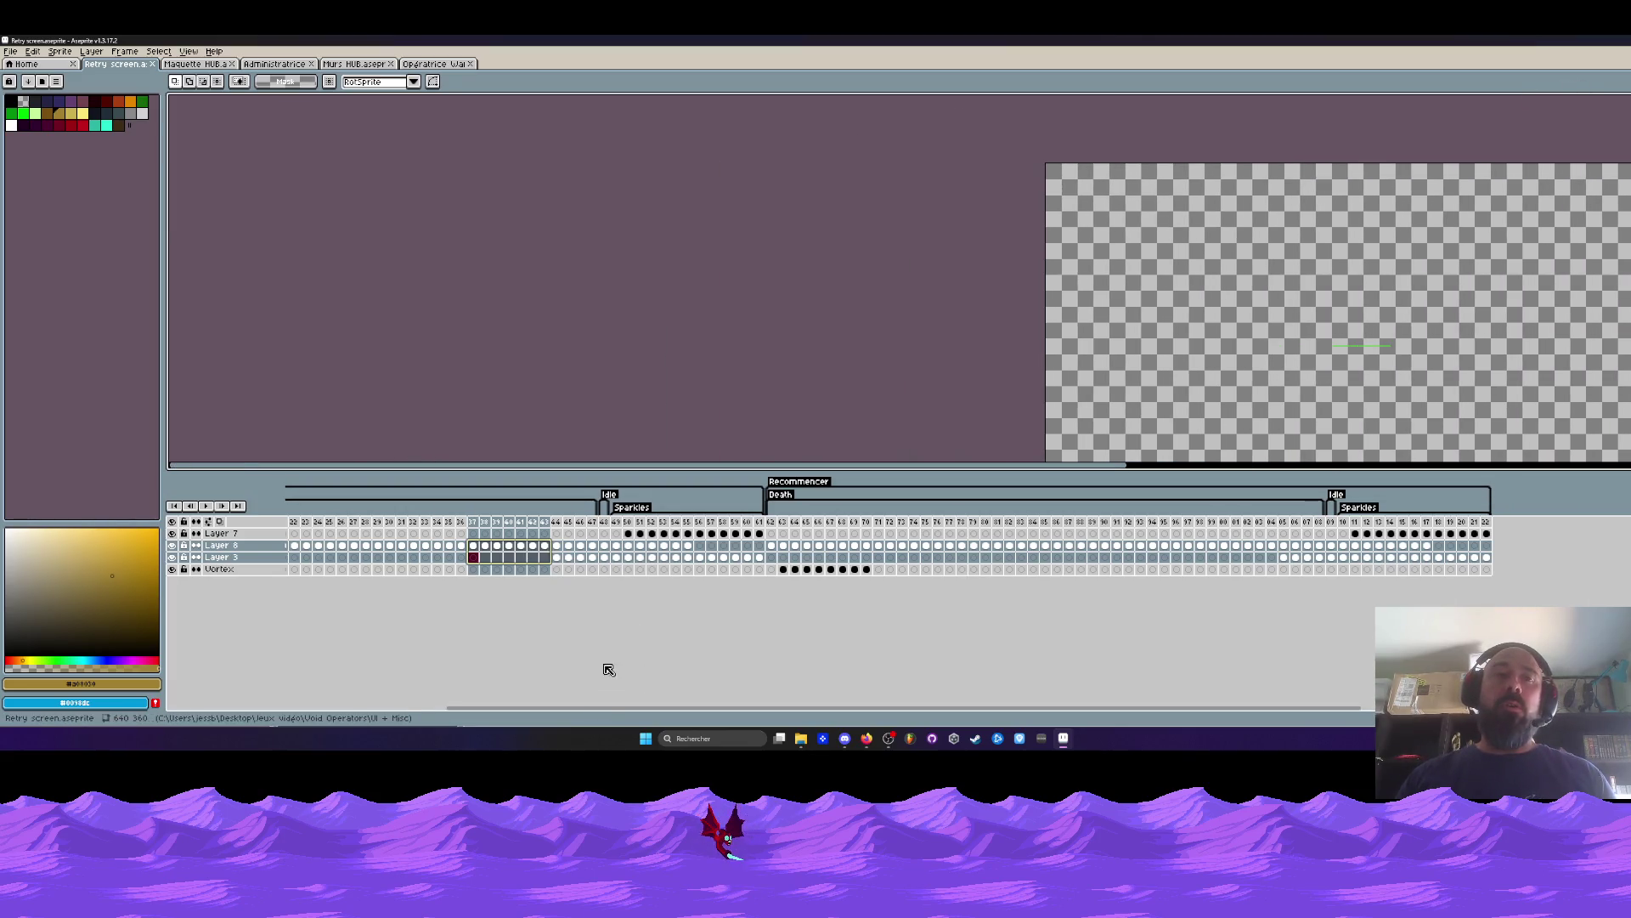
pyautogui.moveTo(583, 712); pyautogui.dragTo(422, 711)
pyautogui.moveTo(292, 522); pyautogui.dragTo(722, 544)
pyautogui.moveTo(768, 710); pyautogui.dragTo(989, 717)
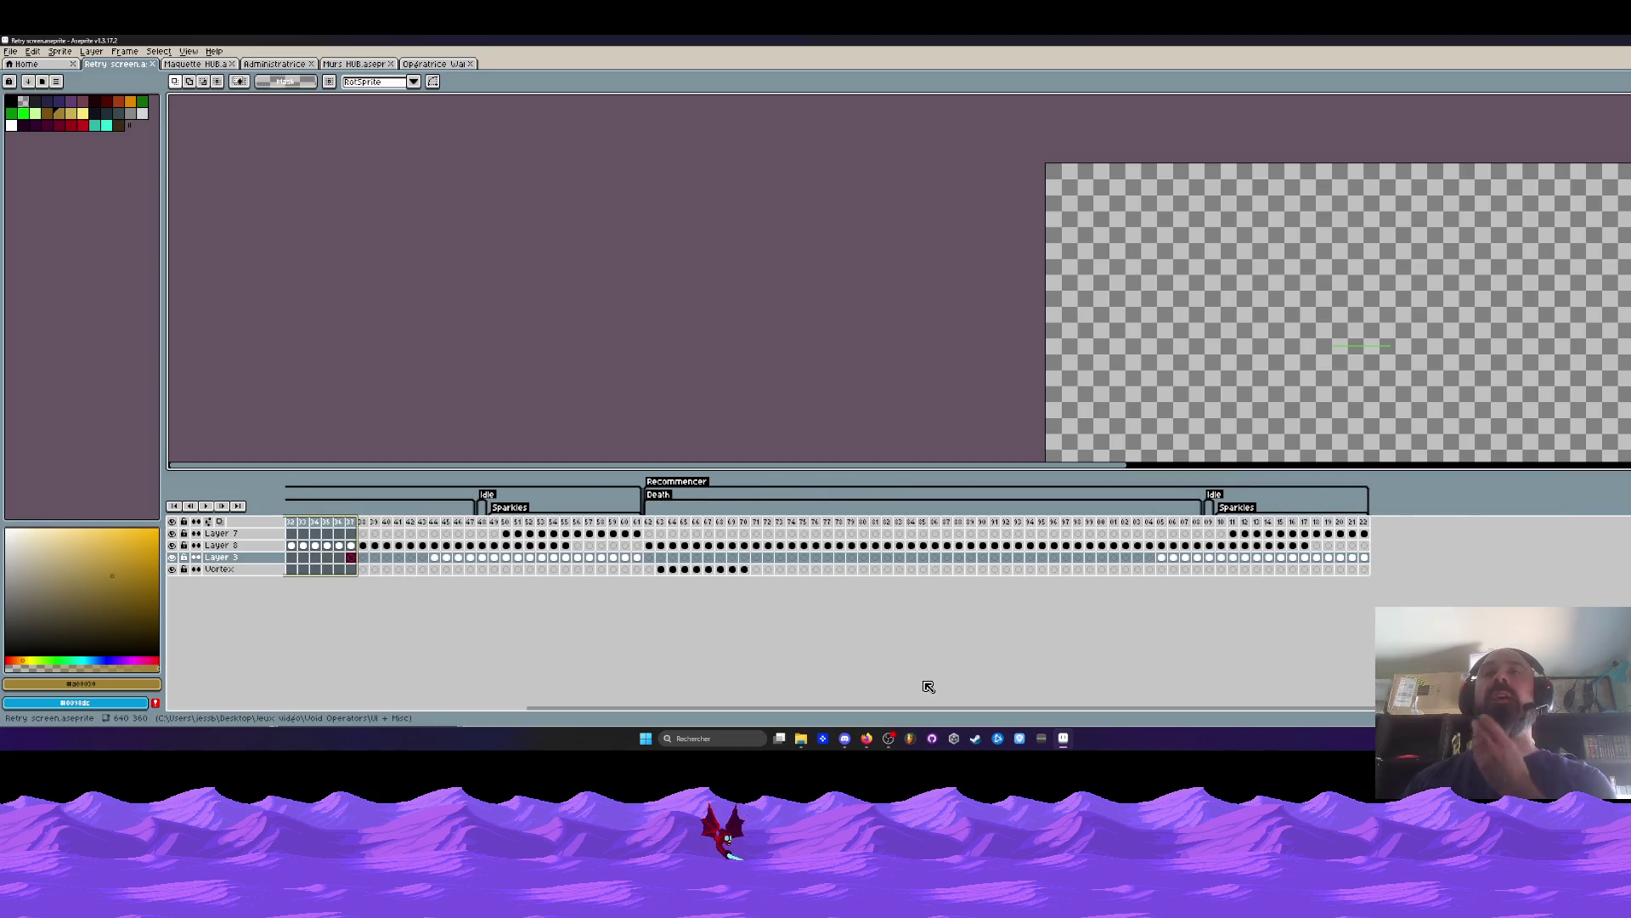
pyautogui.moveTo(1037, 714)
pyautogui.mouseDown()
pyautogui.moveTo(1233, 709)
pyautogui.moveTo(816, 709)
pyautogui.mouseUp()
# Select frames 1–41, then switch to the Opératrice Wanda sprite.
pyautogui.moveTo(292, 528)
pyautogui.mouseDown()
pyautogui.moveTo(1580, 533)
pyautogui.moveTo(357, 531)
pyautogui.moveTo(1437, 511)
pyautogui.moveTo(1068, 557)
pyautogui.mouseUp()
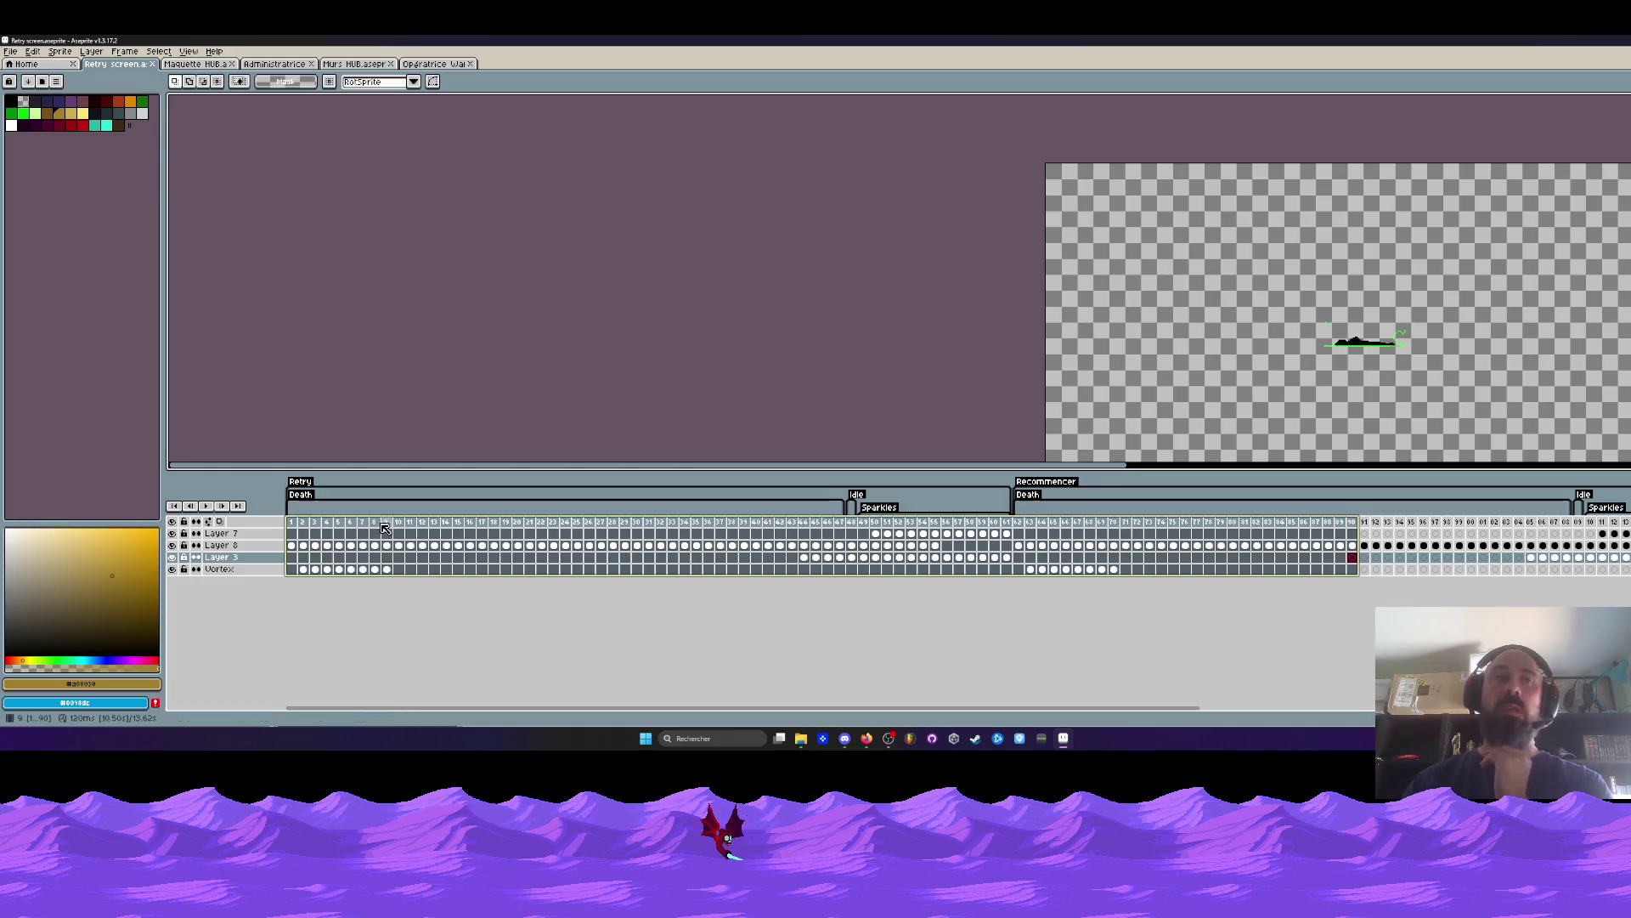
pyautogui.click(10, 51)
pyautogui.click(53, 105)
pyautogui.click(435, 65)
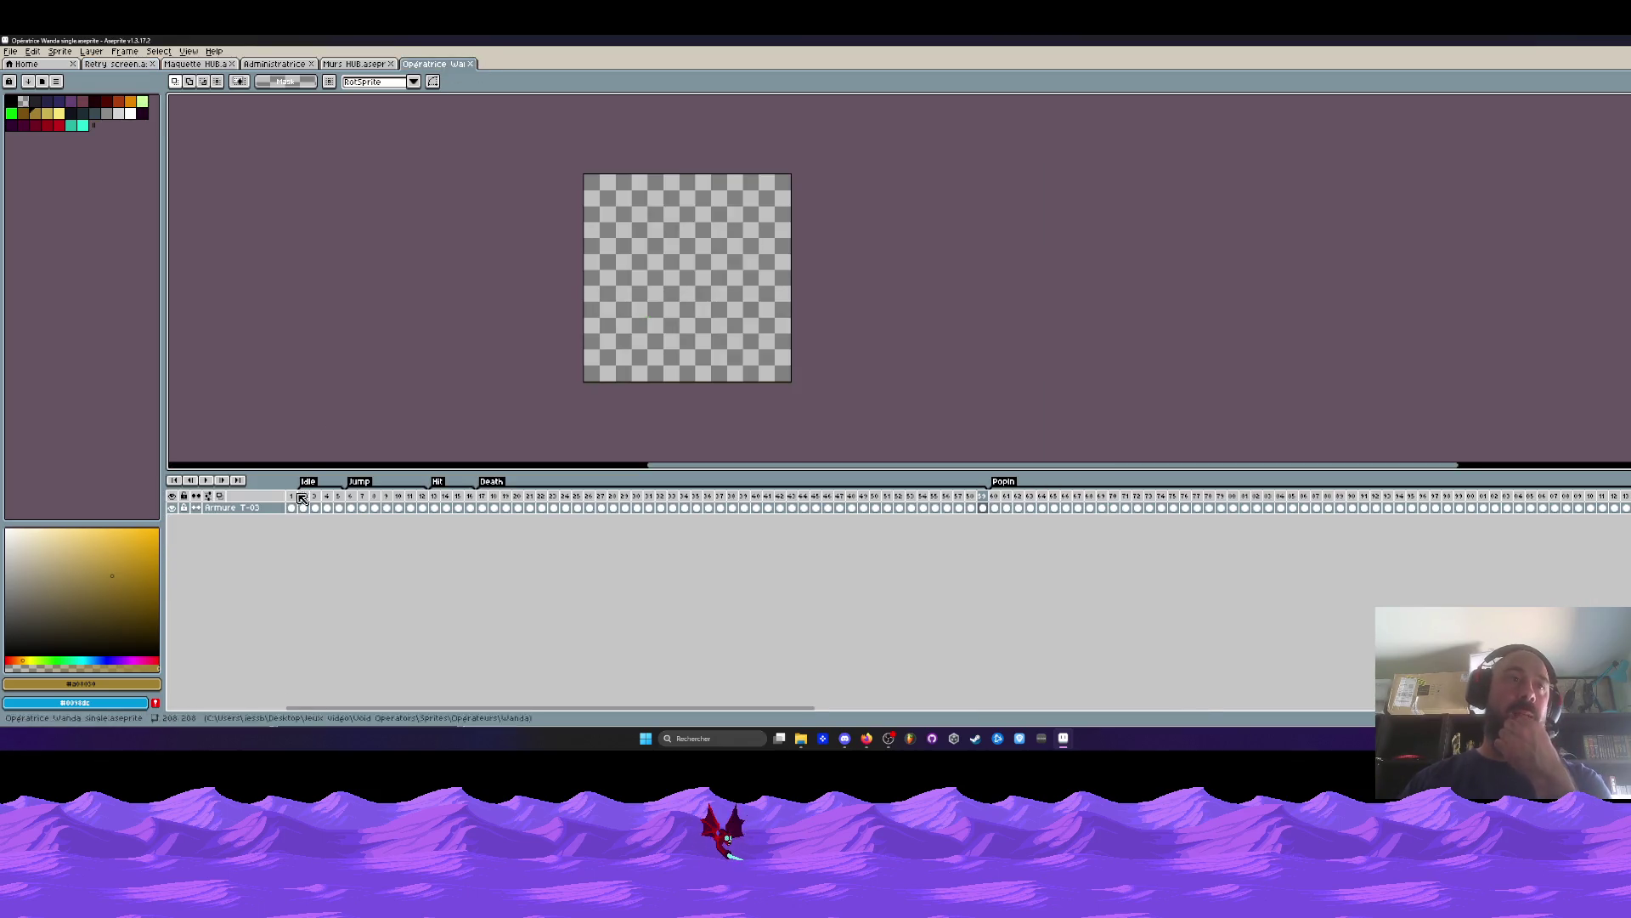
# Review the Opératrice Wanda animation, selecting frames 2–78 and then 17–59.
pyautogui.moveTo(308, 501); pyautogui.dragTo(1209, 507)
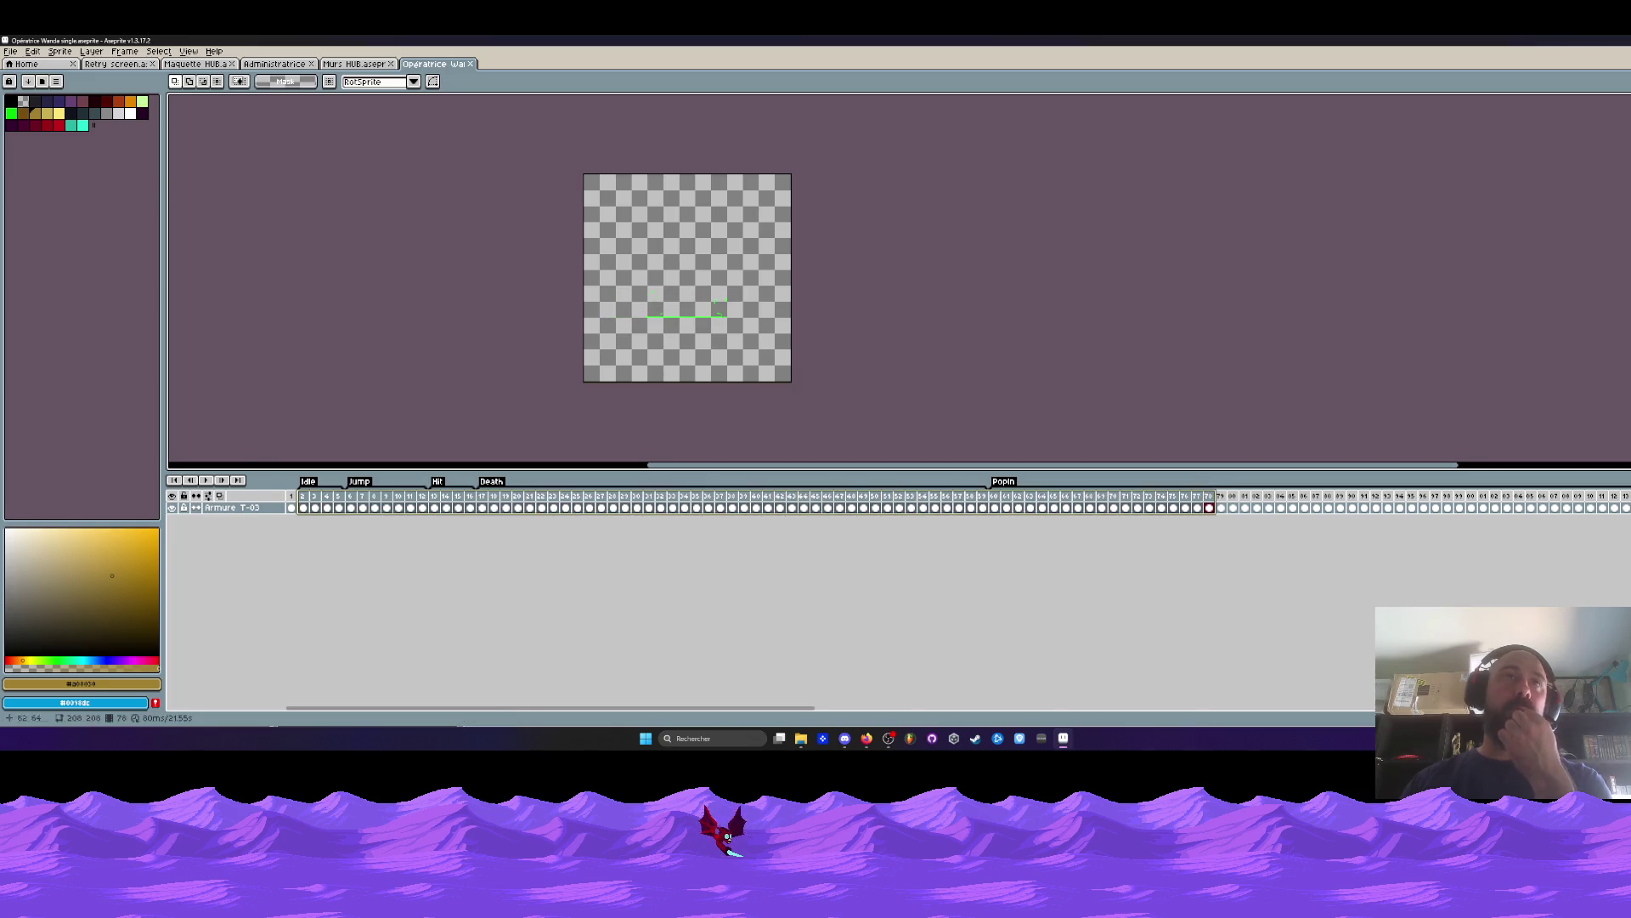
pyautogui.click(481, 507)
pyautogui.moveTo(498, 512); pyautogui.dragTo(983, 522)
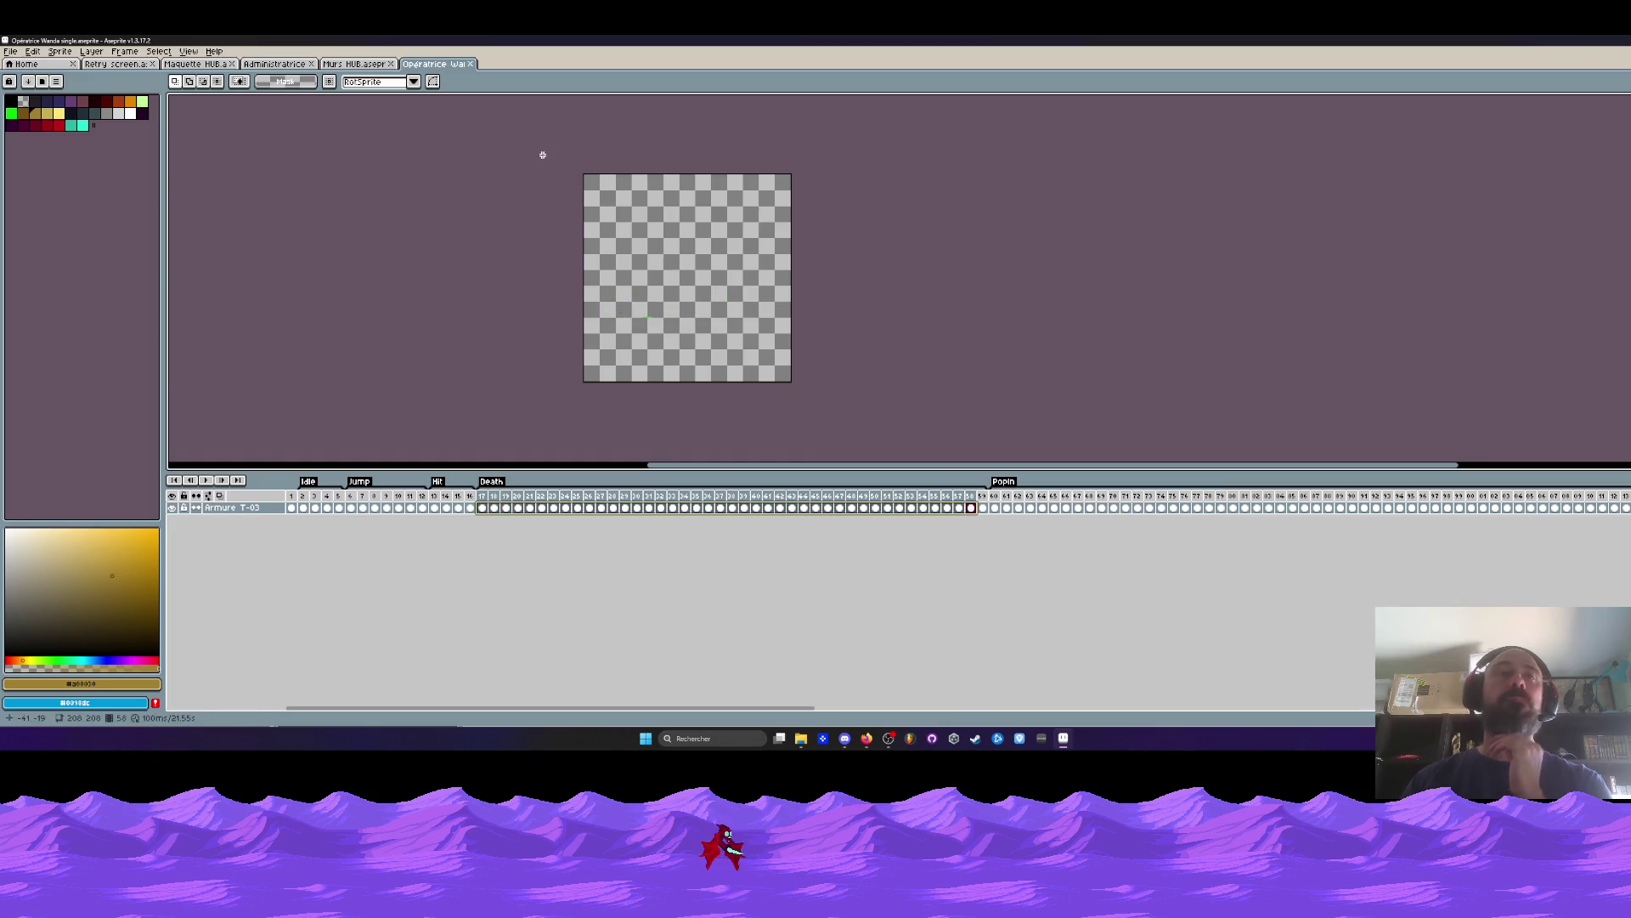
# Close Opératrice Wanda and move through Administratrice to the Maquette HUB mockup.
pyautogui.click(470, 64)
pyautogui.moveTo(1088, 139); pyautogui.dragTo(1036, 220)
pyautogui.scroll(-1, 1033, 220)
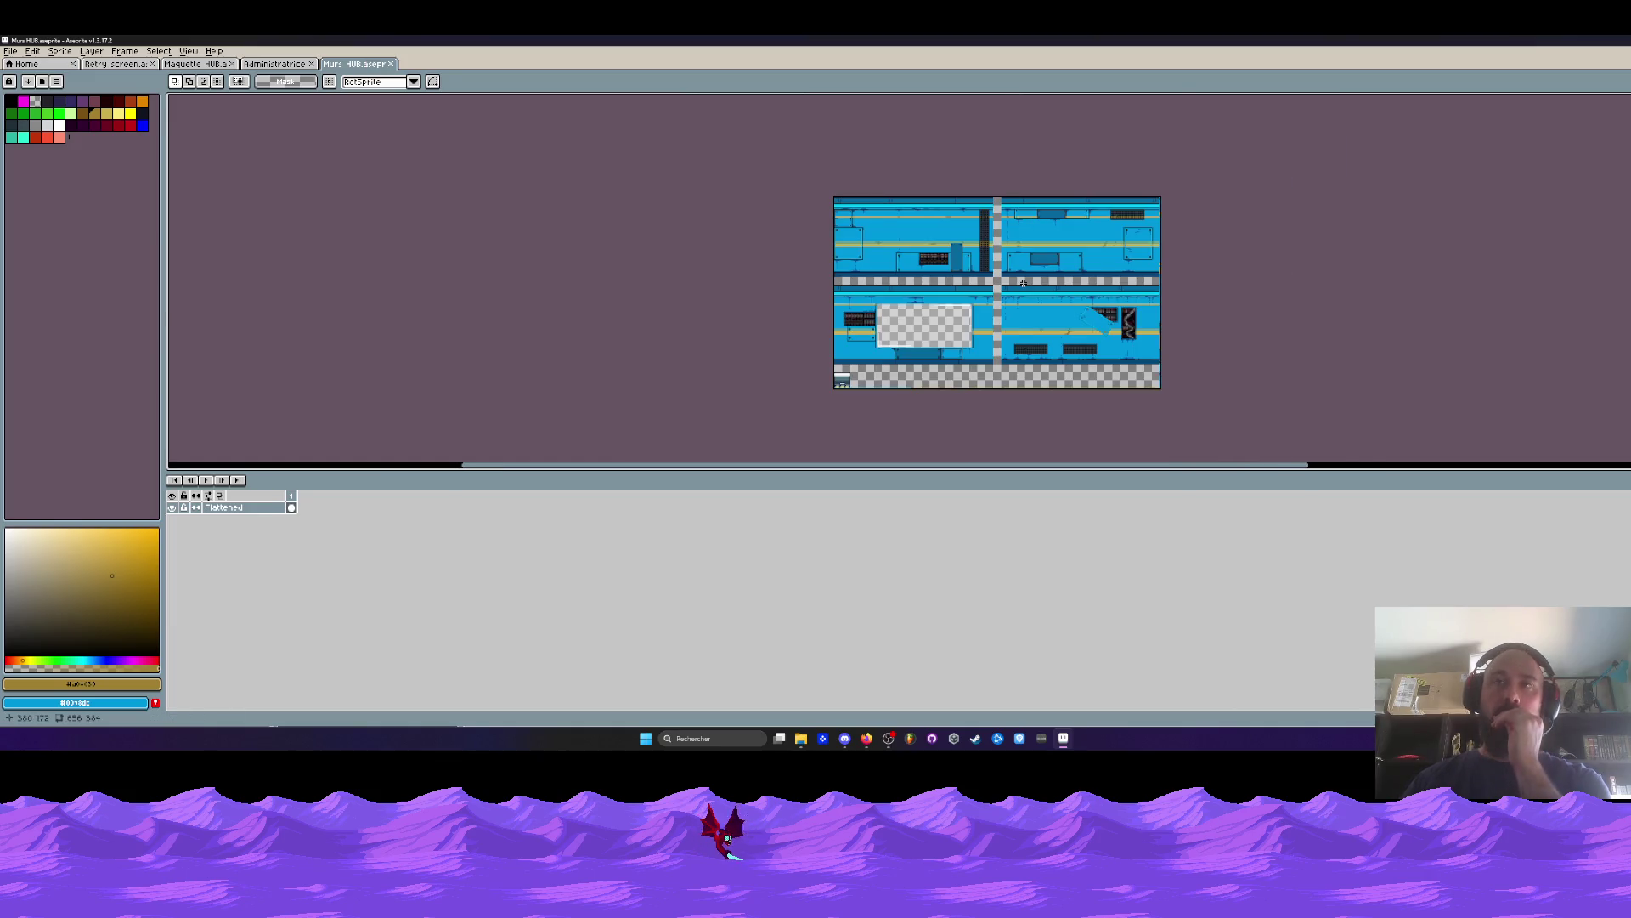
pyautogui.click(276, 64)
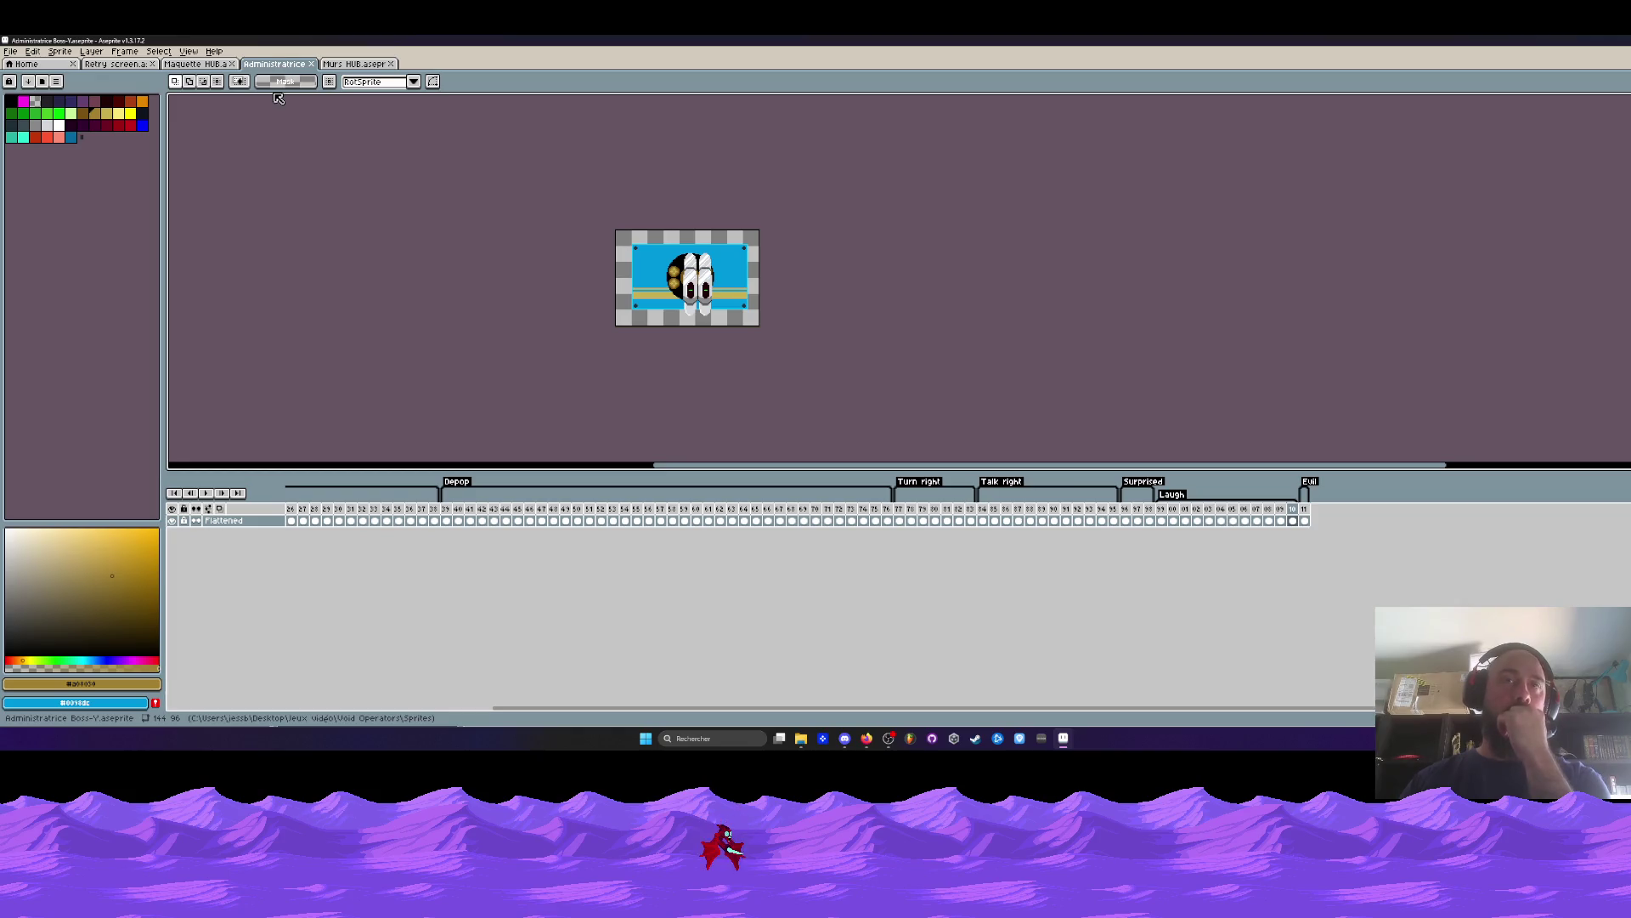
pyautogui.click(217, 64)
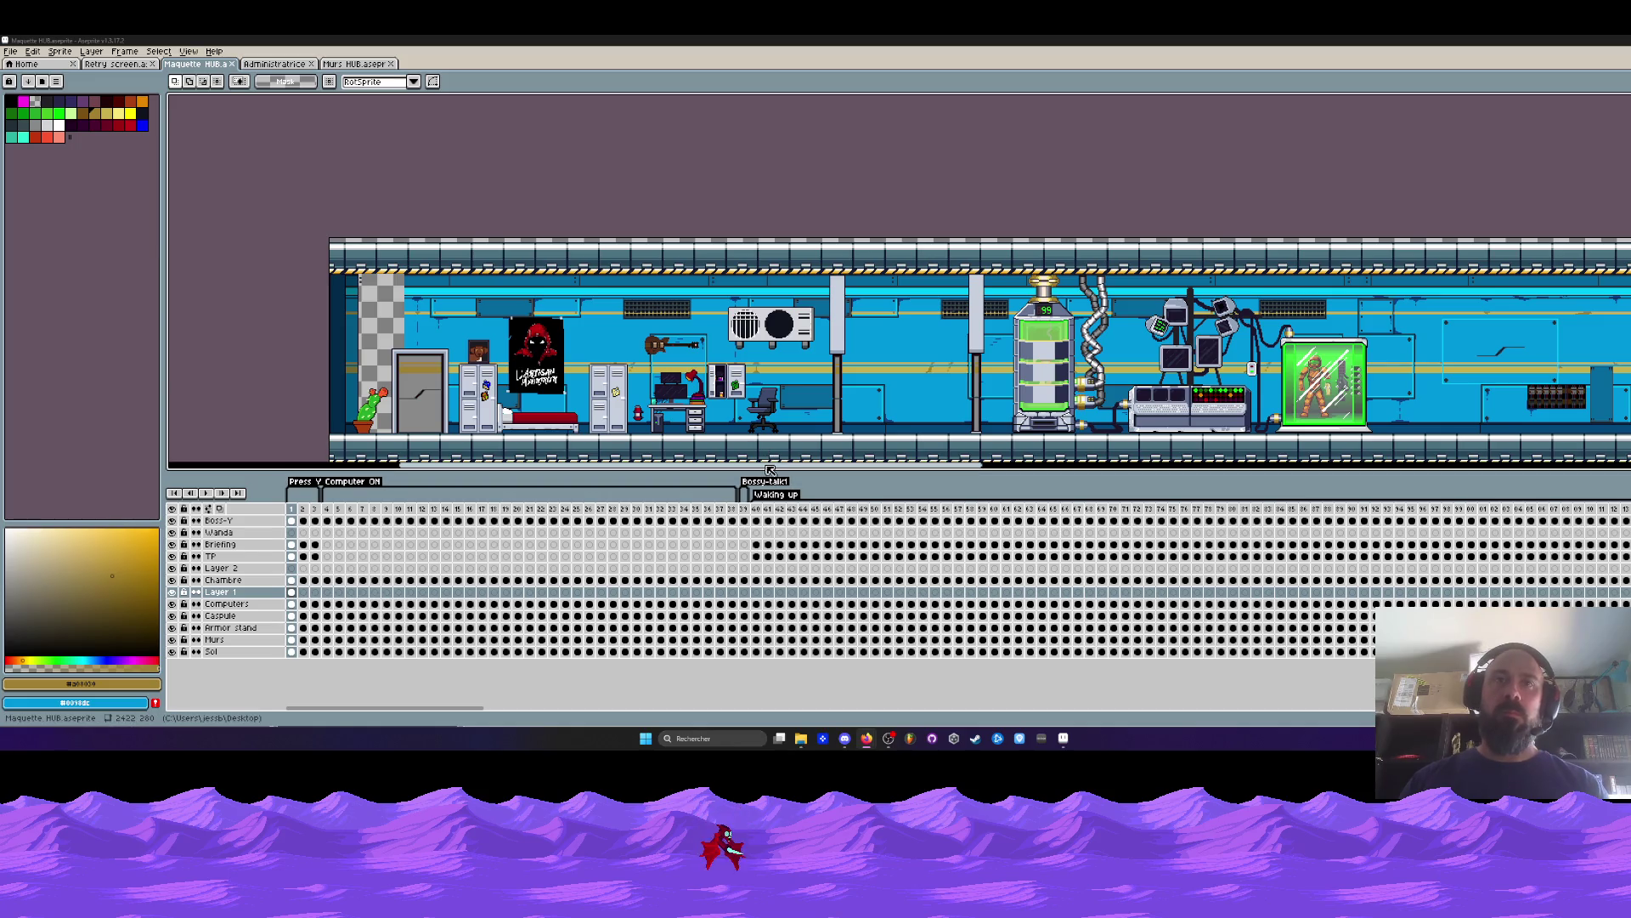
# Lower the timeline splitter and pan to the HUB room's left end with the bed and poster.
pyautogui.moveTo(761, 472); pyautogui.dragTo(762, 553)
pyautogui.hscroll(10, 637, 359)
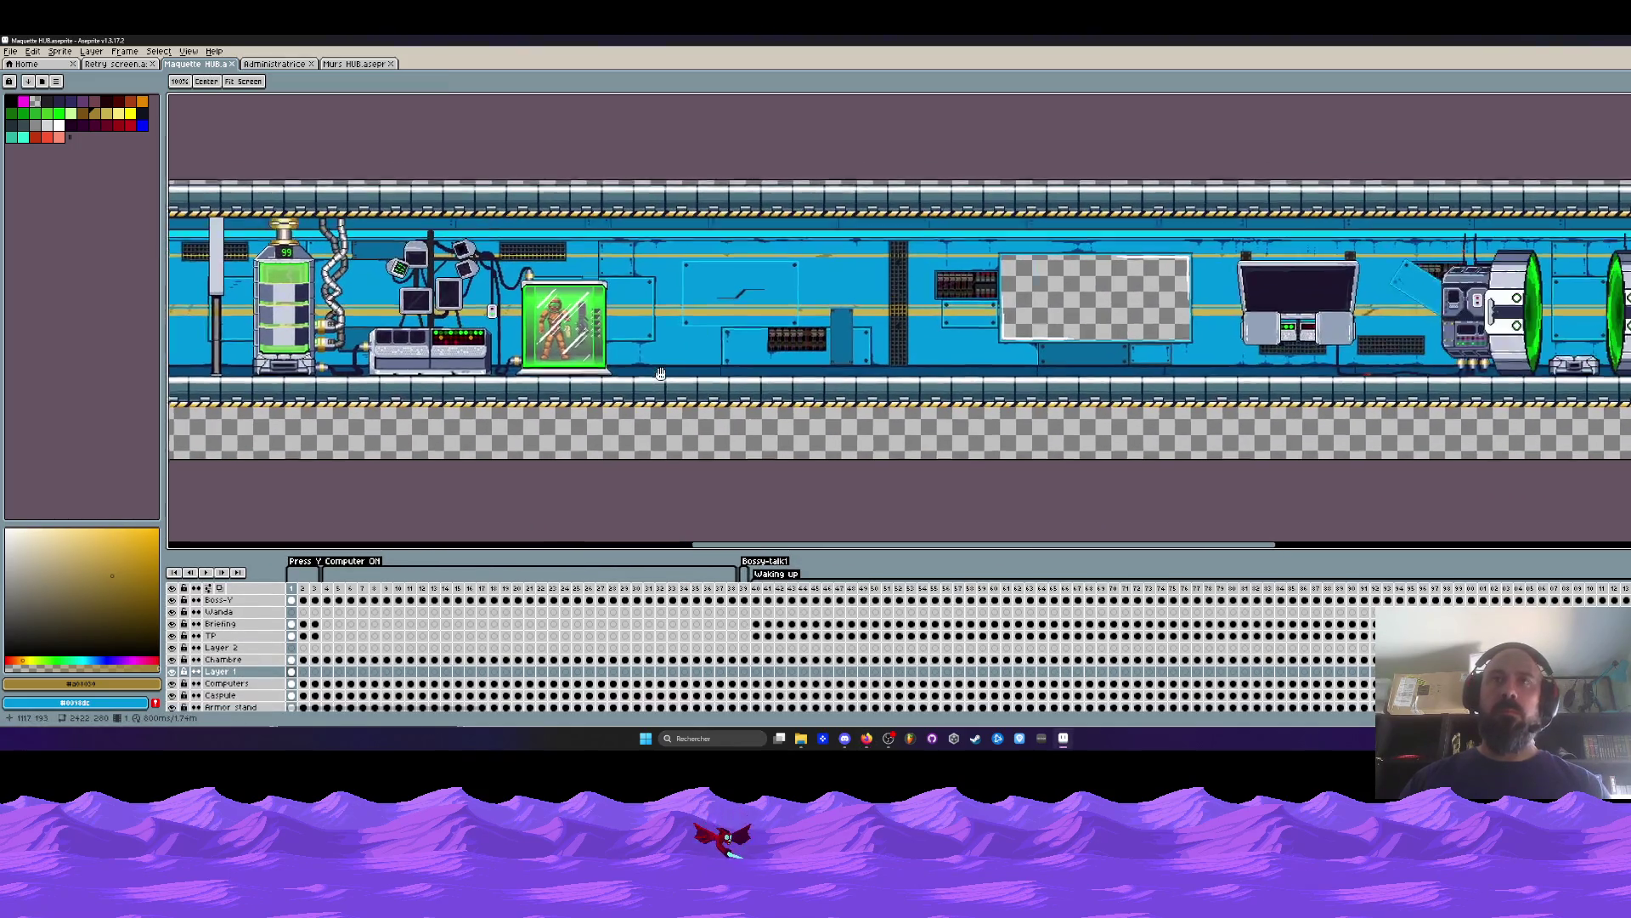
pyautogui.hscroll(-10, 637, 357)
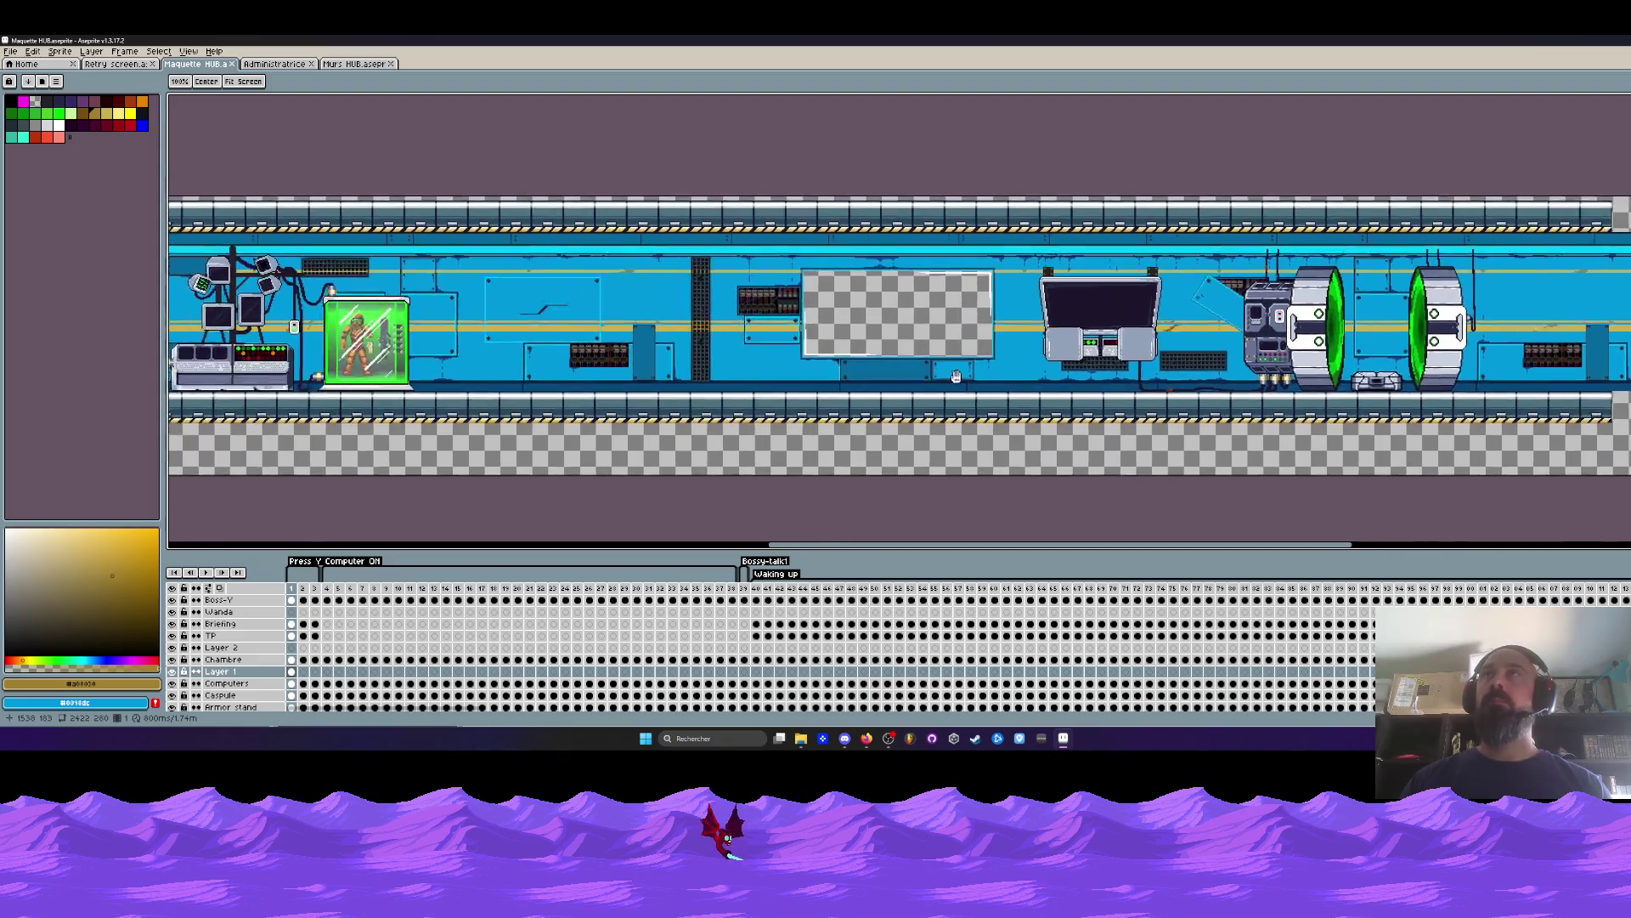
pyautogui.moveTo(638, 343); pyautogui.dragTo(1140, 295)
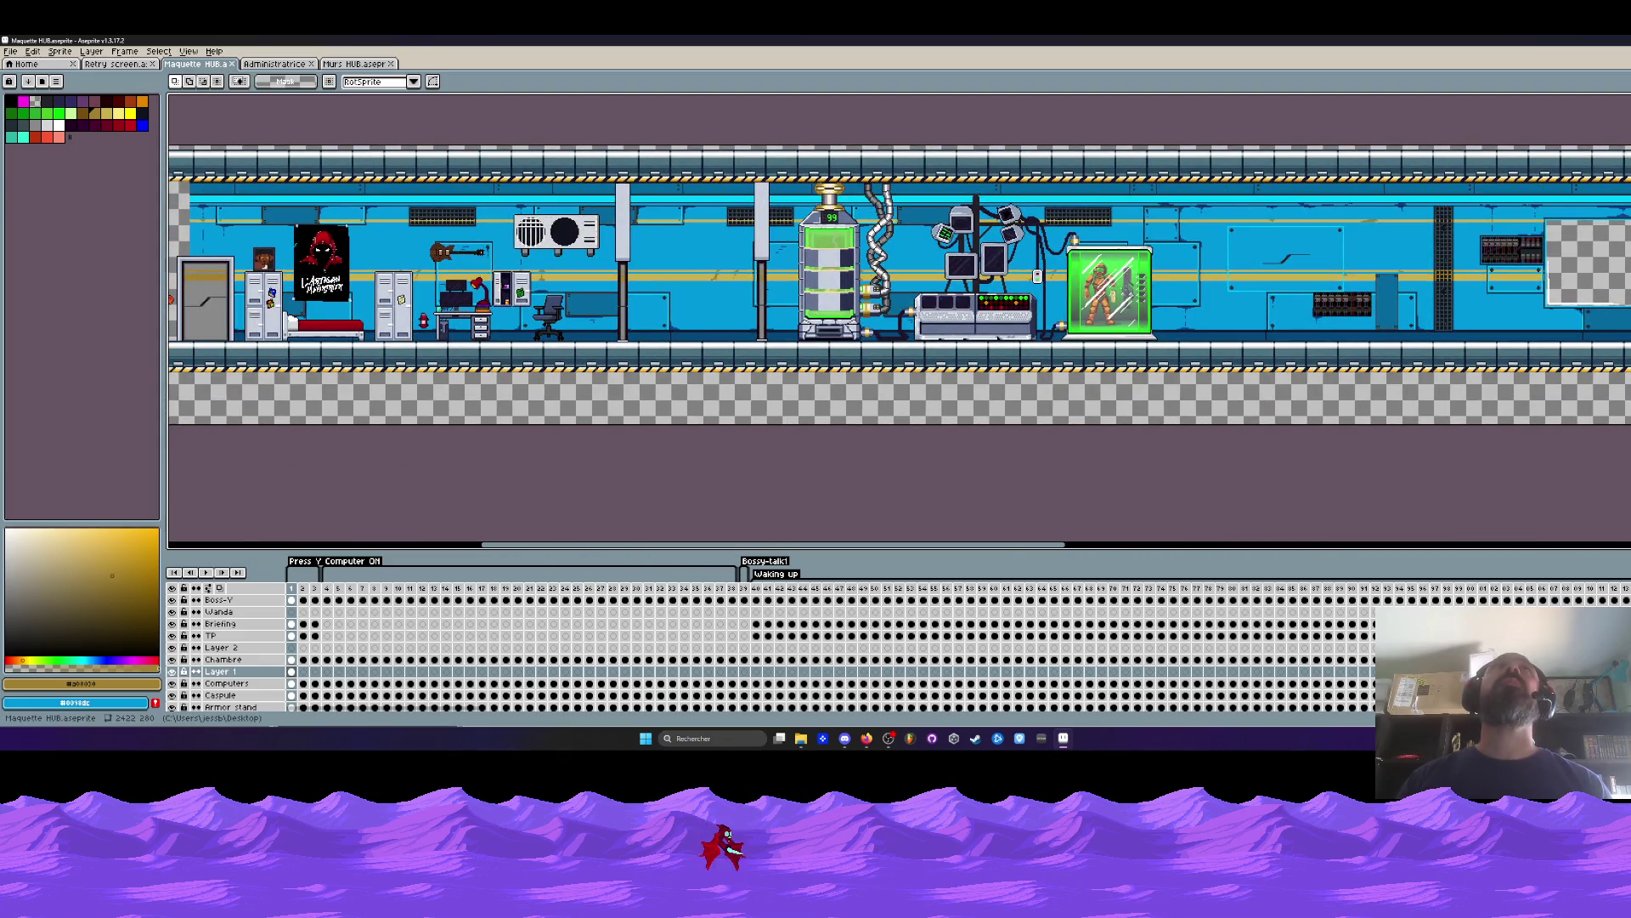
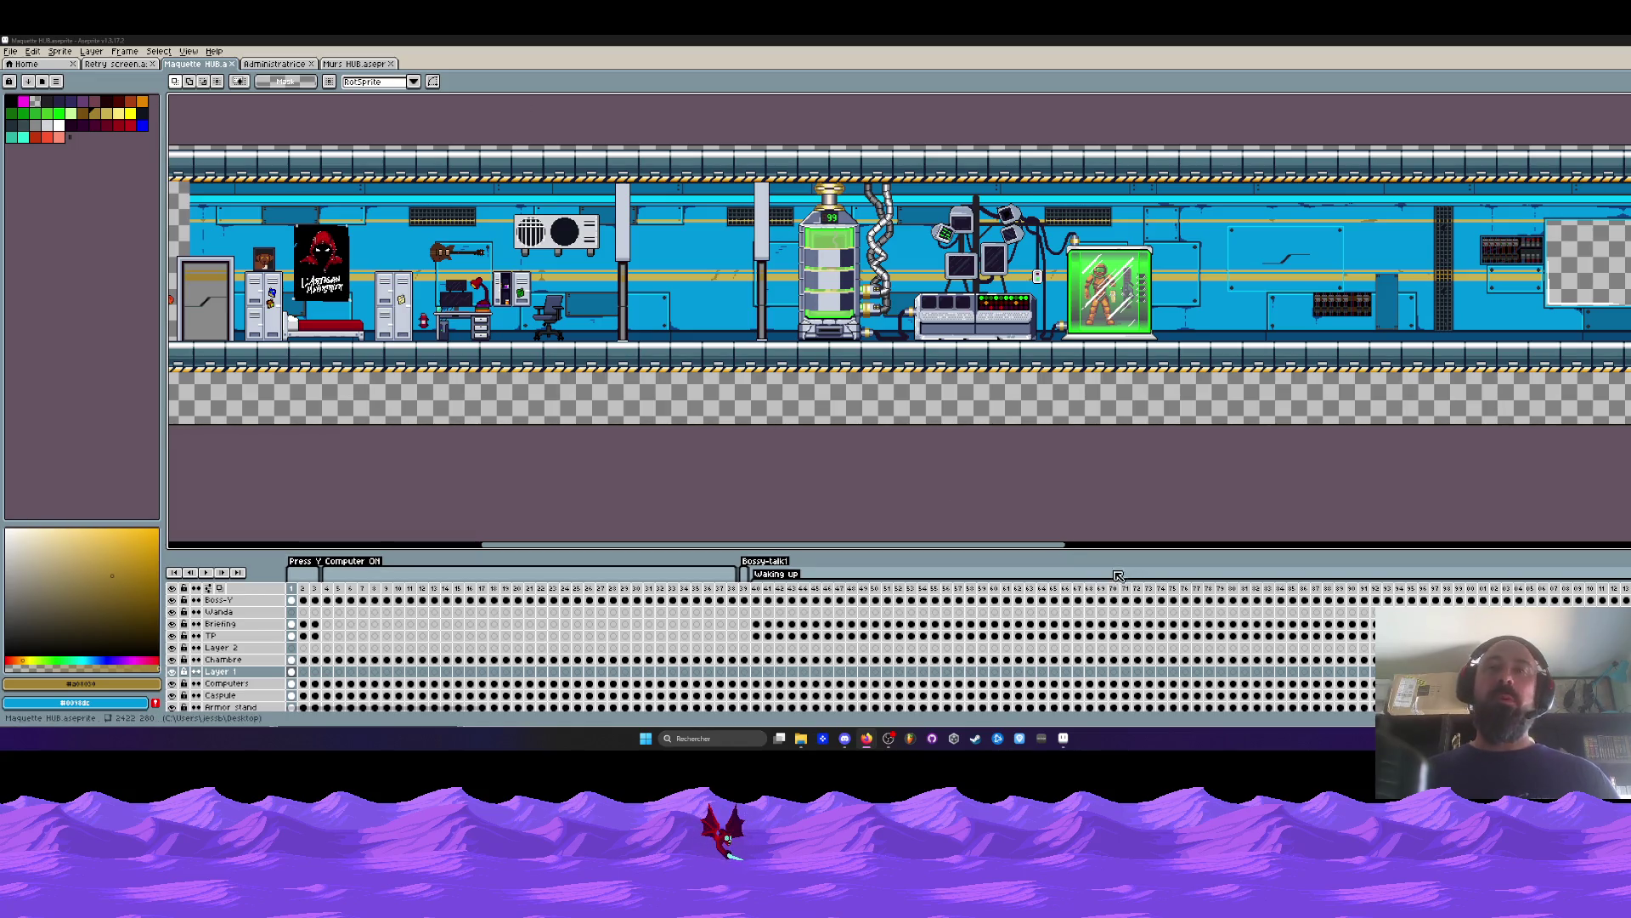
# Scroll across the HUB mockup, select timeline frames 4–83, and bring up the Murs HUB sprite.
pyautogui.moveTo(1024, 544); pyautogui.dragTo(922, 545)
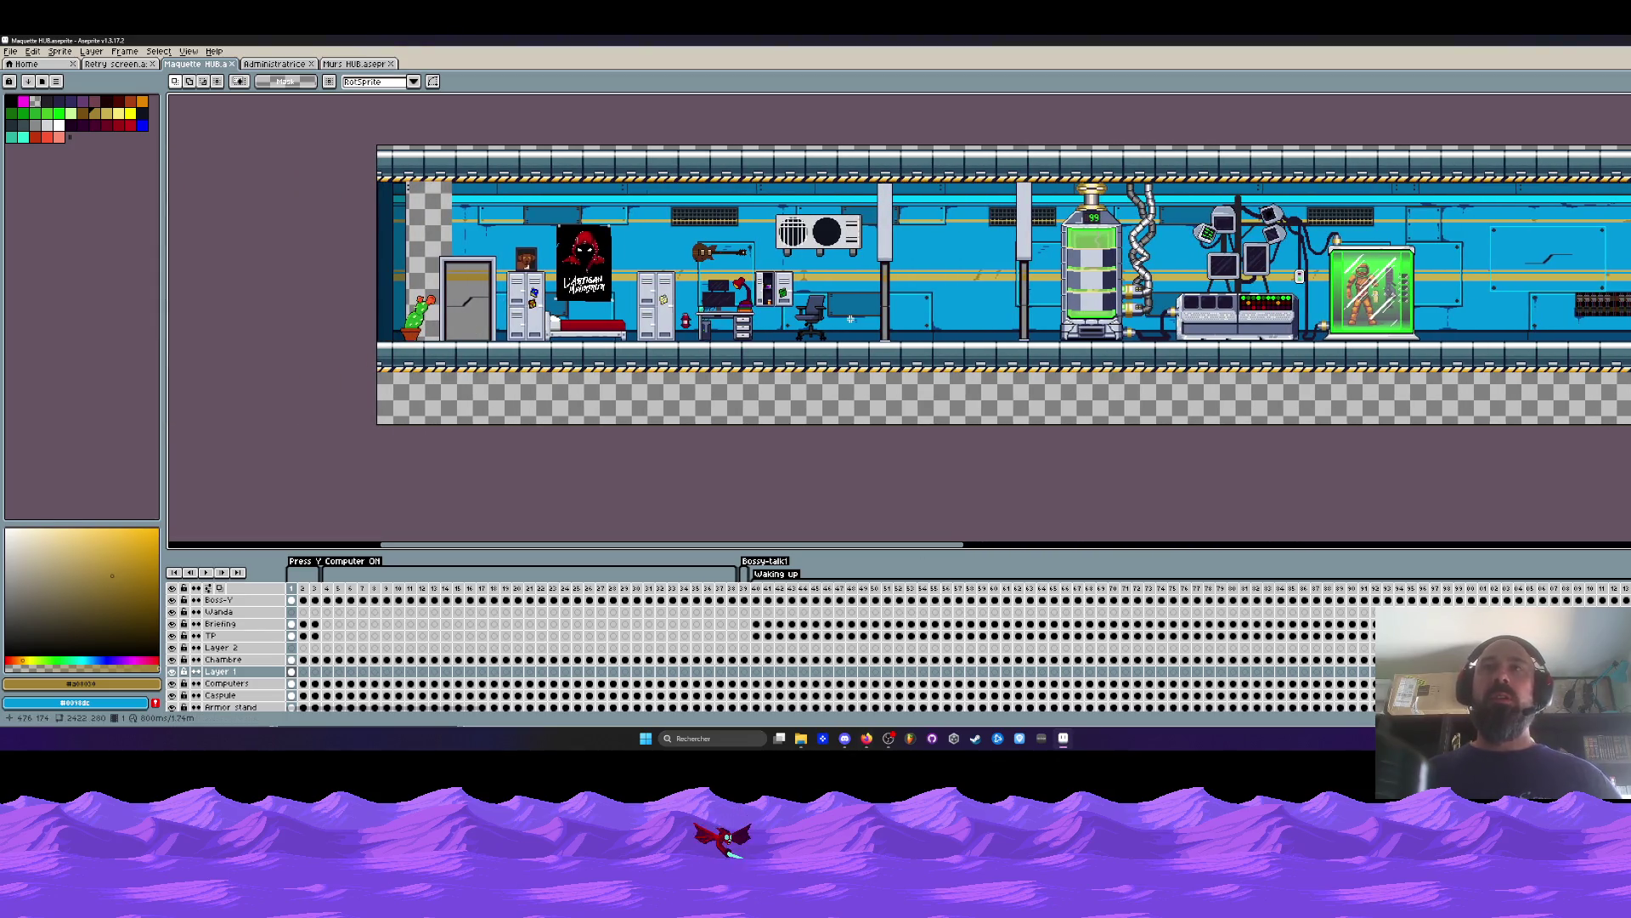
pyautogui.moveTo(803, 542); pyautogui.dragTo(1419, 545)
pyautogui.moveTo(326, 588)
pyautogui.mouseDown()
pyautogui.moveTo(1314, 575)
pyautogui.moveTo(939, 588)
pyautogui.moveTo(908, 548)
pyautogui.moveTo(276, 548)
pyautogui.mouseUp()
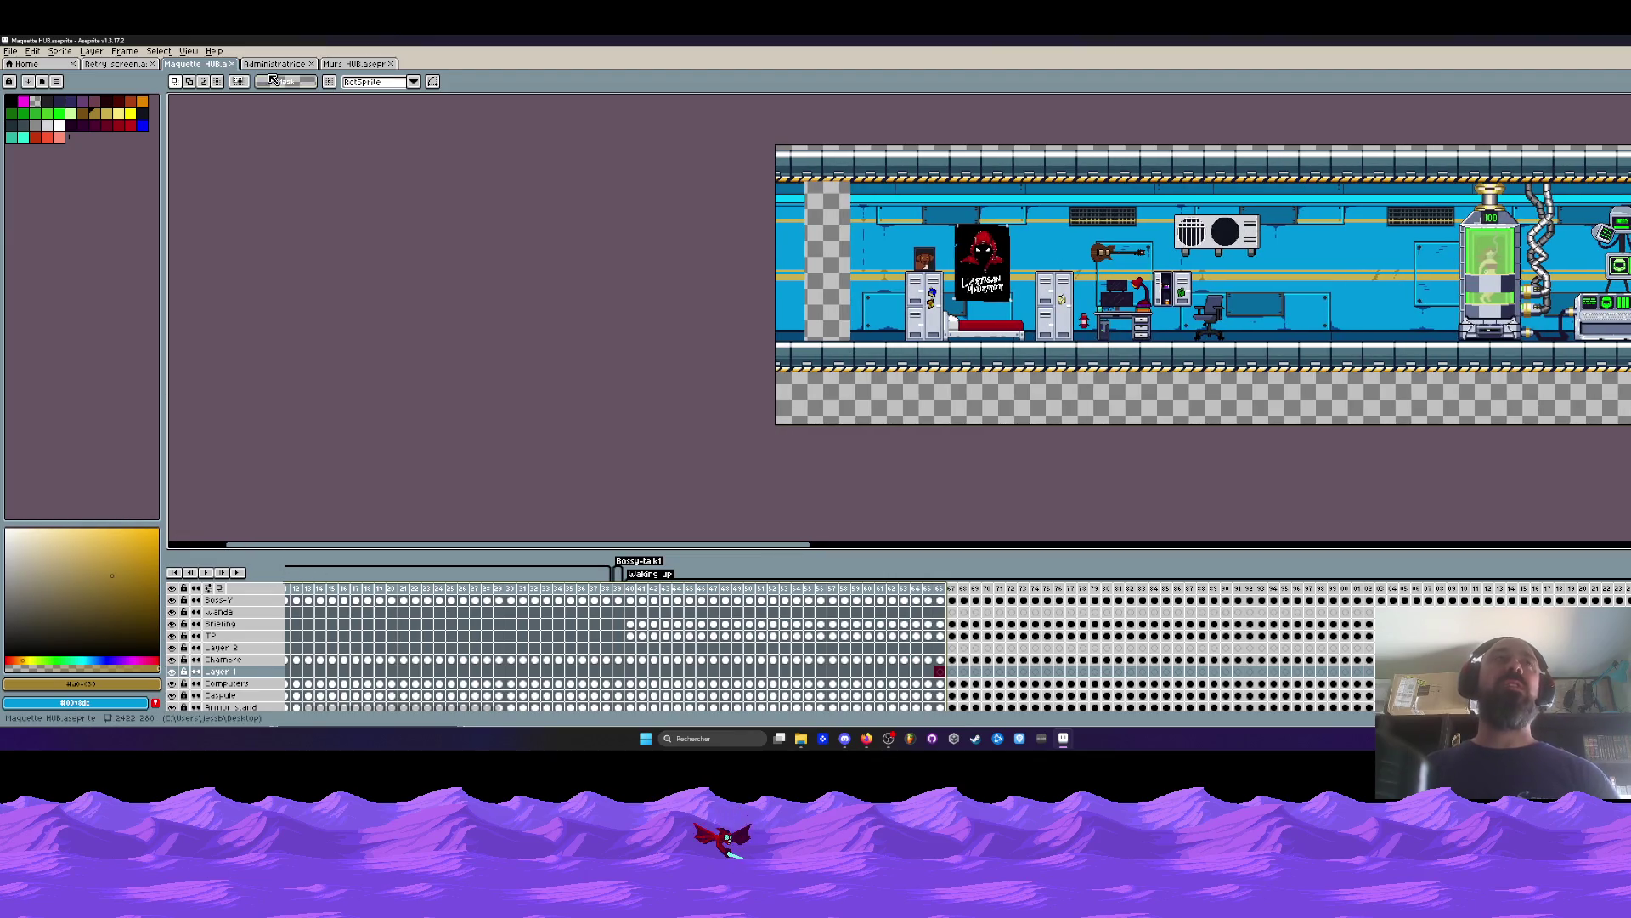
pyautogui.click(355, 64)
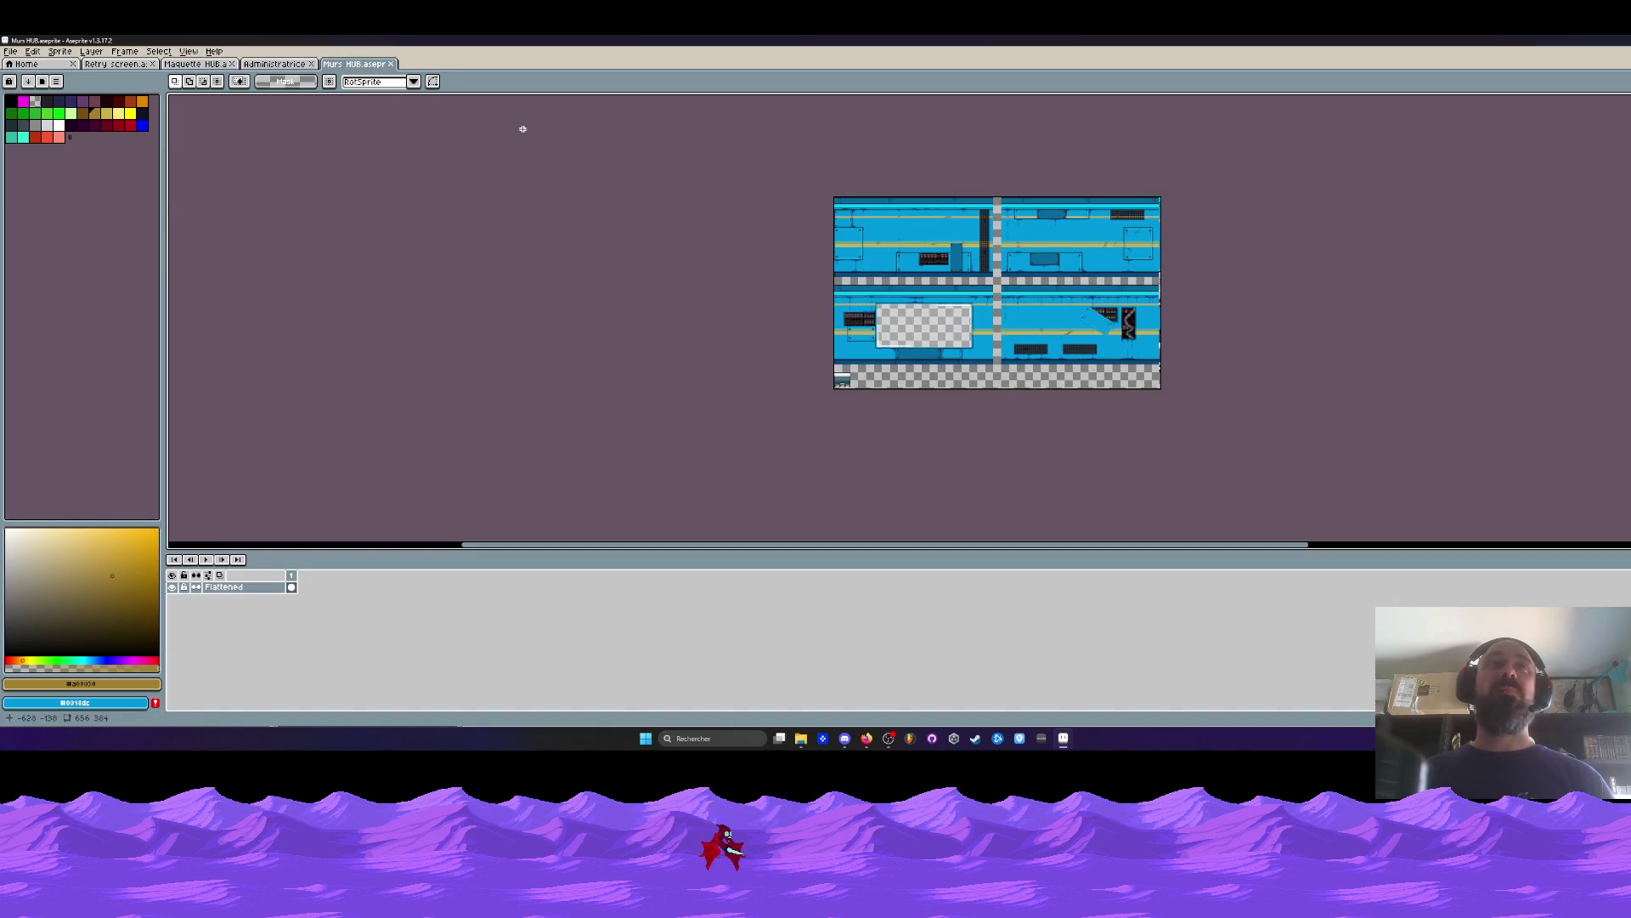
pyautogui.click(276, 64)
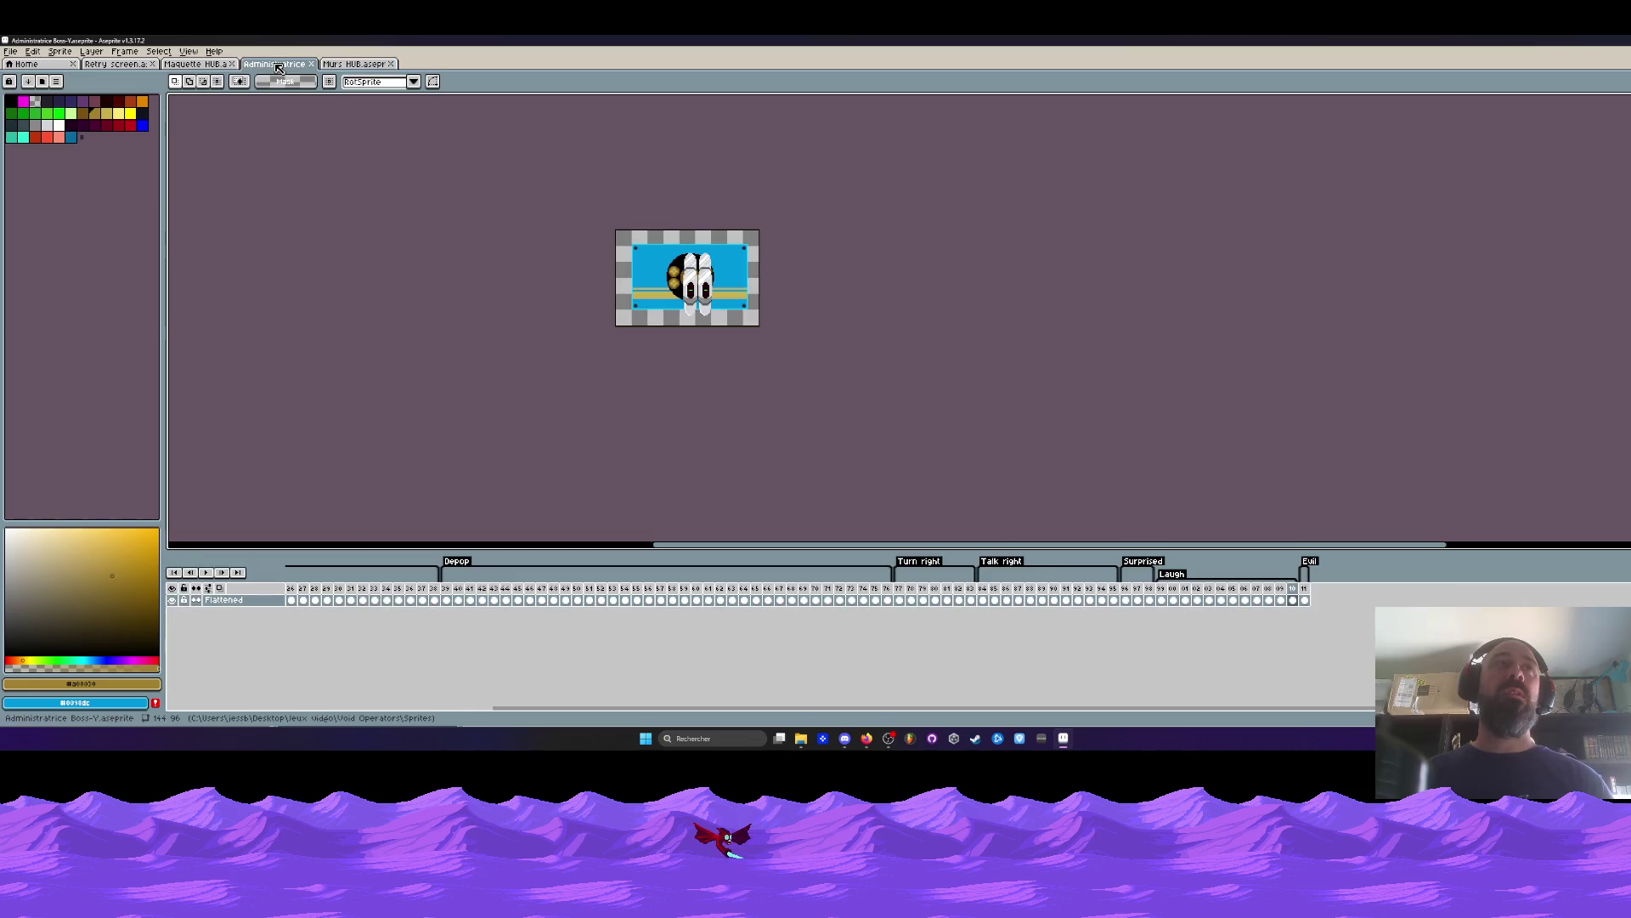
pyautogui.scroll(1, 665, 261)
pyautogui.moveTo(445, 599); pyautogui.dragTo(1292, 600)
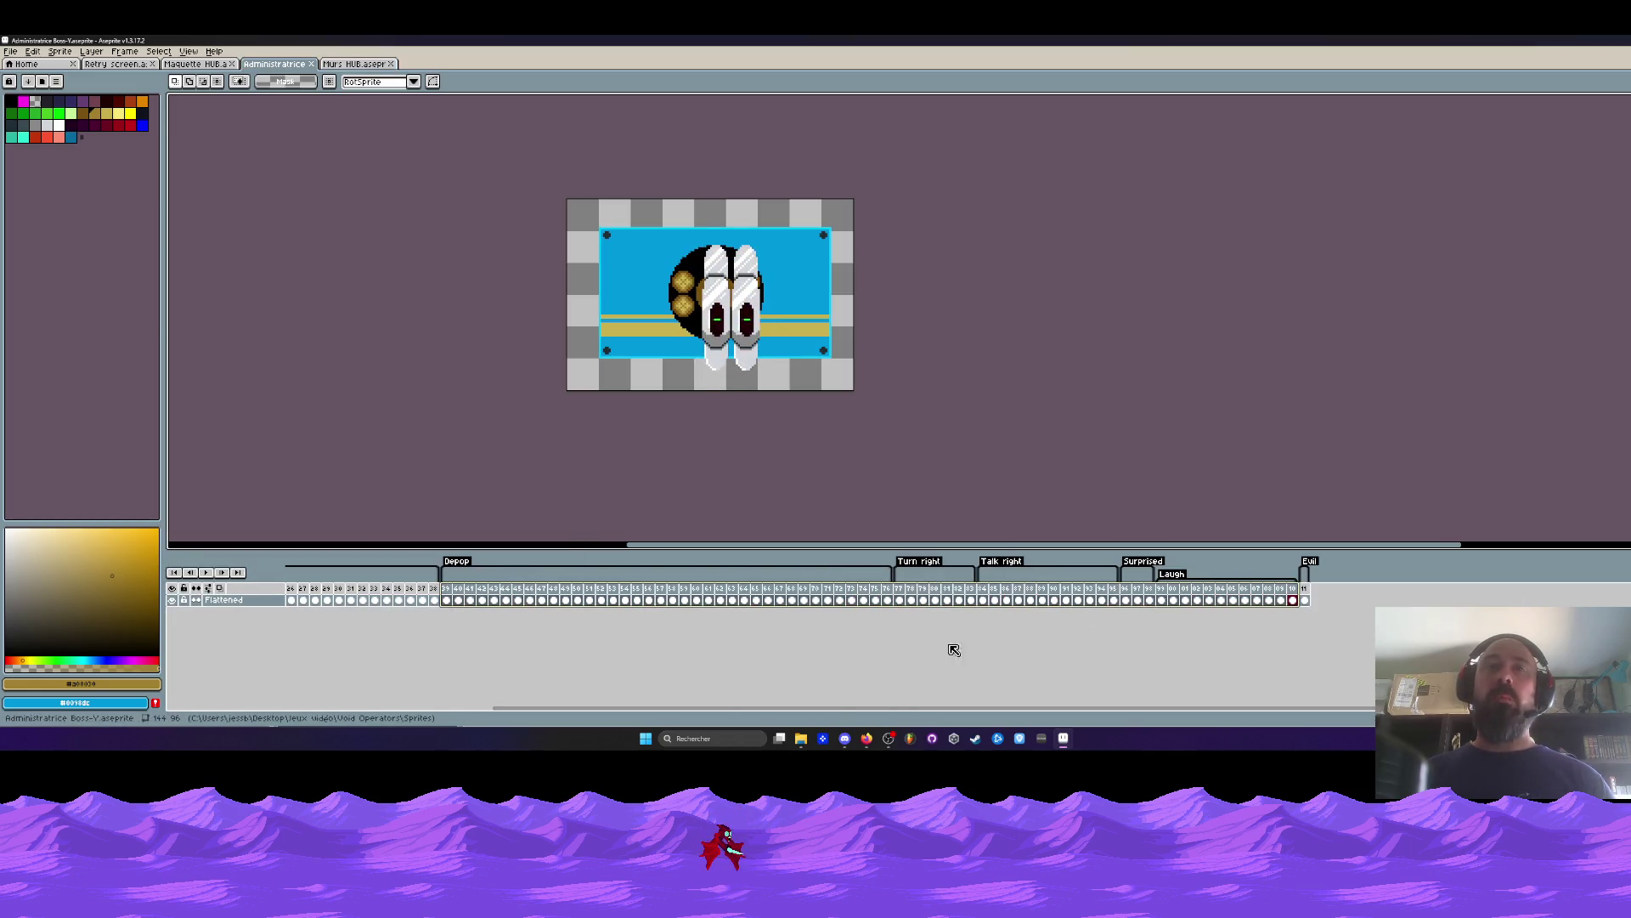
pyautogui.moveTo(848, 707); pyautogui.dragTo(640, 707)
pyautogui.moveTo(292, 600); pyautogui.dragTo(1222, 600)
pyautogui.moveTo(1102, 709); pyautogui.dragTo(1256, 708)
pyautogui.moveTo(977, 600)
pyautogui.mouseDown()
pyautogui.moveTo(1381, 600)
pyautogui.moveTo(875, 608)
pyautogui.moveTo(1085, 617)
pyautogui.moveTo(1300, 599)
pyautogui.moveTo(900, 603)
pyautogui.moveTo(1359, 600)
pyautogui.moveTo(797, 600)
pyautogui.moveTo(1358, 599)
pyautogui.mouseUp()
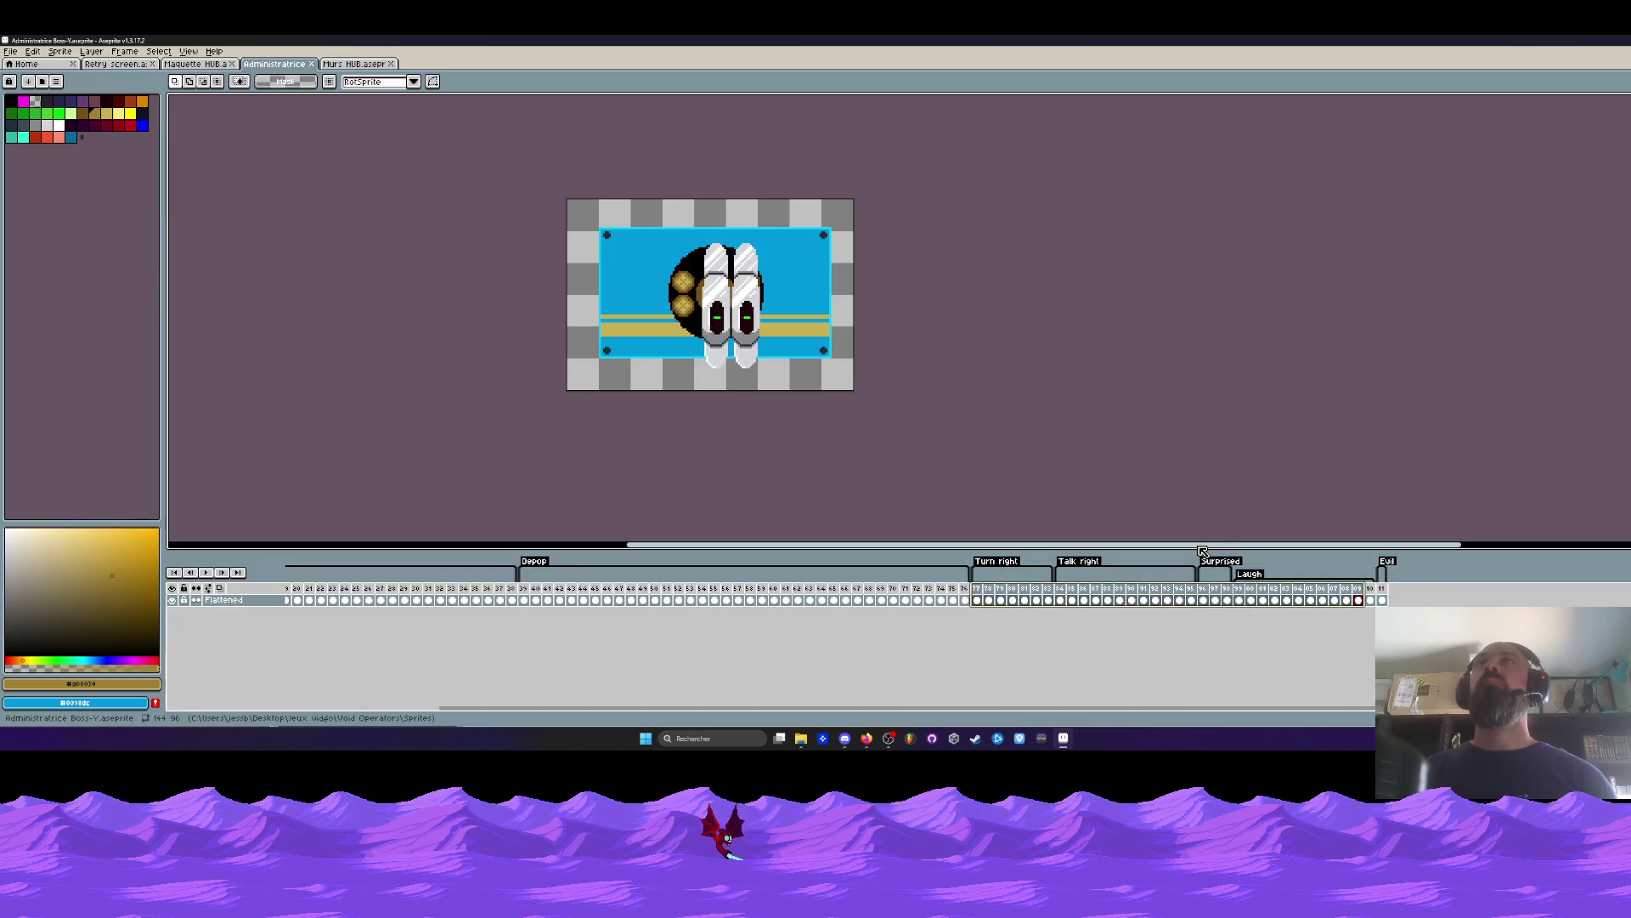
pyautogui.click(526, 598)
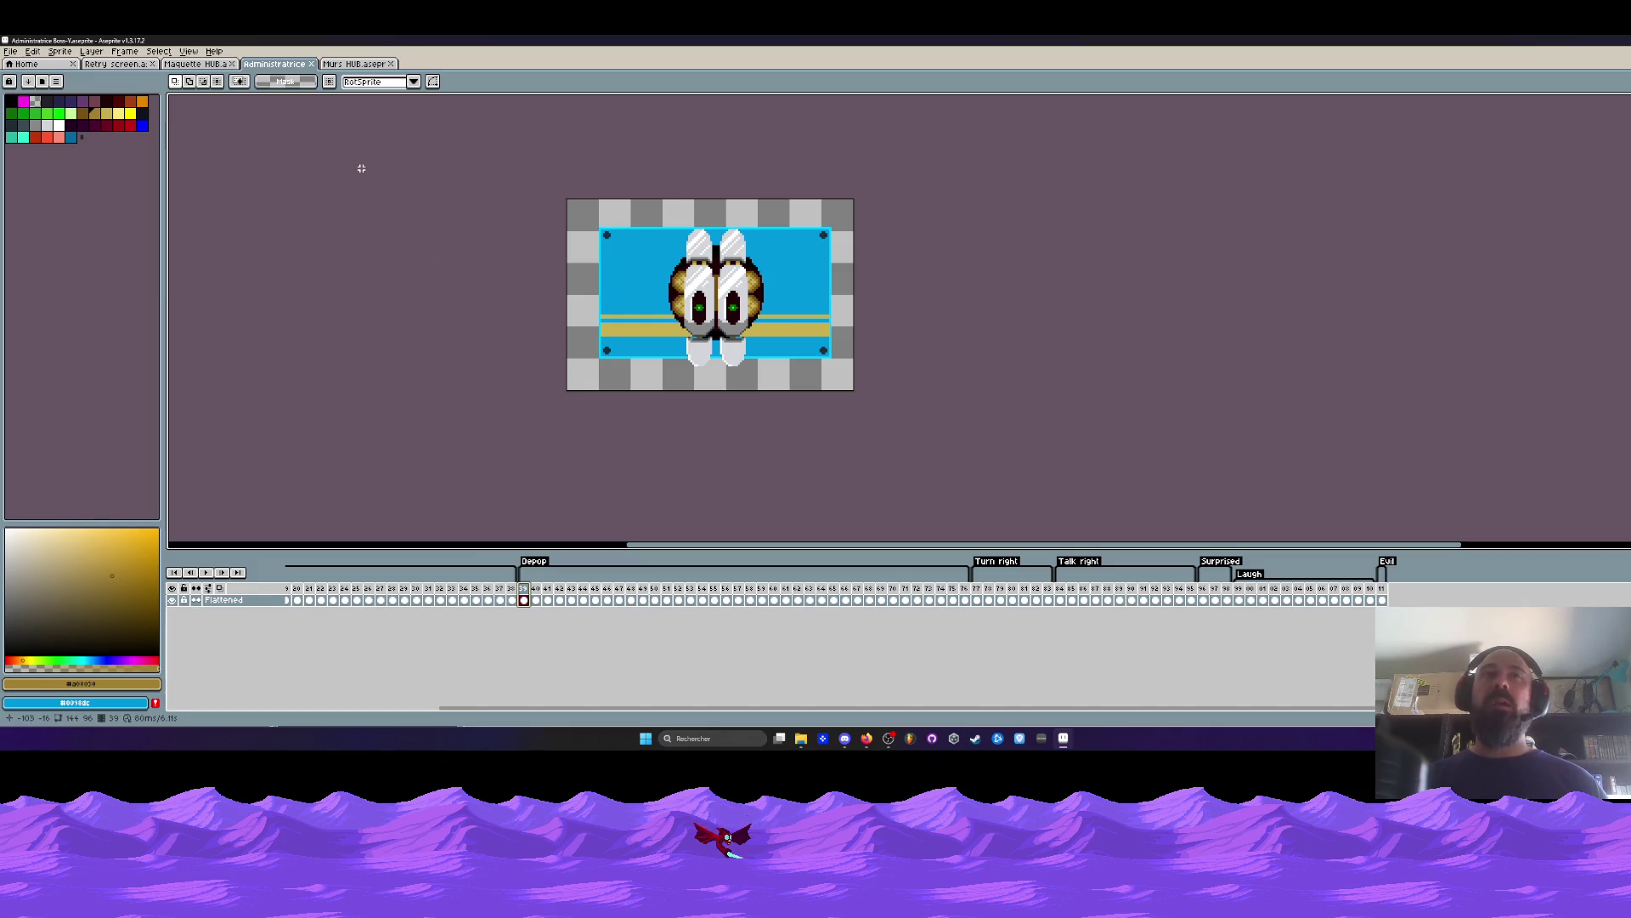
pyautogui.scroll(1, 721, 325)
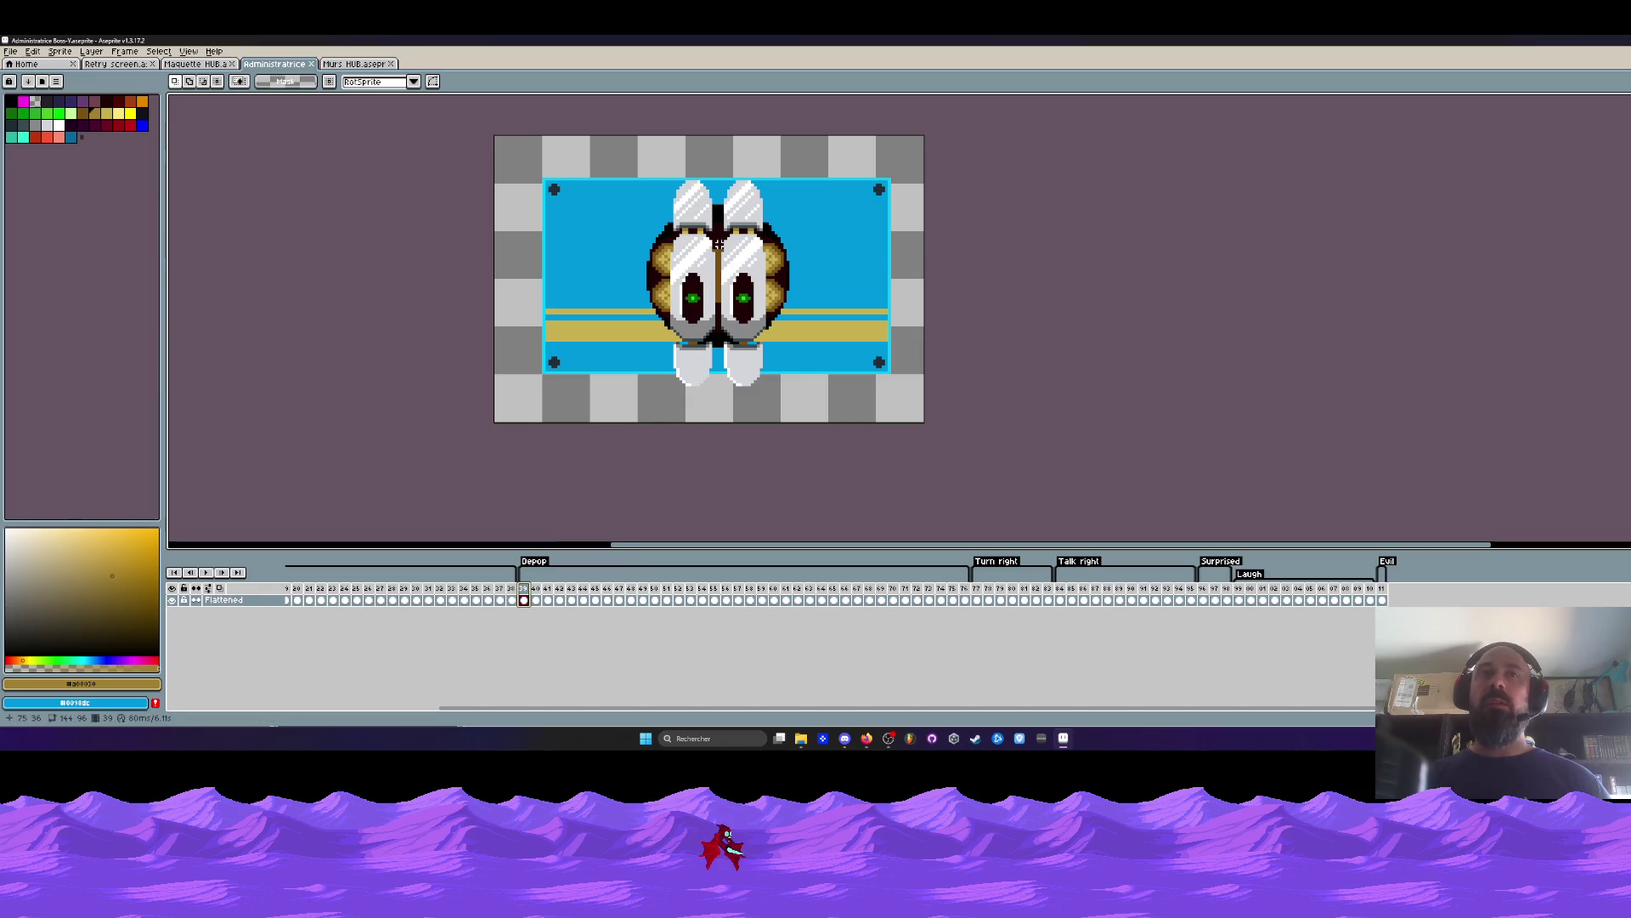
pyautogui.scroll(-1, 719, 244)
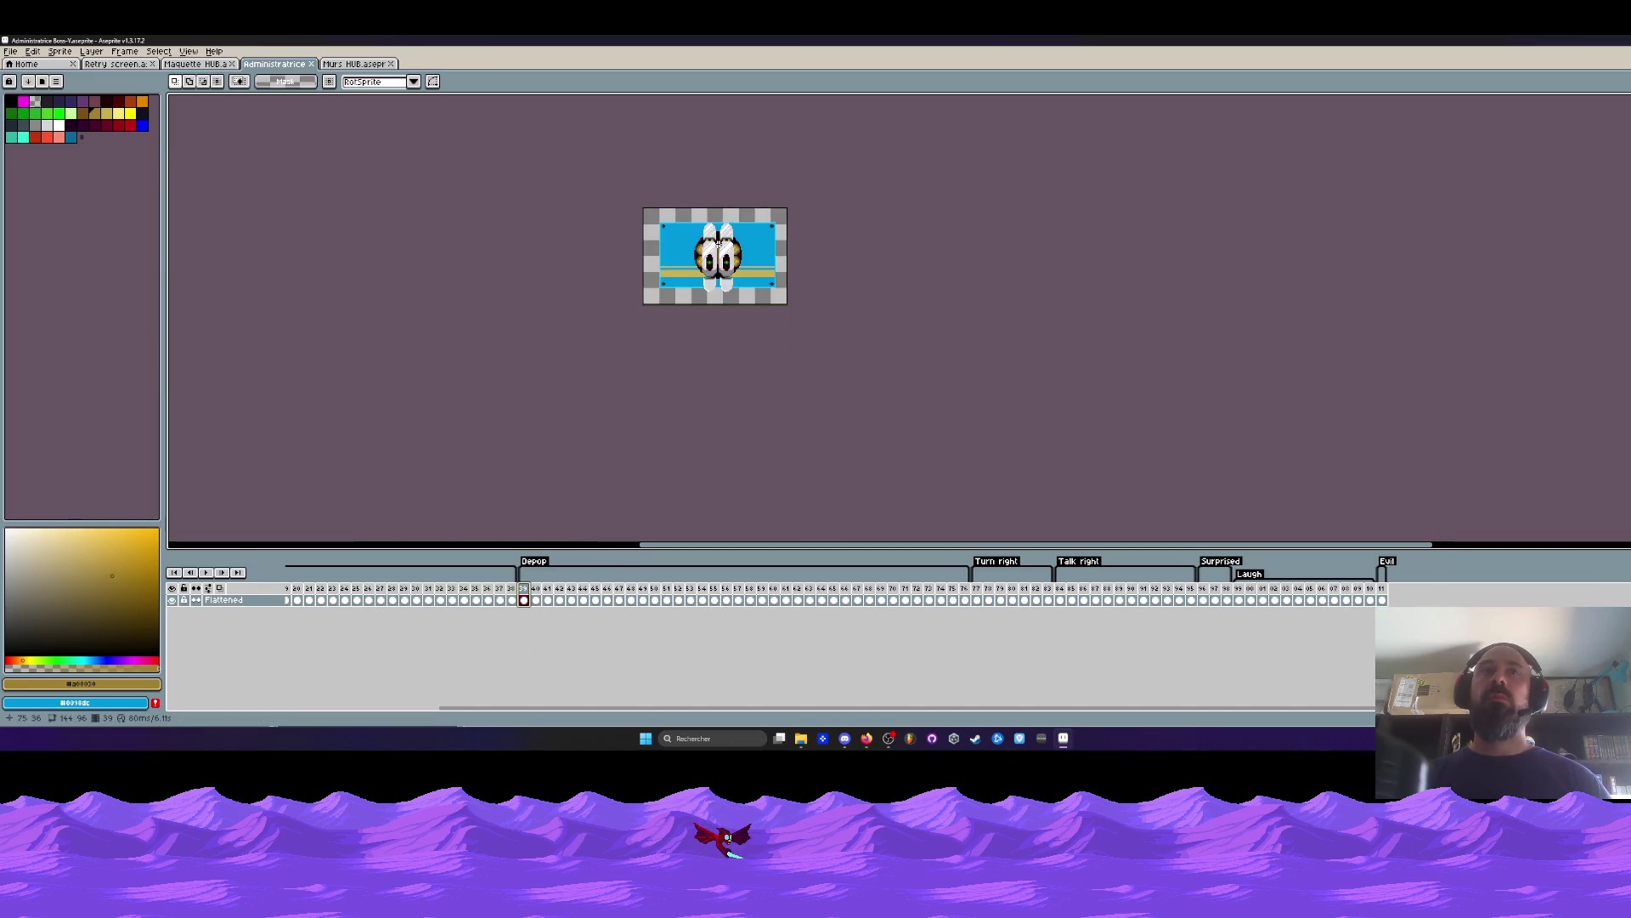
pyautogui.scroll(1, 719, 244)
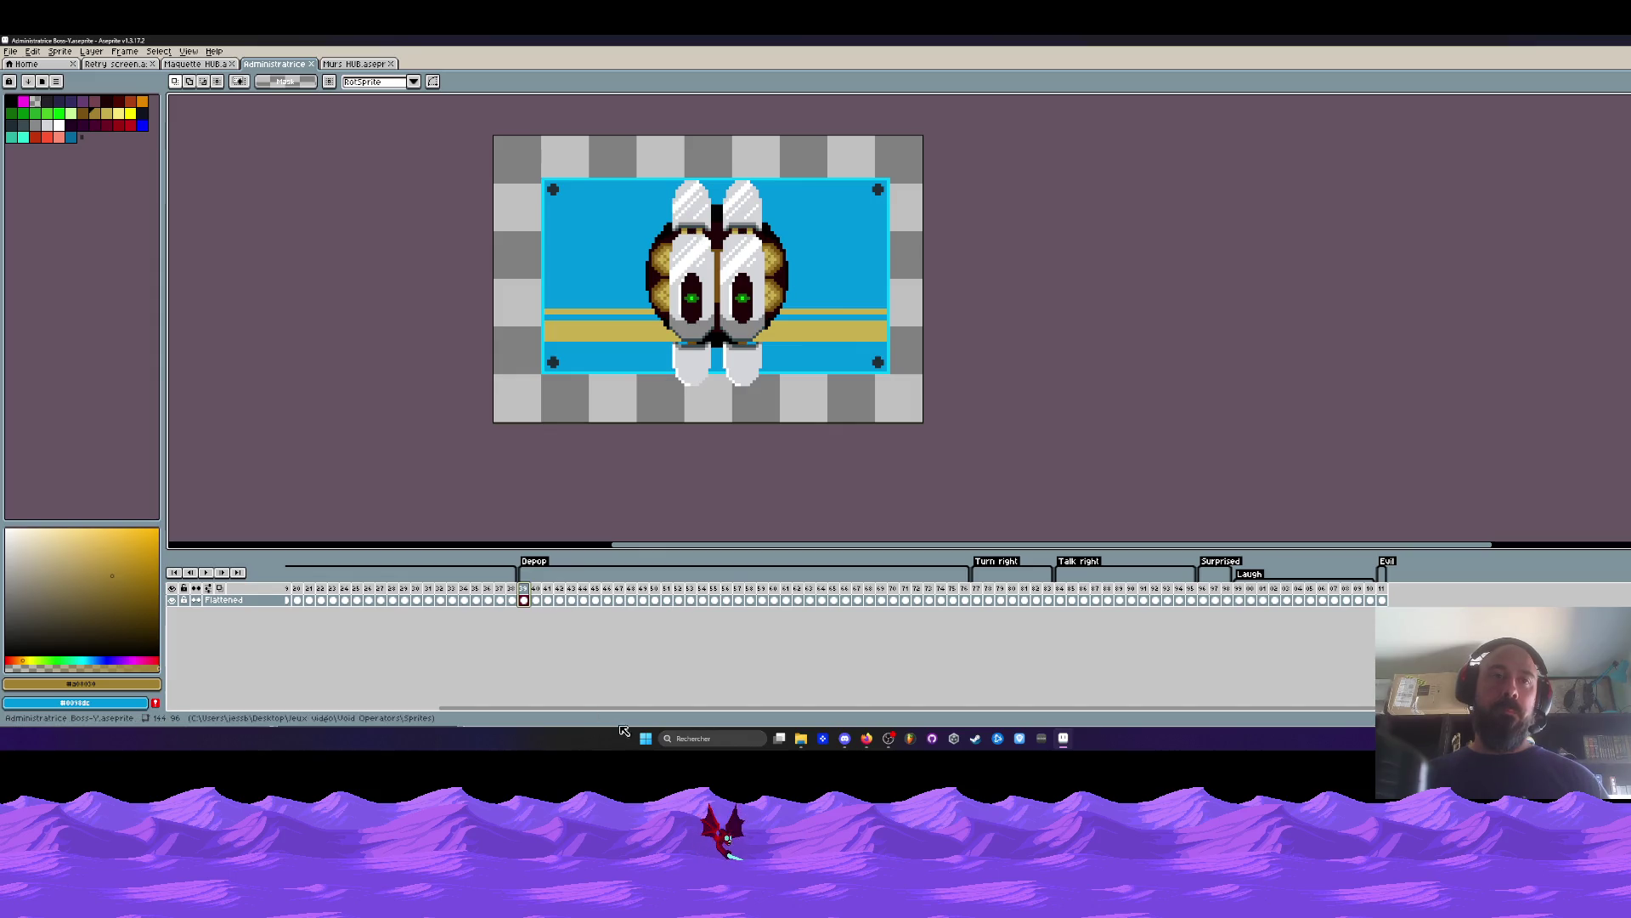
pyautogui.click(524, 597)
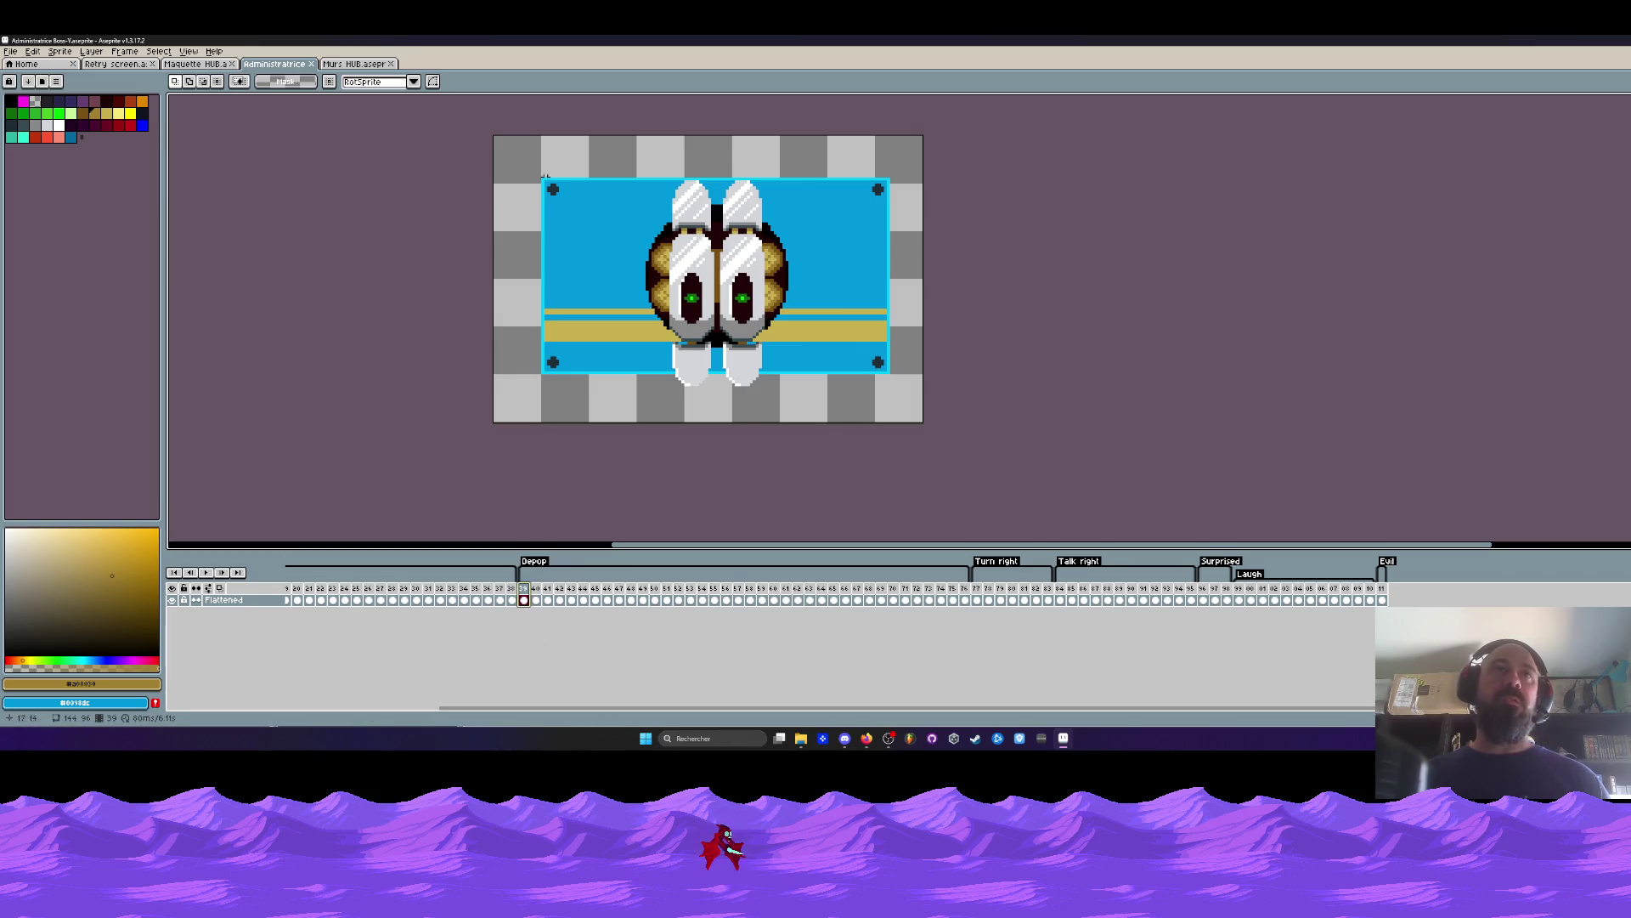
pyautogui.scroll(-1, 592, 270)
pyautogui.scroll(1, 645, 213)
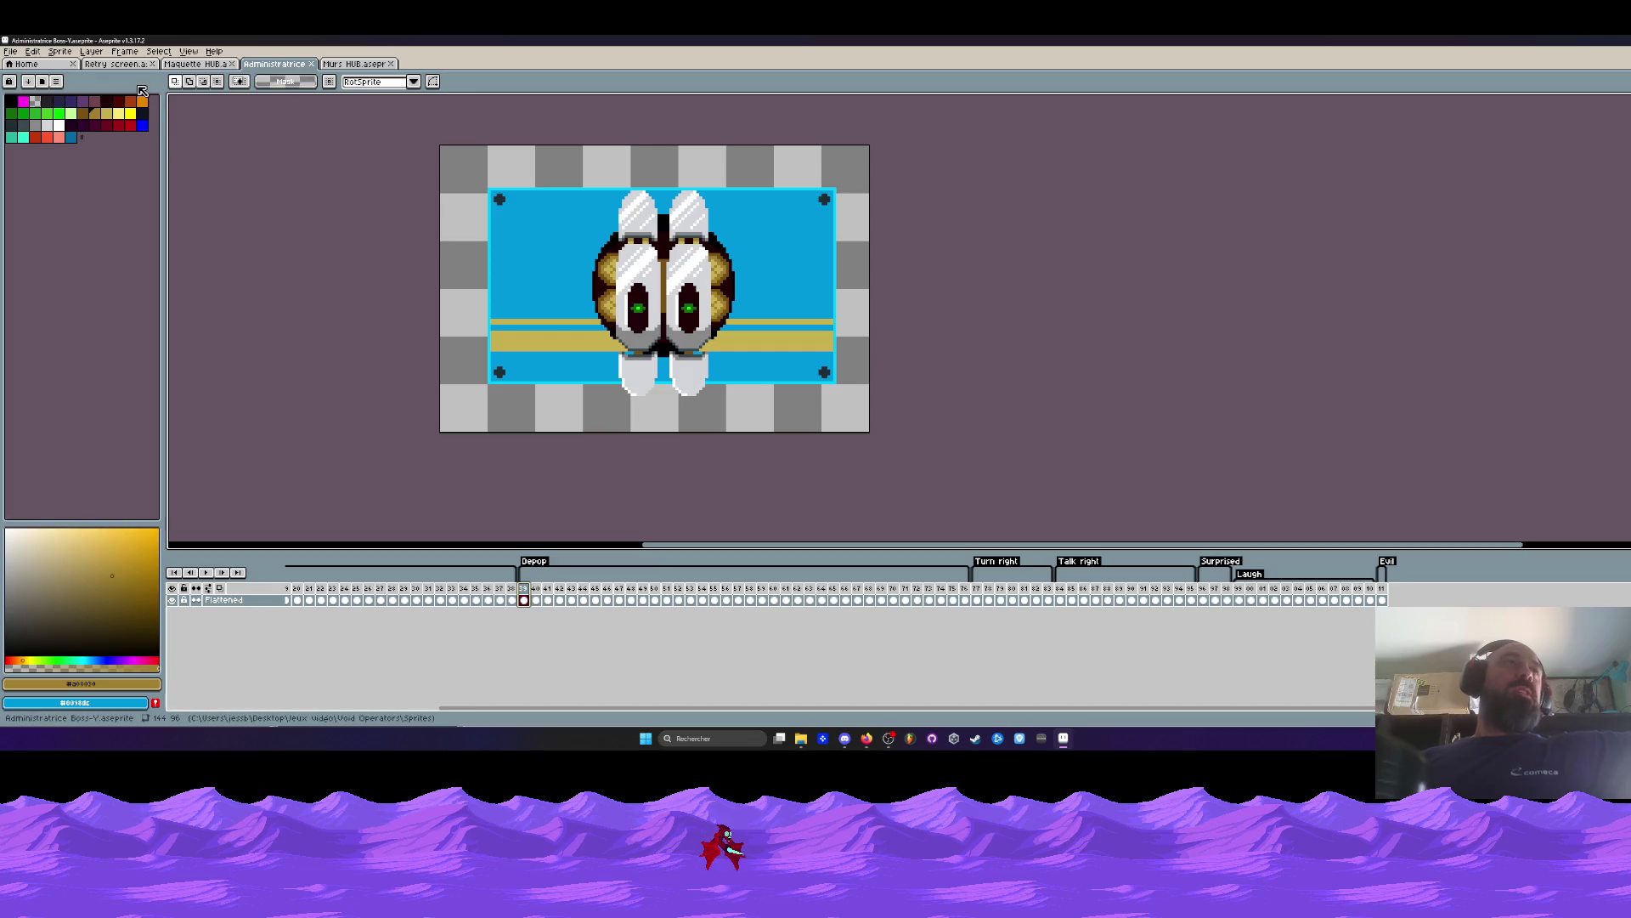
pyautogui.click(192, 64)
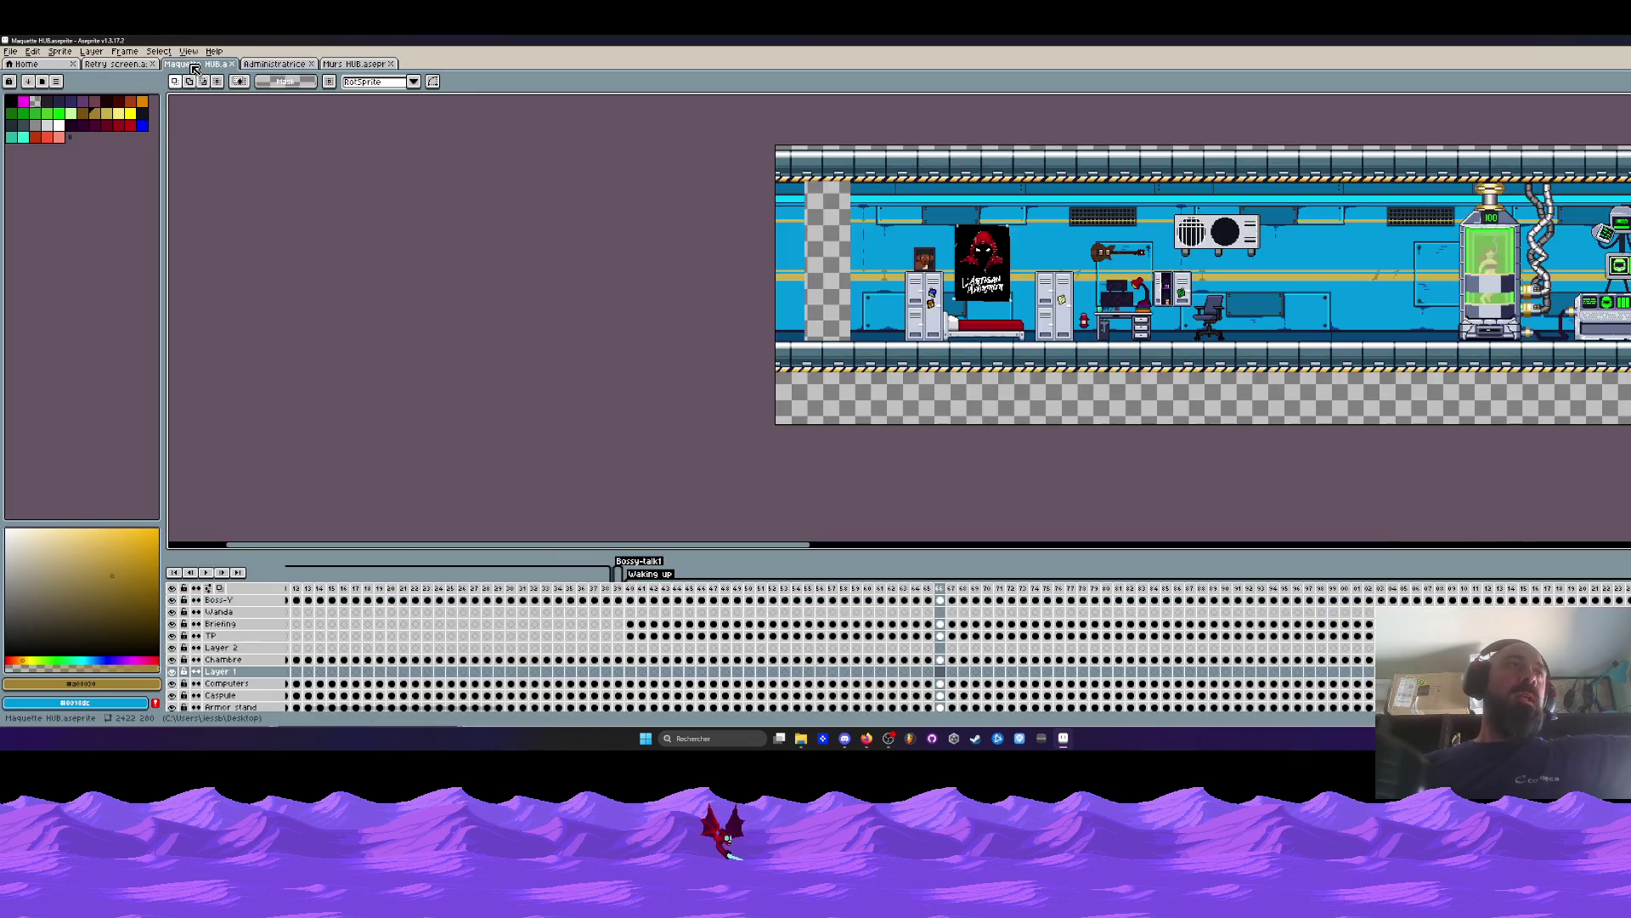
# Switch from the Retry screen sprite to Murs HUB and zoom to its upper wall area.
pyautogui.click(113, 67)
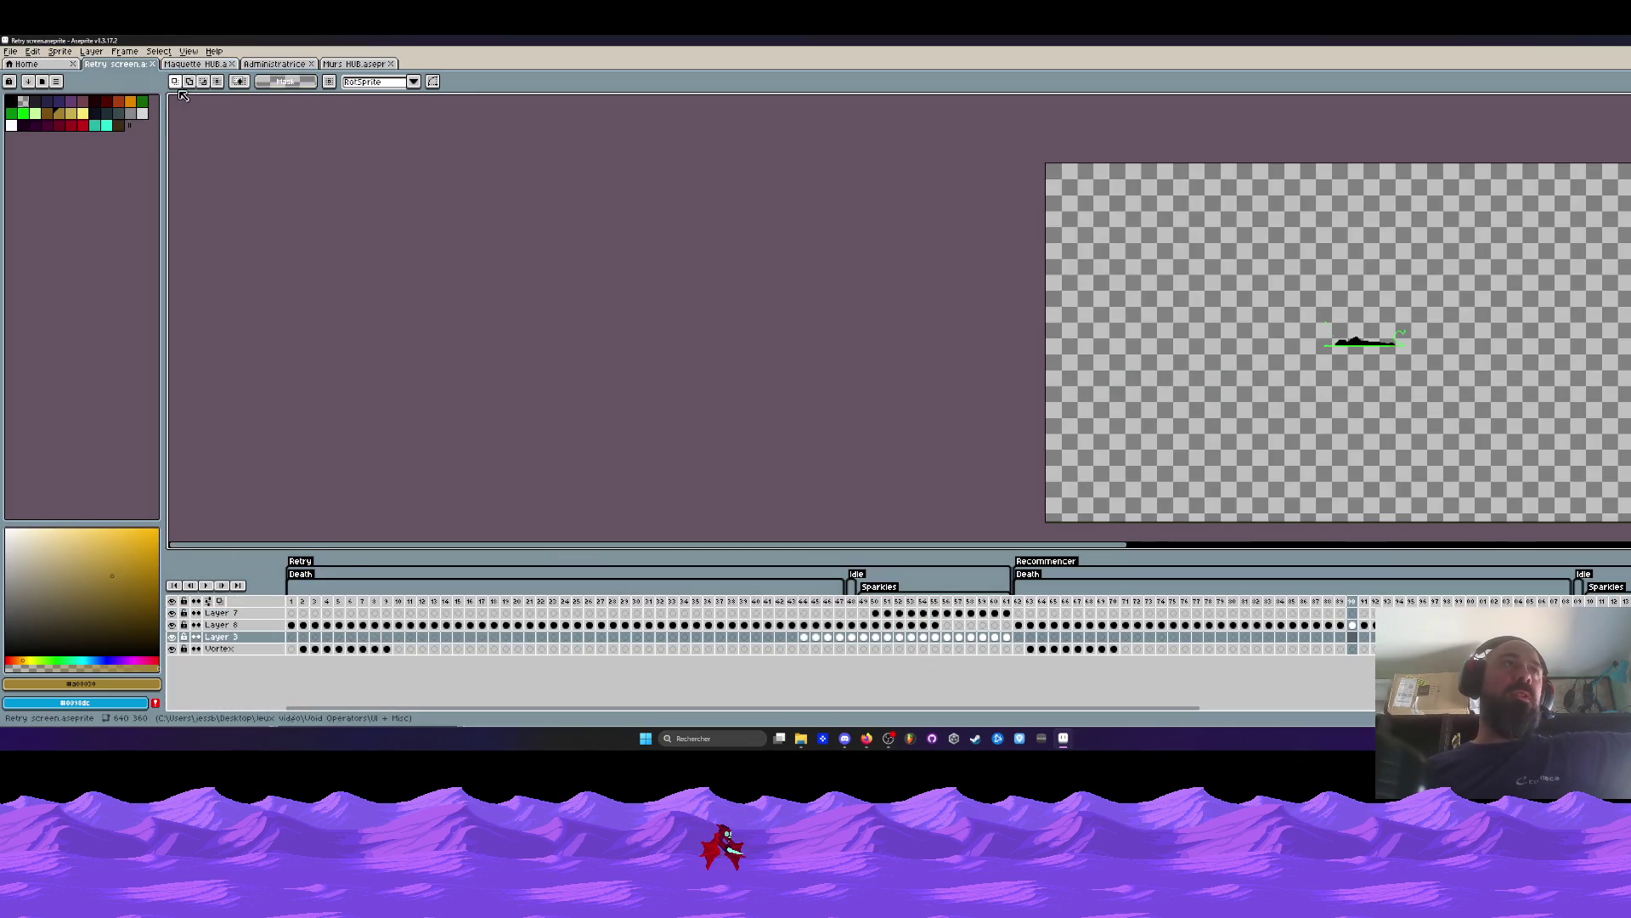
pyautogui.click(355, 65)
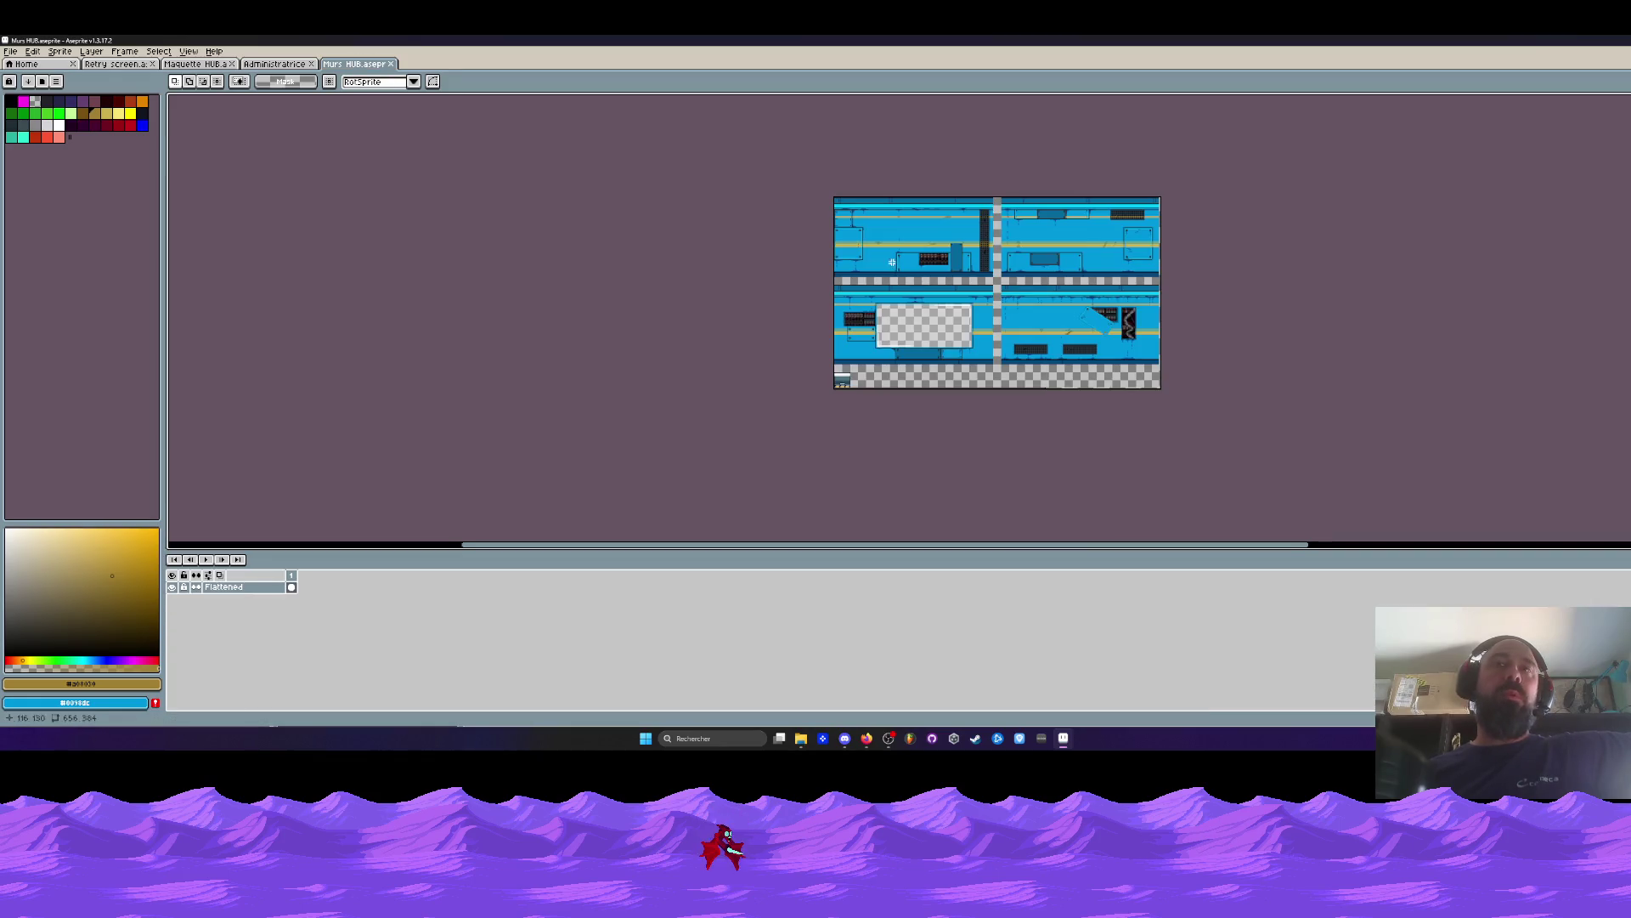
pyautogui.scroll(1, 897, 266)
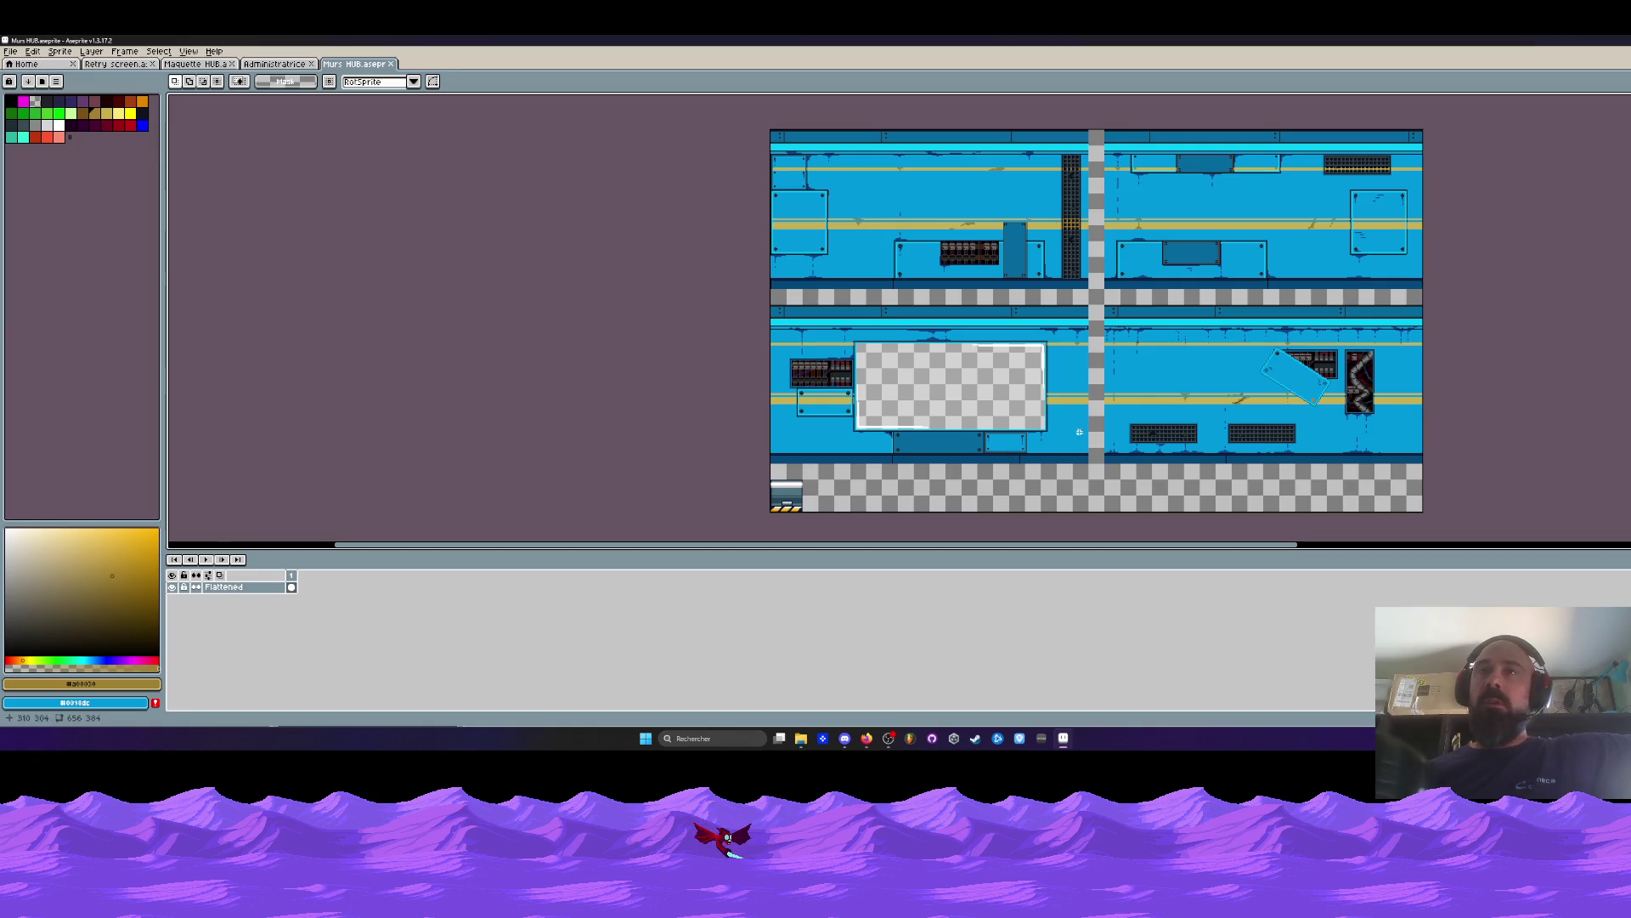
pyautogui.scroll(4, 1082, 413)
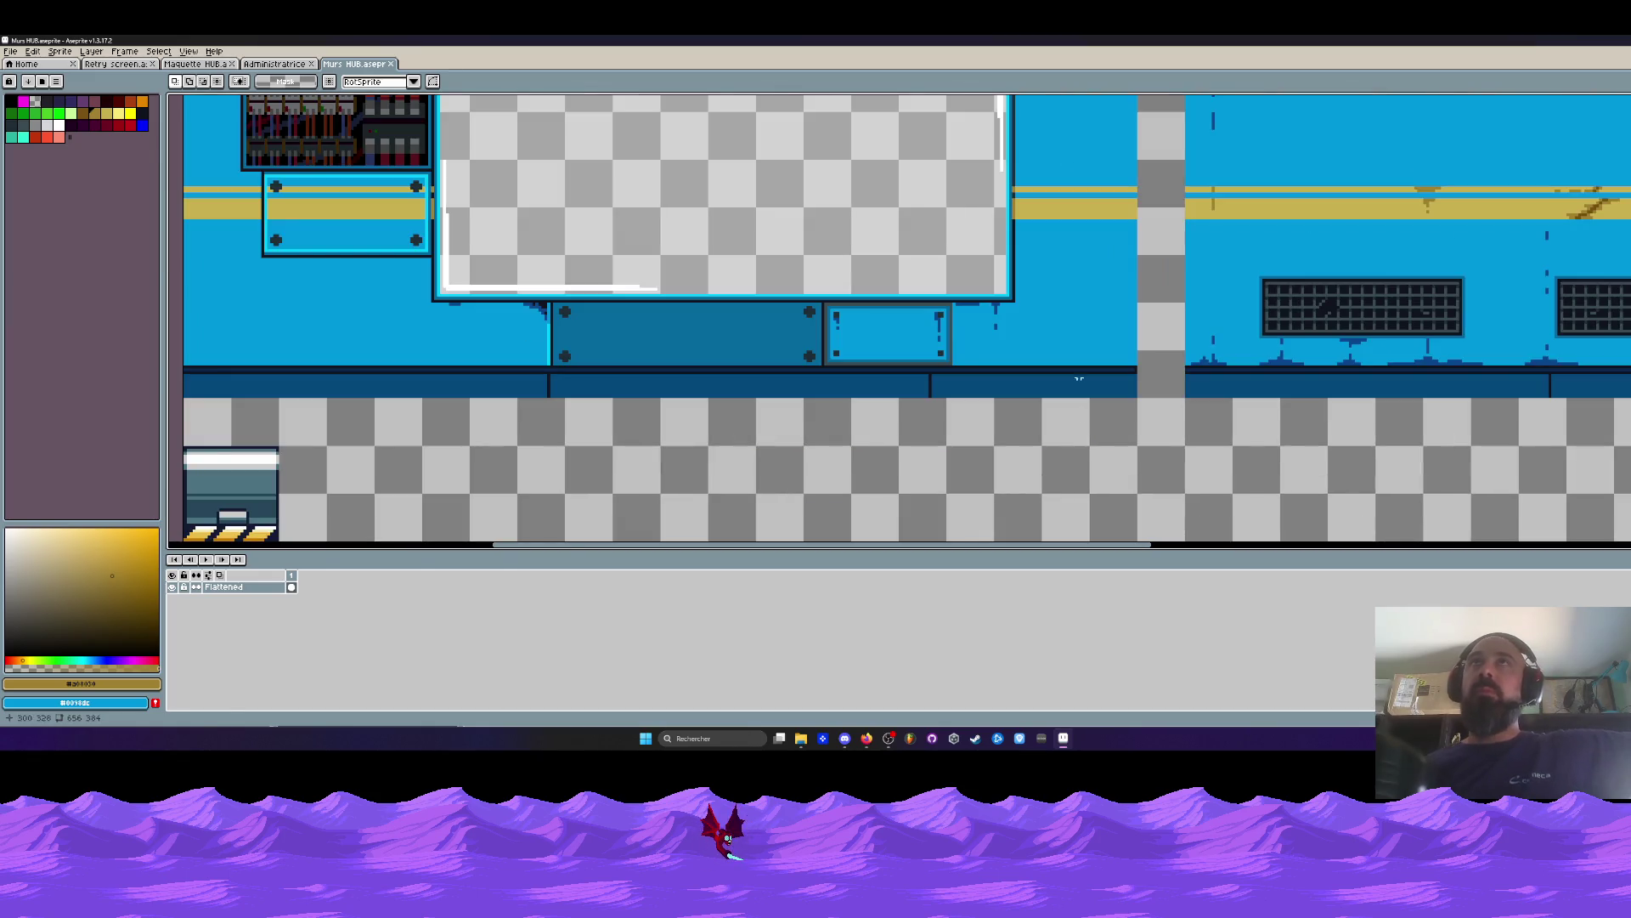
pyautogui.scroll(-3, 1080, 387)
pyautogui.moveTo(1044, 124)
pyautogui.mouseDown()
pyautogui.moveTo(879, 427)
pyautogui.moveTo(858, 332)
pyautogui.mouseUp()
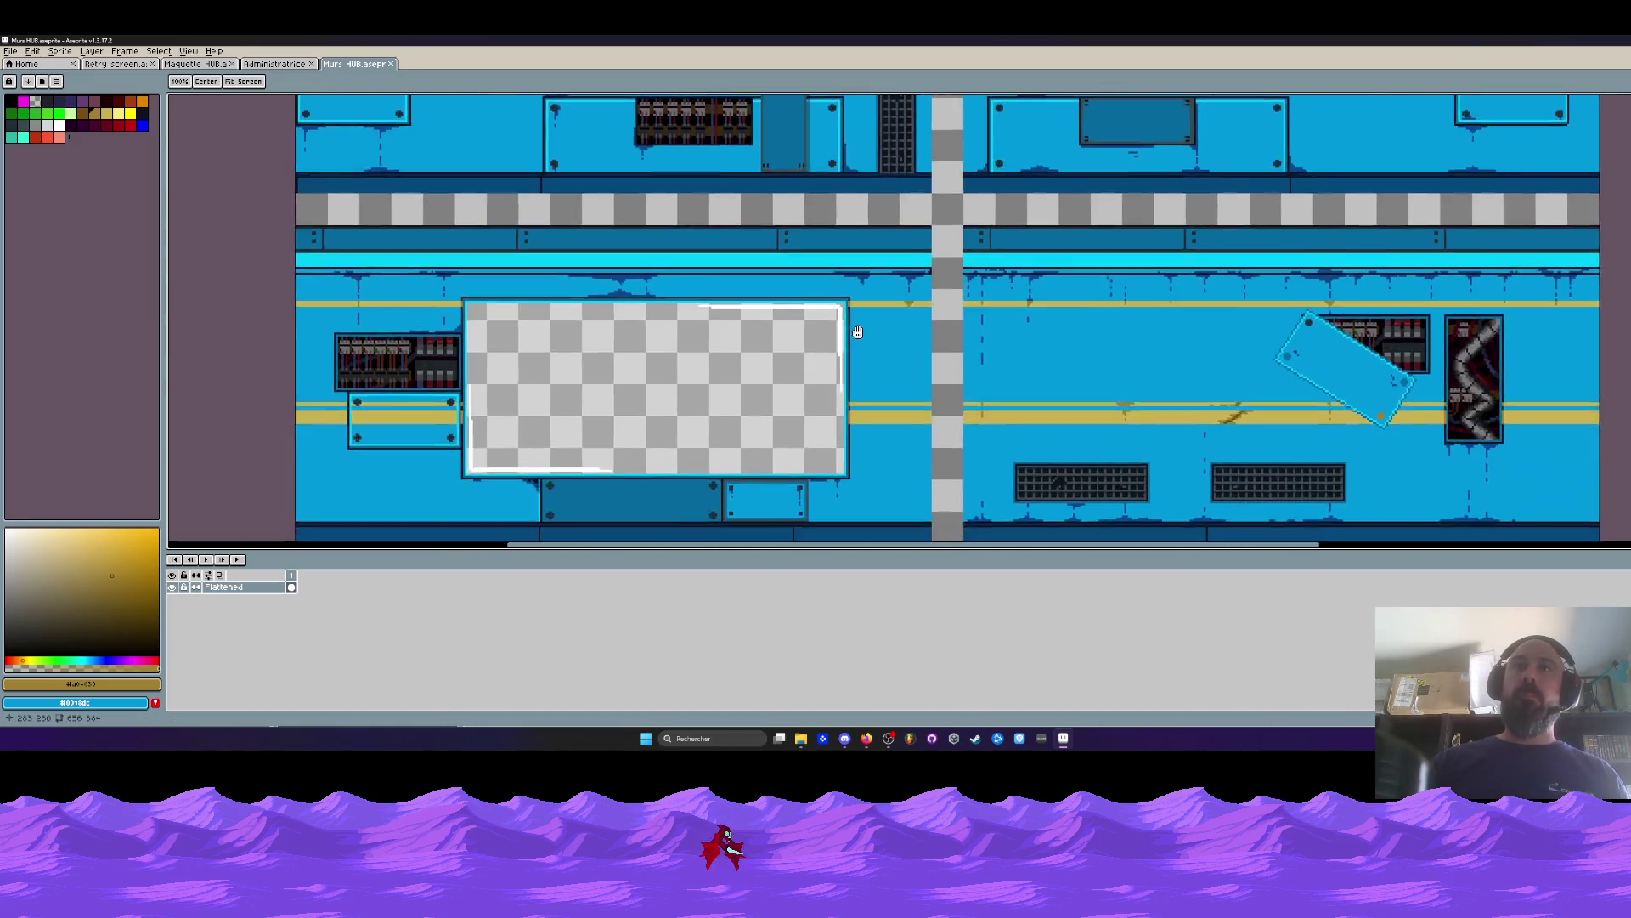
# Try marquee selections of the grid panel, grey column and narrow wall strips on Murs HUB.
pyautogui.scroll(-2, 858, 332)
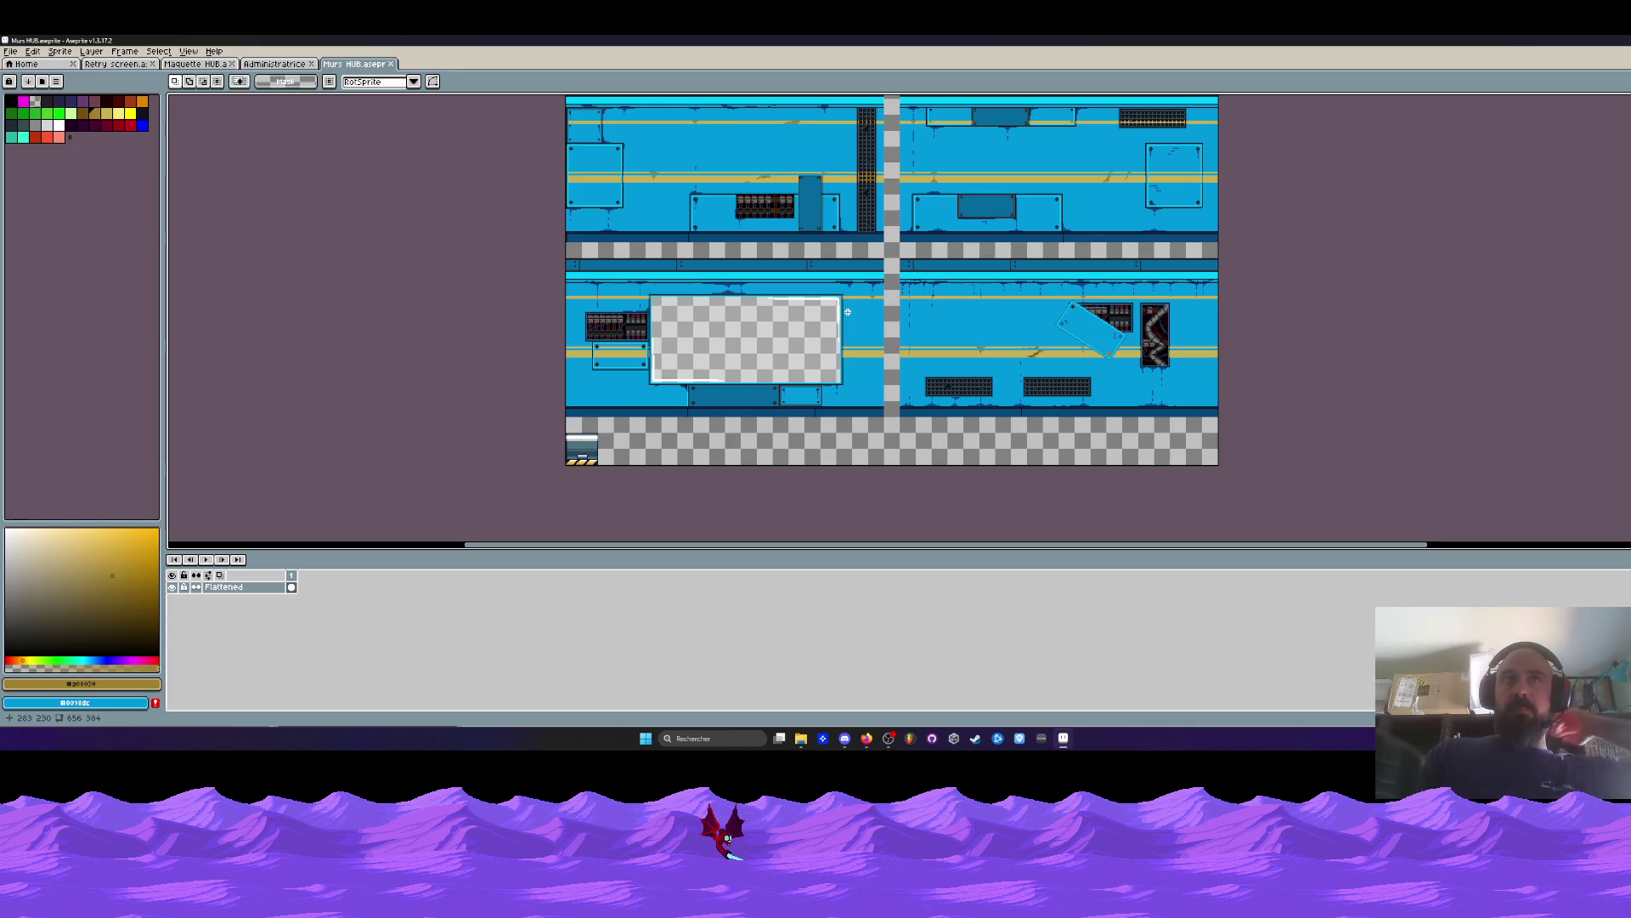
pyautogui.scroll(3, 847, 312)
pyautogui.scroll(-2, 772, 280)
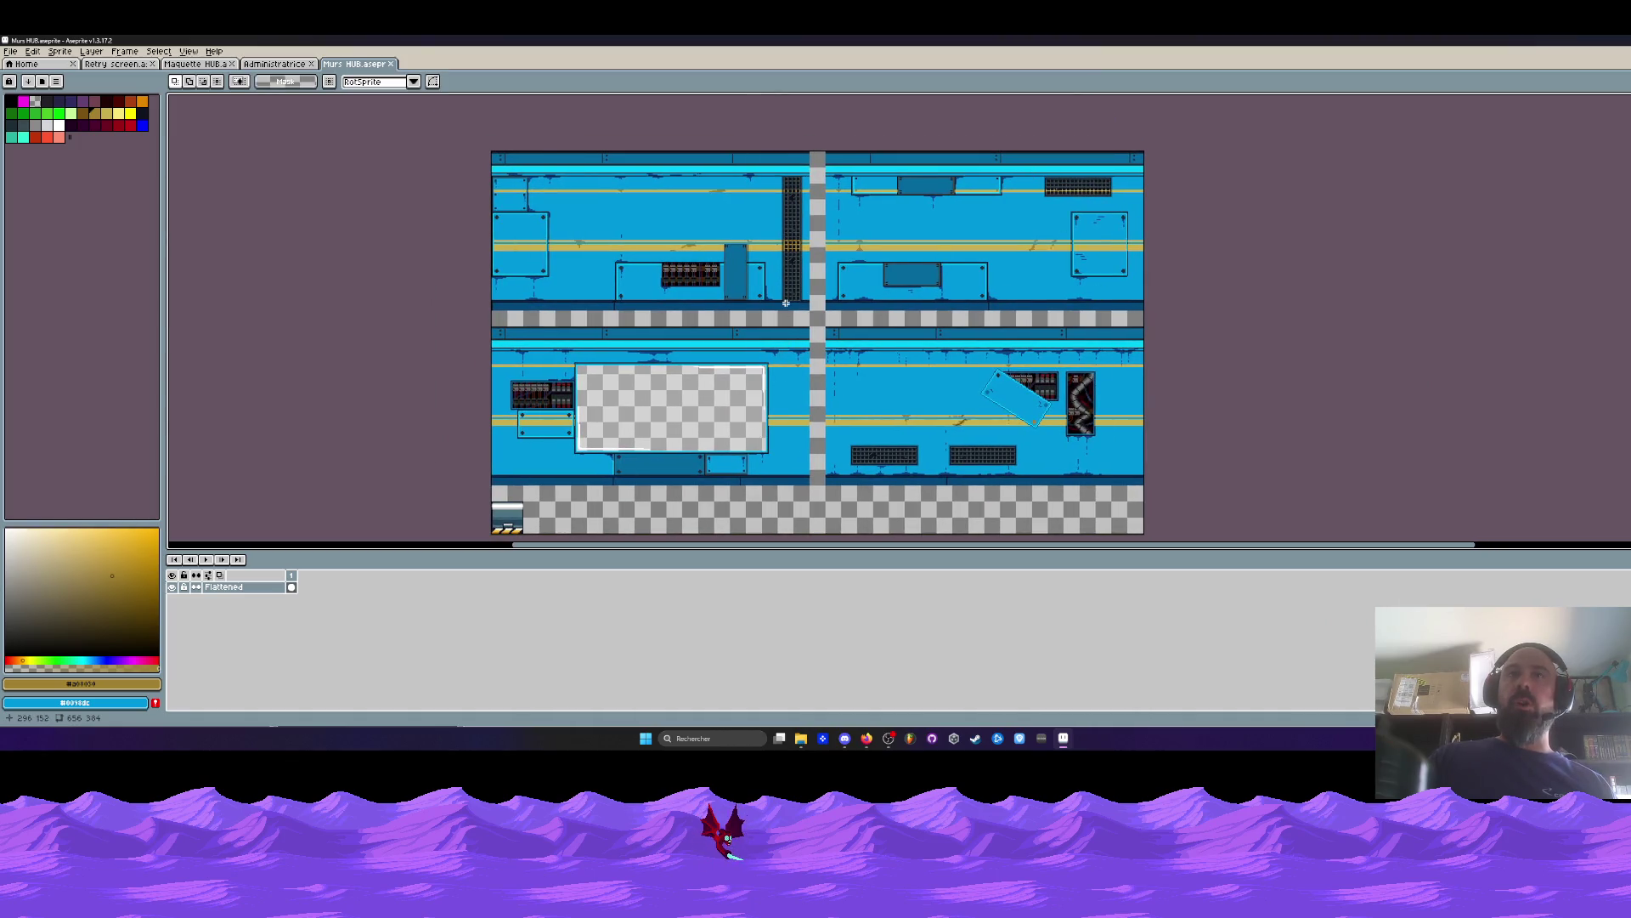
pyautogui.scroll(4, 785, 303)
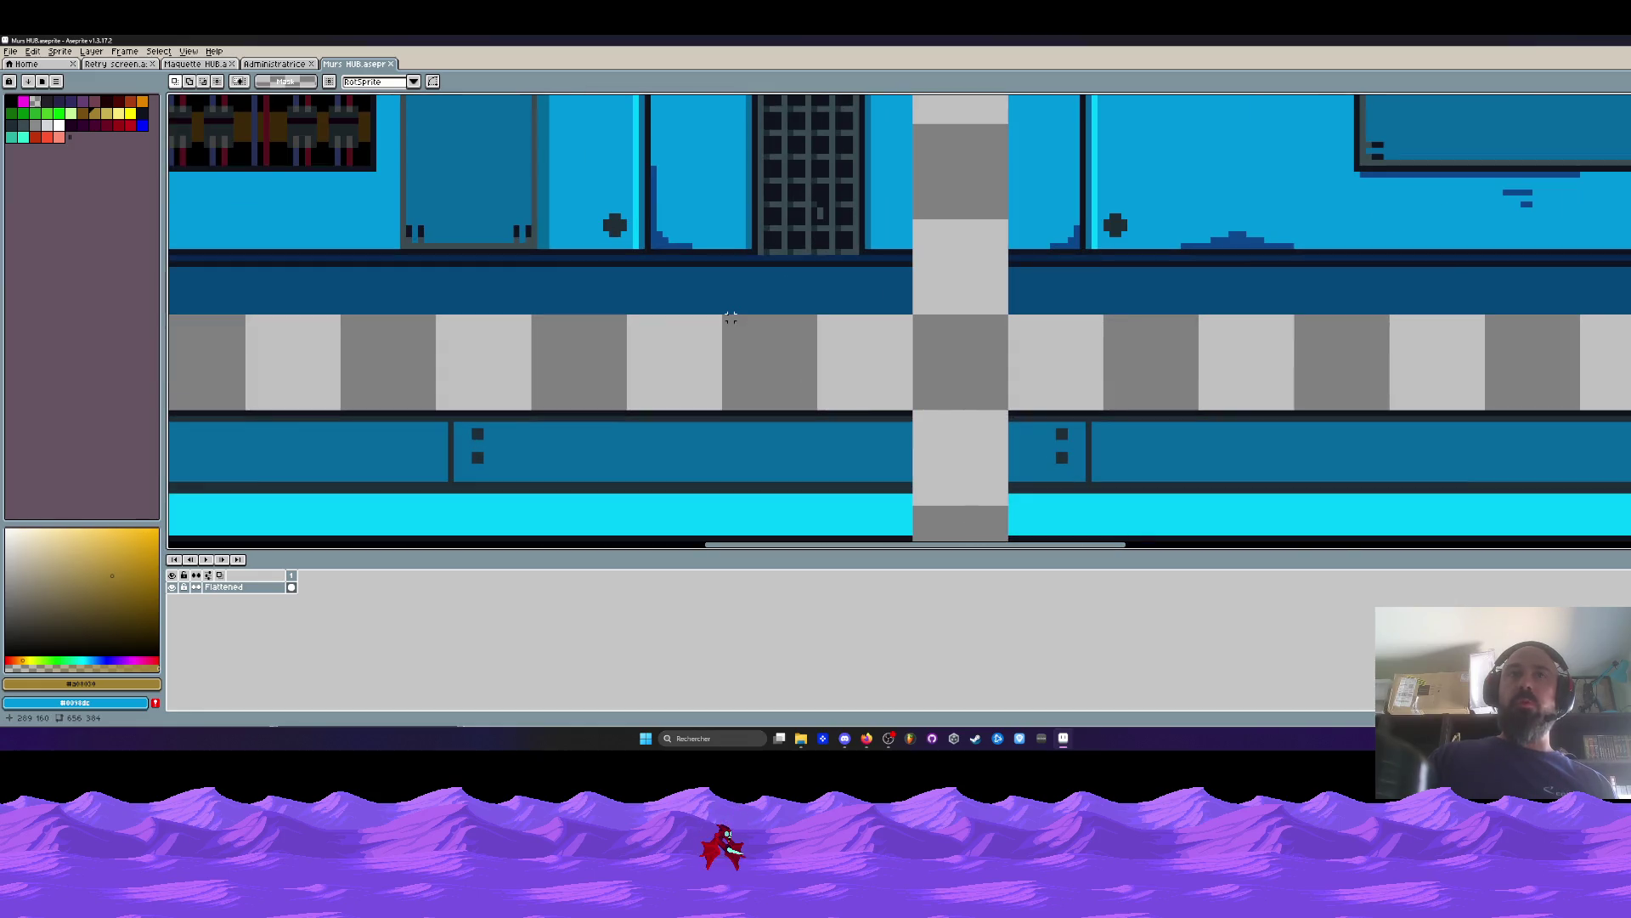
pyautogui.scroll(-3, 725, 311)
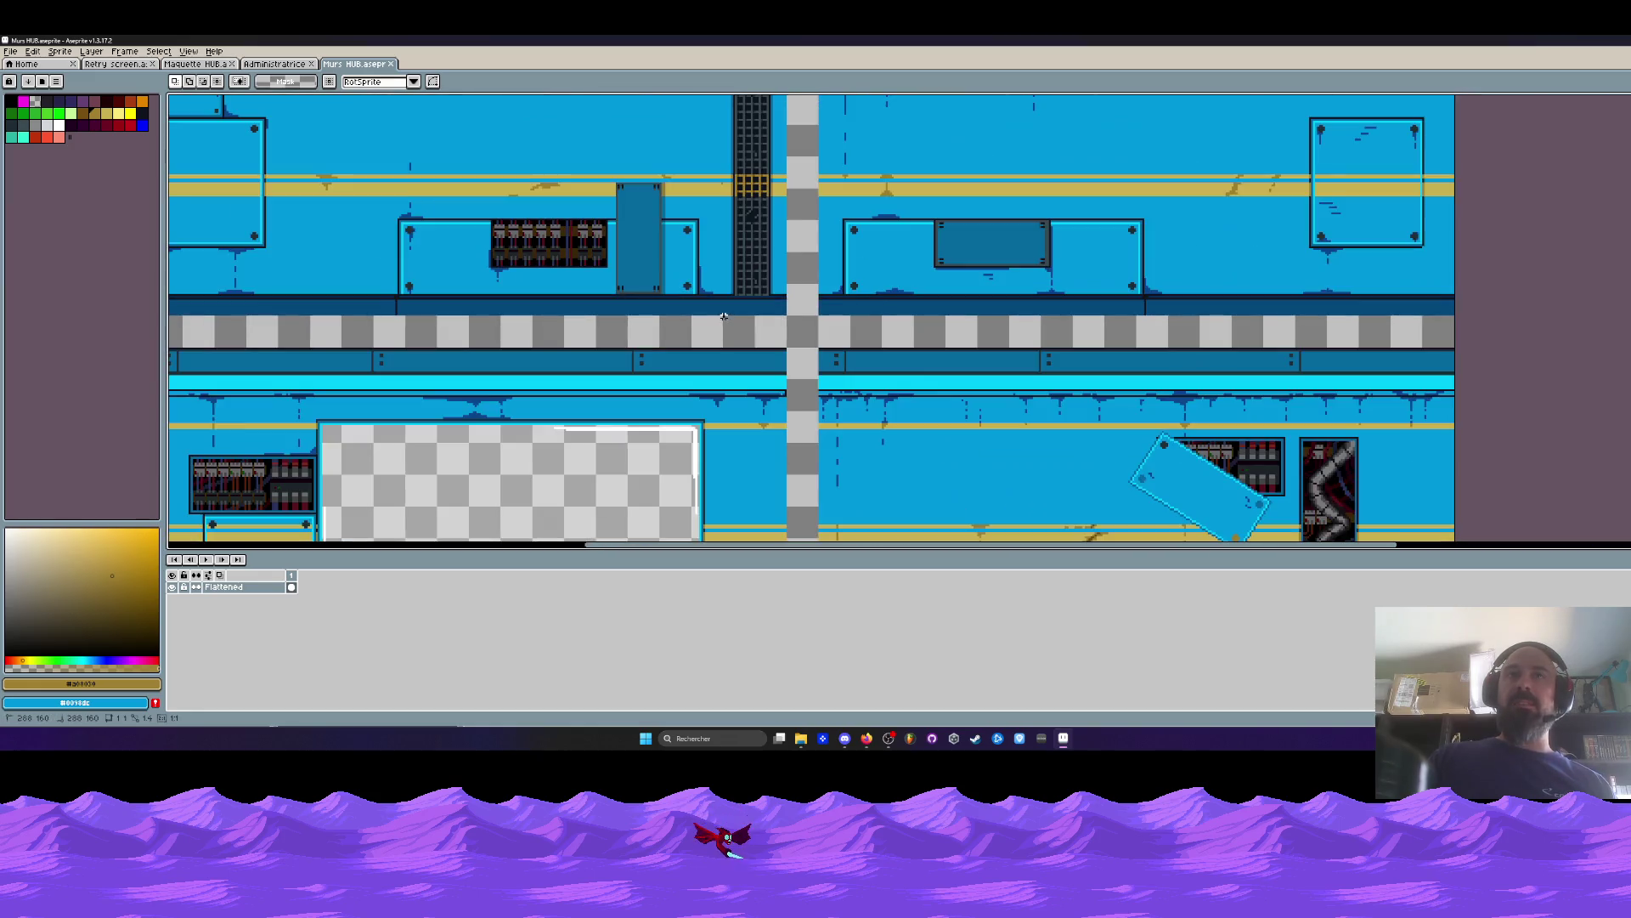
pyautogui.scroll(2, 725, 311)
pyautogui.moveTo(724, 201); pyautogui.dragTo(802, 520)
pyautogui.scroll(3, 778, 334)
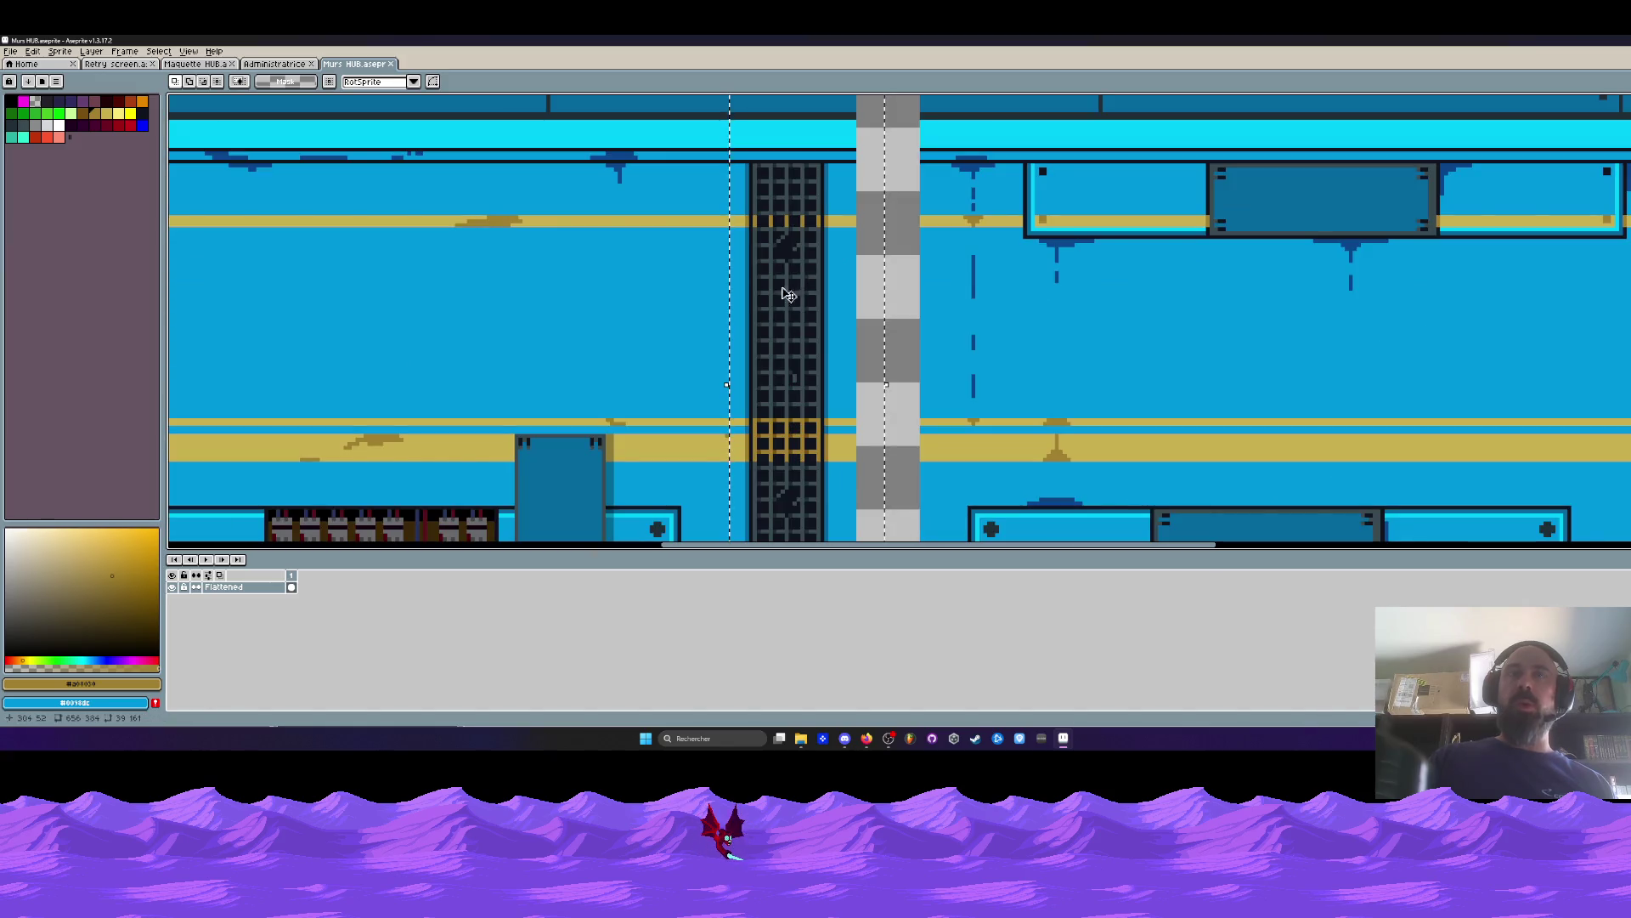
pyautogui.scroll(-3, 786, 294)
pyautogui.moveTo(822, 328); pyautogui.dragTo(751, 255)
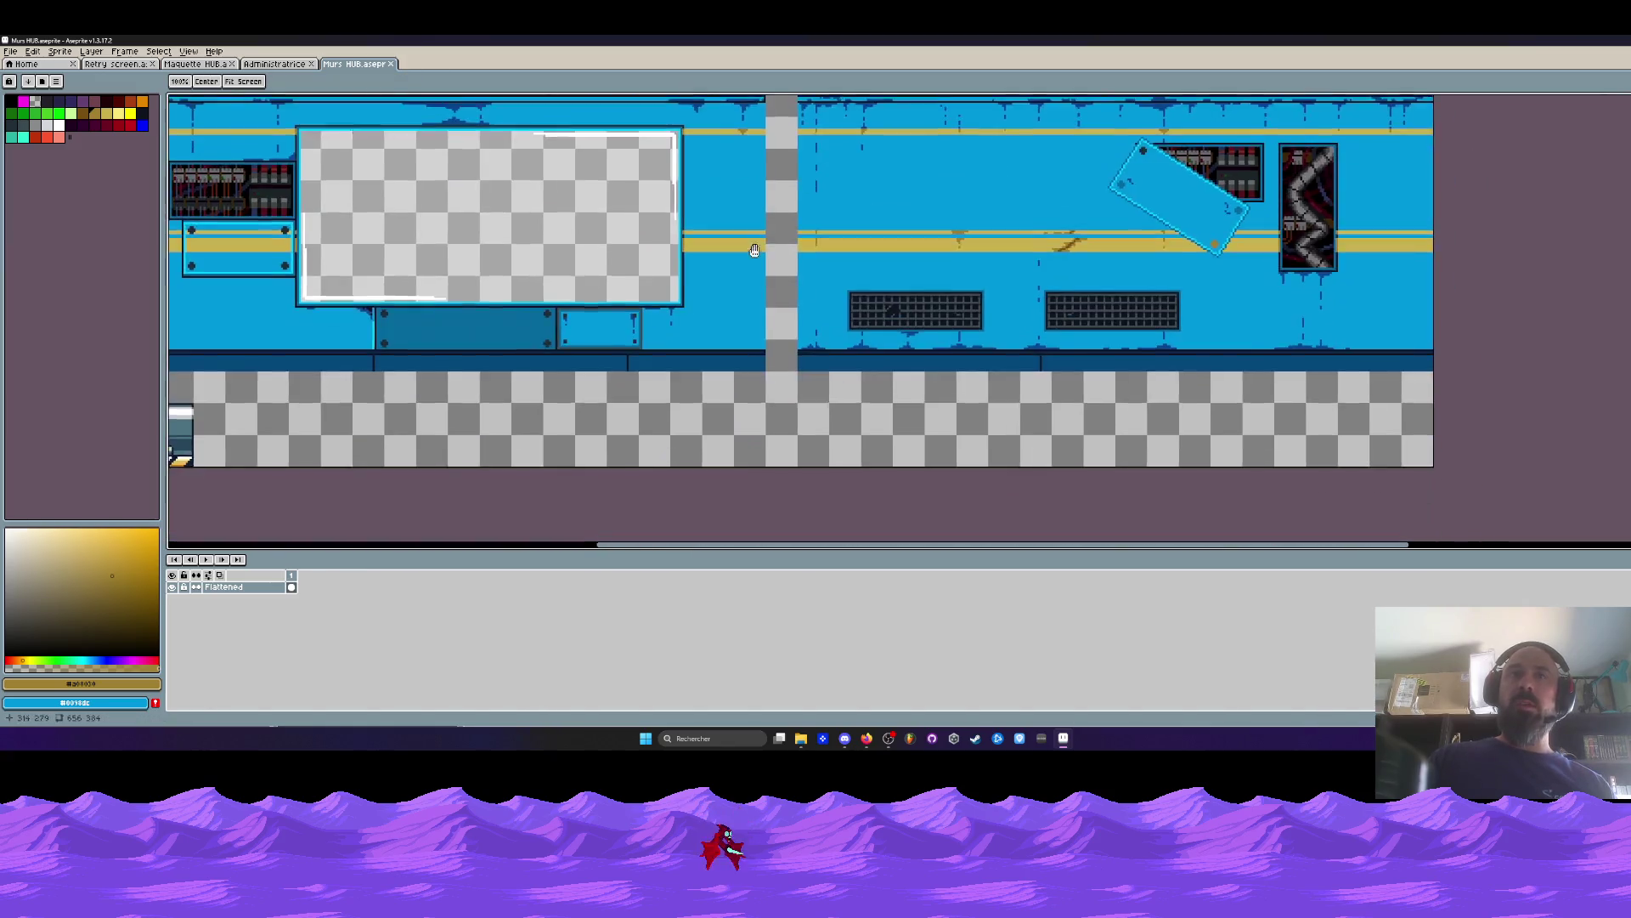
pyautogui.scroll(2, 725, 406)
pyautogui.scroll(-4, 725, 406)
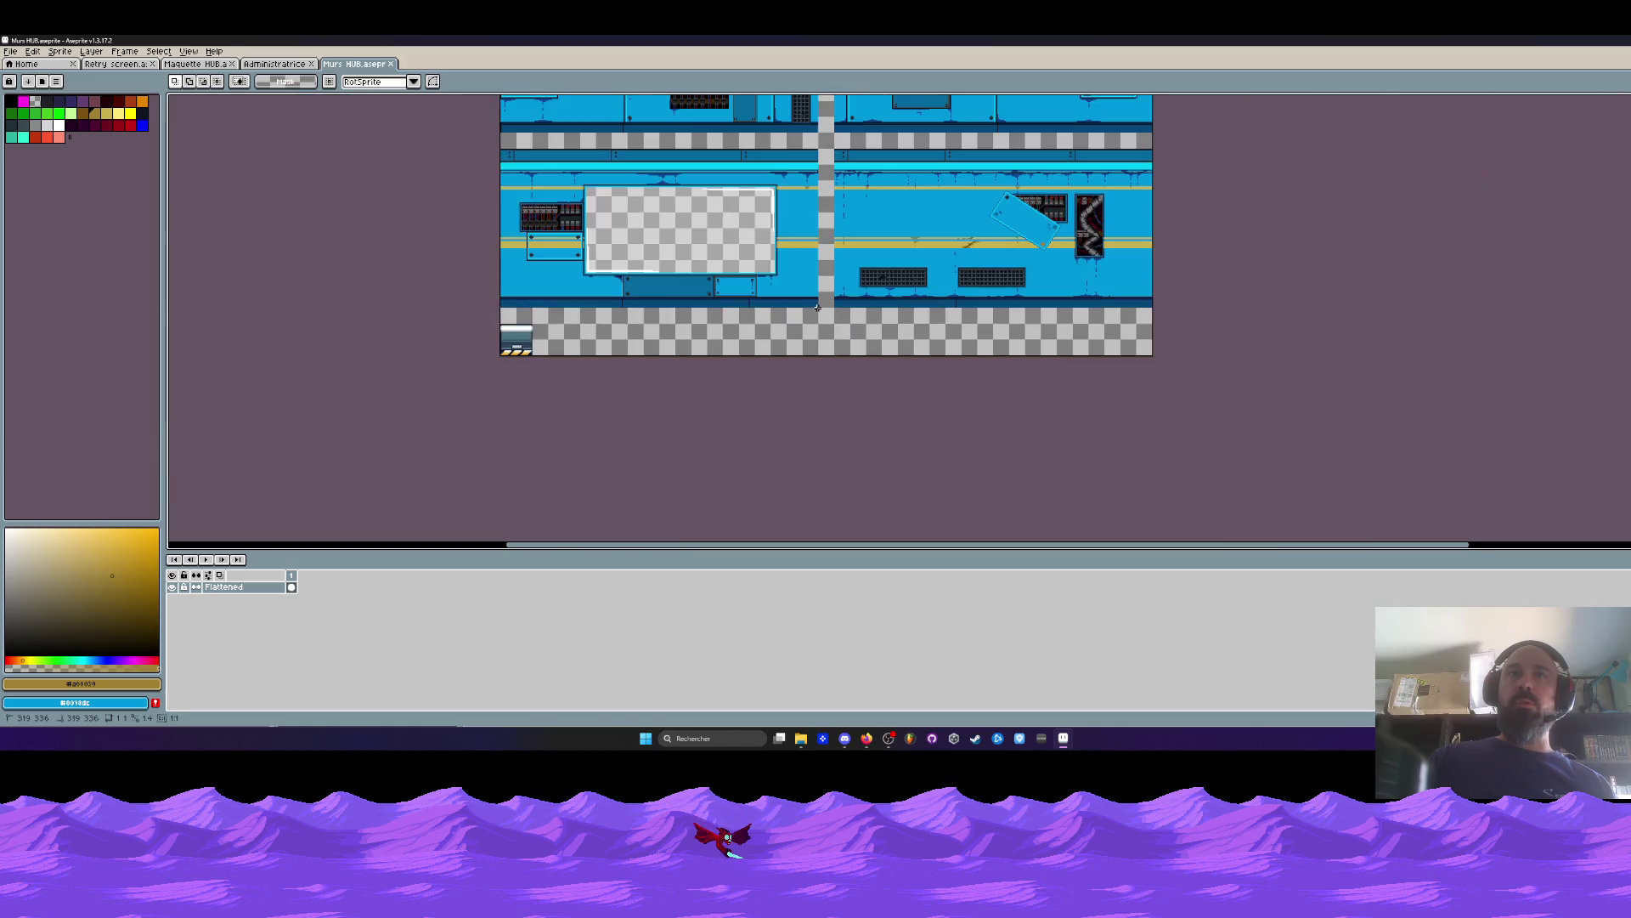
pyautogui.moveTo(789, 187); pyautogui.dragTo(821, 352)
pyautogui.moveTo(1152, 363); pyautogui.dragTo(1120, 193)
# Marquee the upper-right wall section, then bring up the Maquette HUB mockup.
pyautogui.scroll(2, 797, 138)
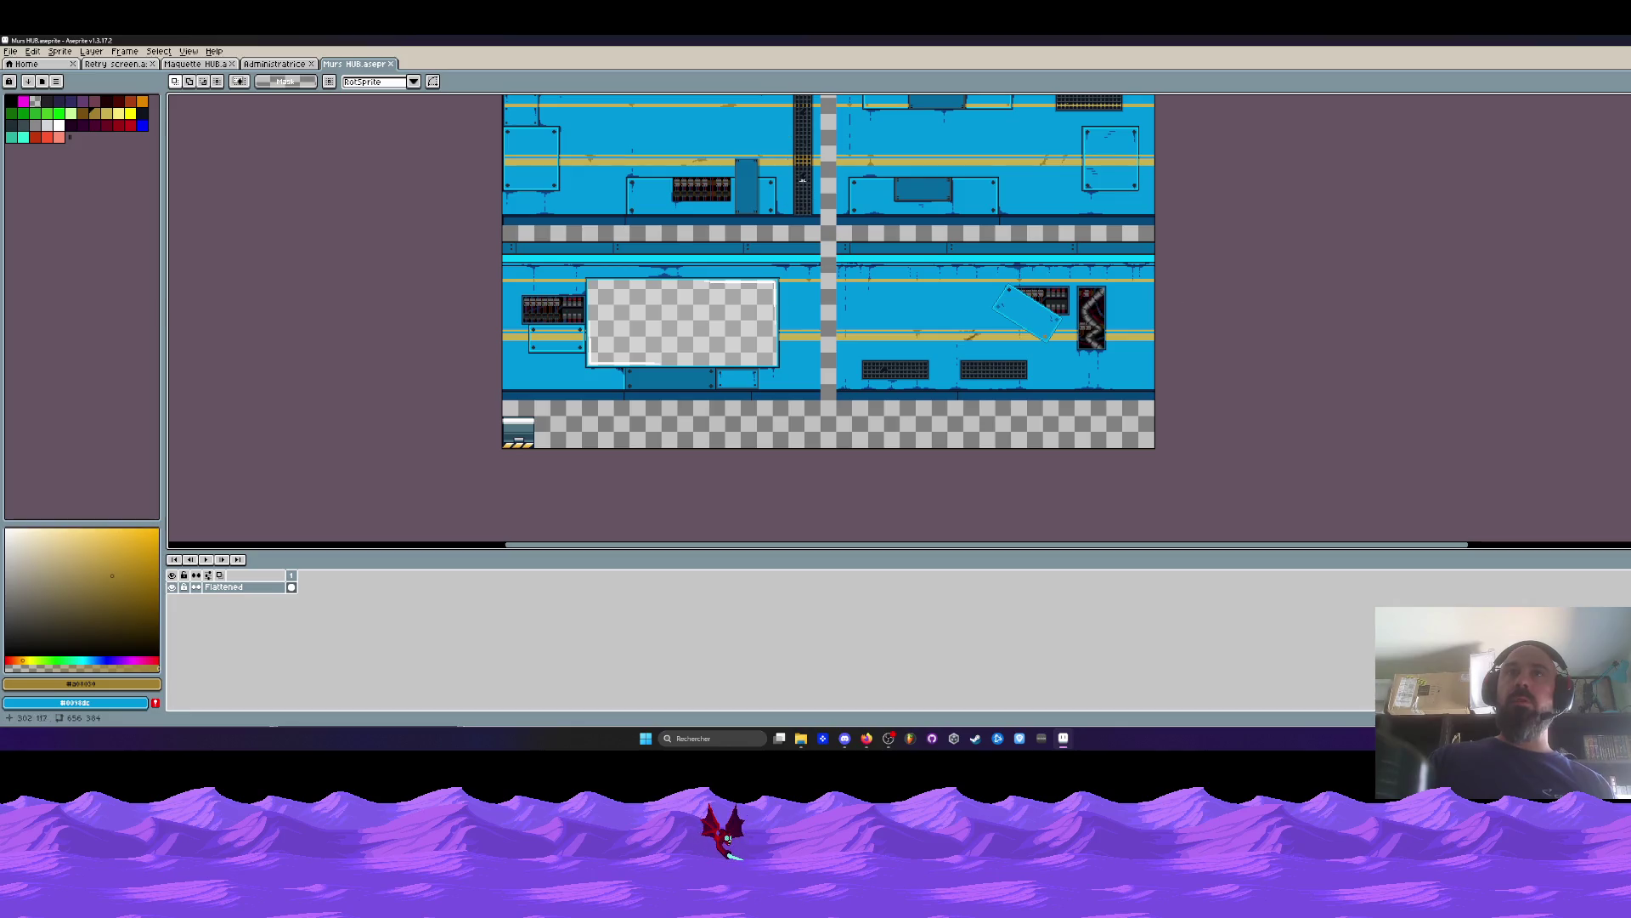
pyautogui.scroll(2, 854, 284)
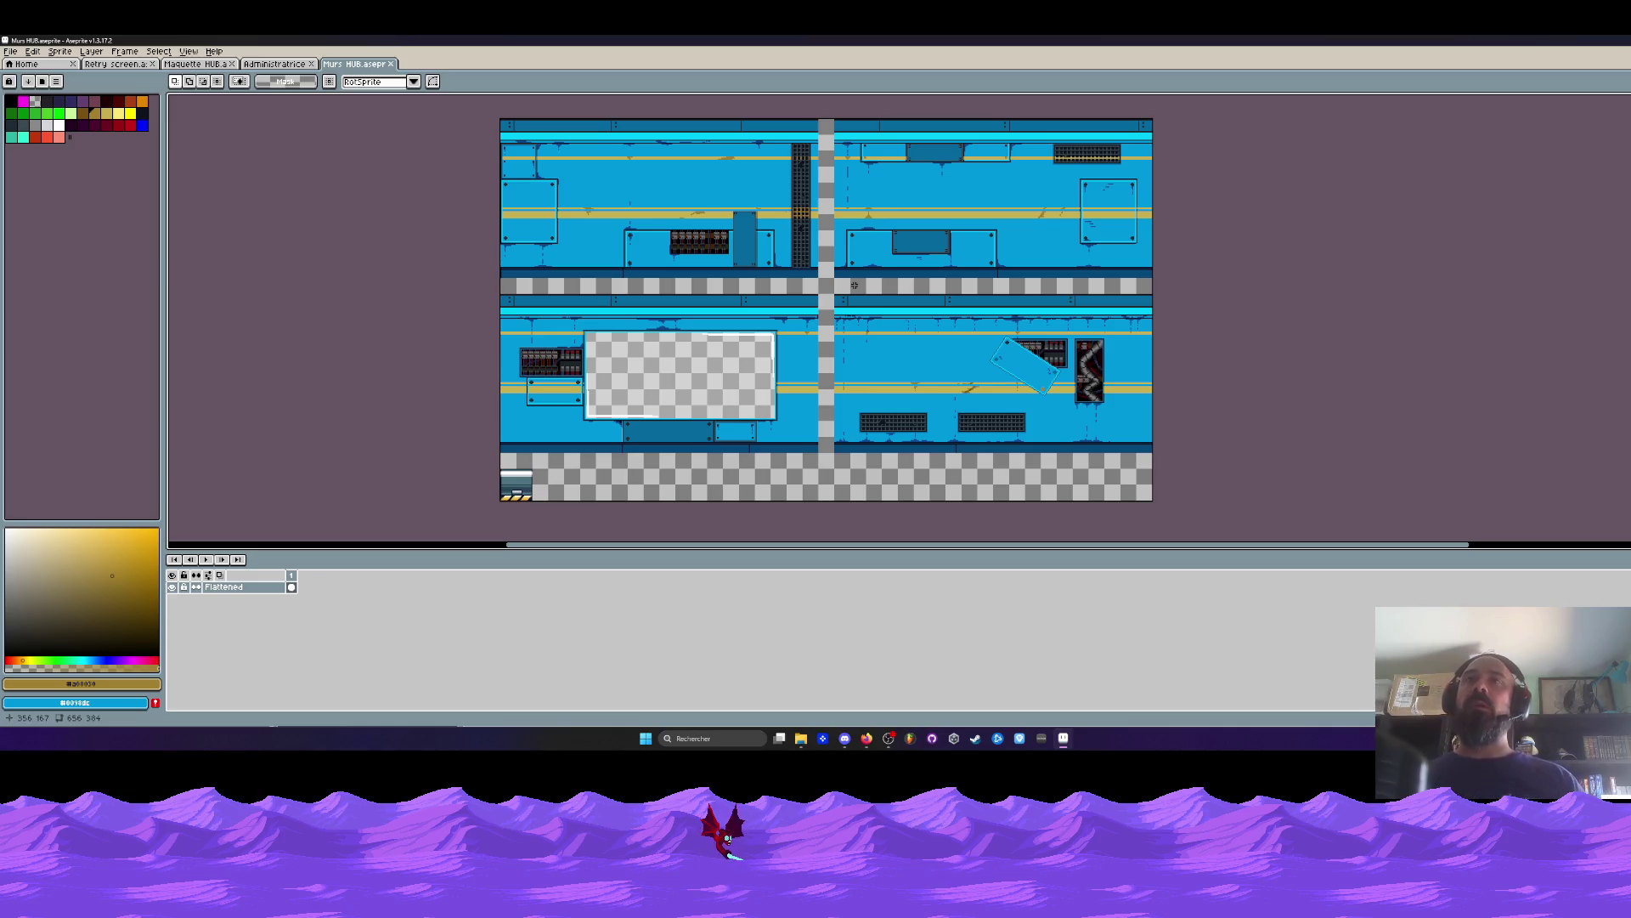
pyautogui.scroll(-1, 1032, 181)
pyautogui.scroll(2, 1045, 165)
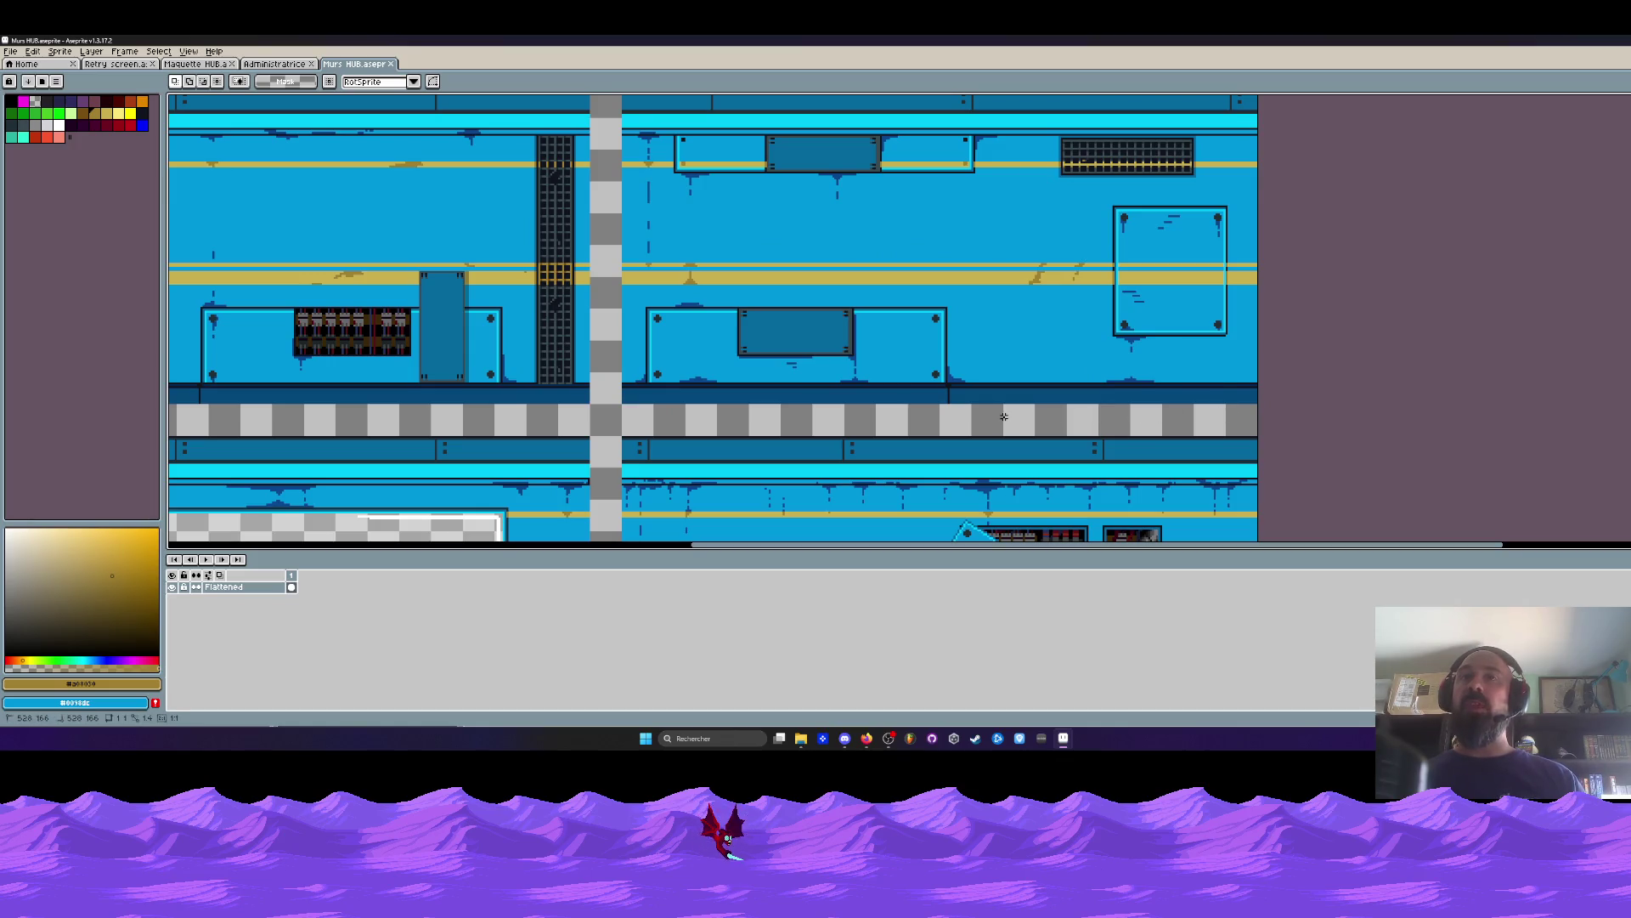
pyautogui.scroll(-4, 1016, 420)
pyautogui.moveTo(1003, 418); pyautogui.dragTo(1069, 334)
pyautogui.scroll(2, 1029, 381)
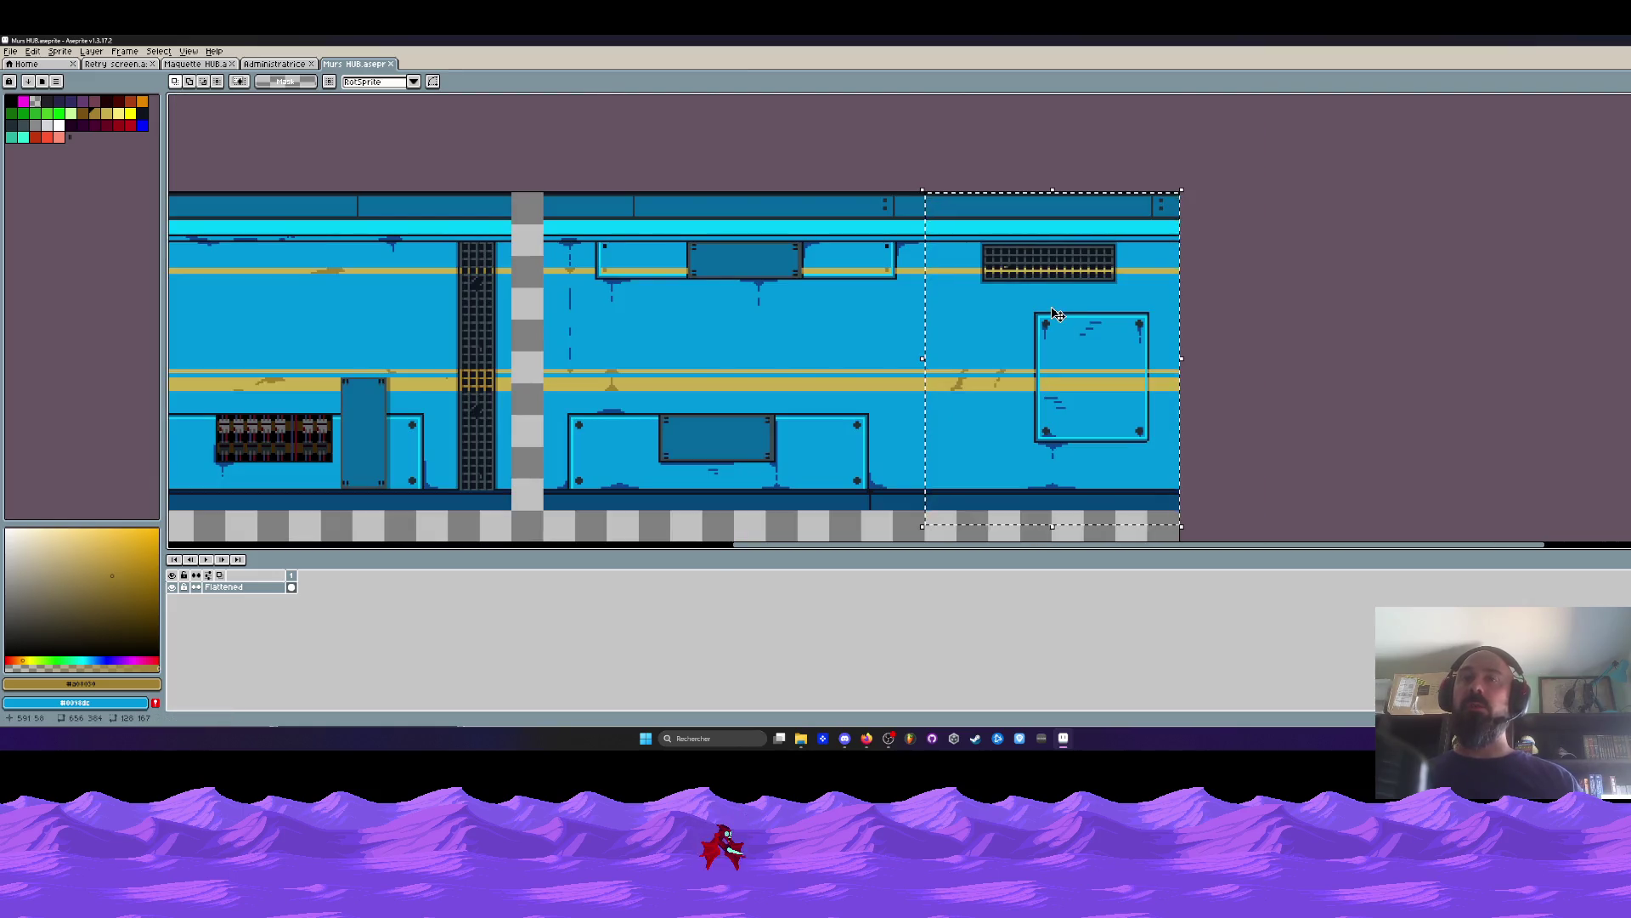
pyautogui.click(195, 63)
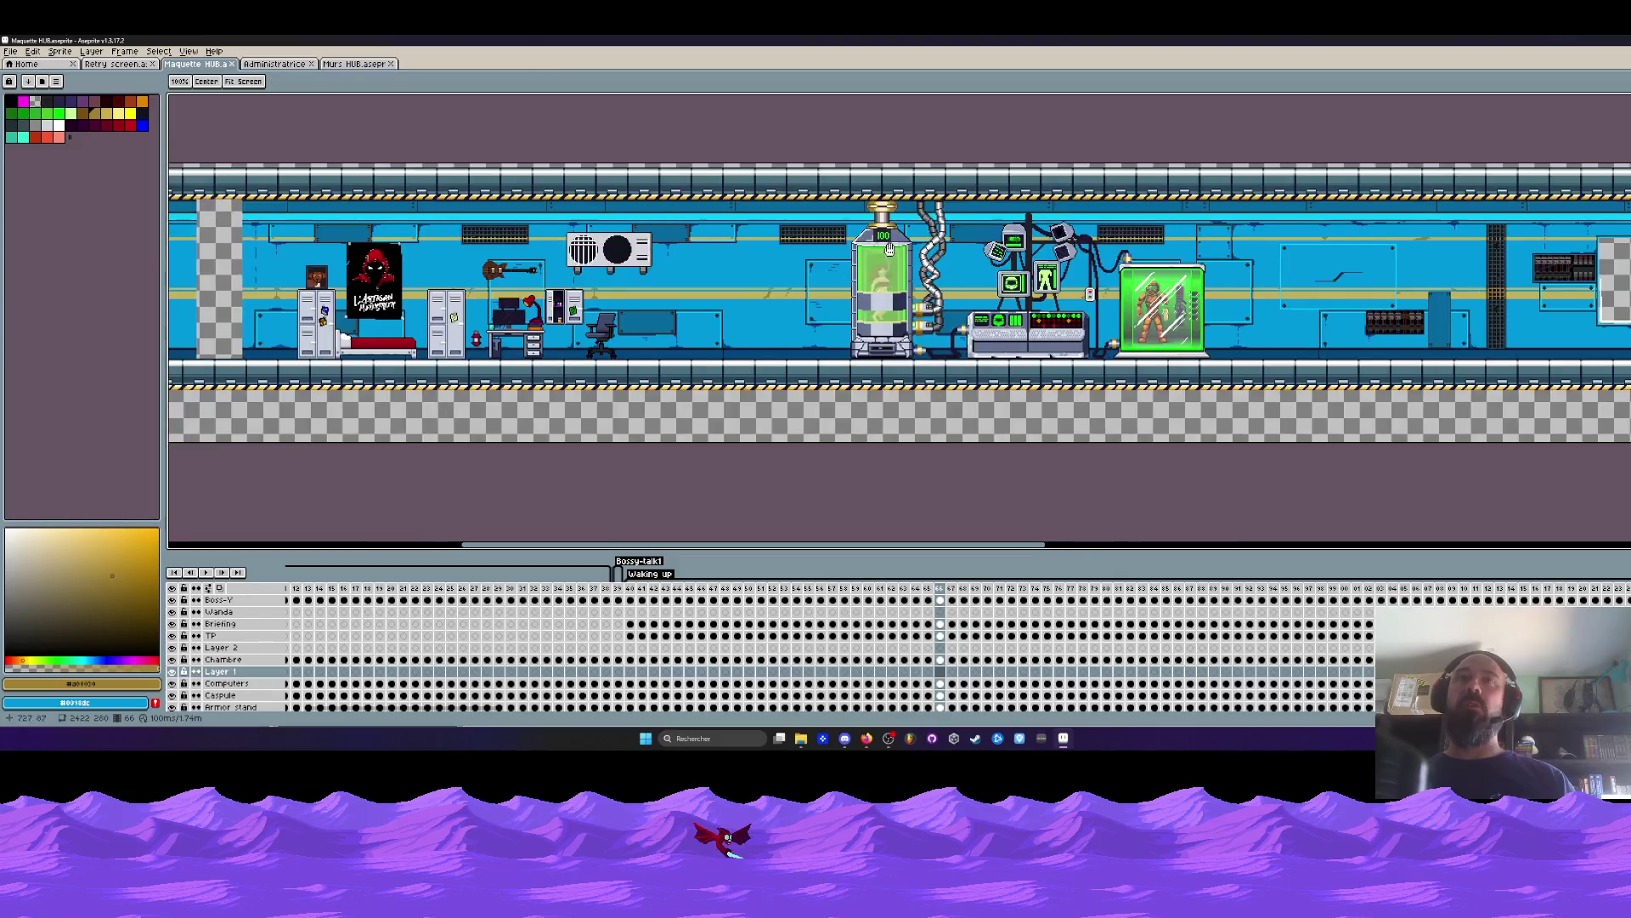
# Pan and zoom around the wall panels beside the green capsule in Maquette HUB.
pyautogui.moveTo(1075, 284); pyautogui.dragTo(701, 284)
pyautogui.scroll(1, 812, 298)
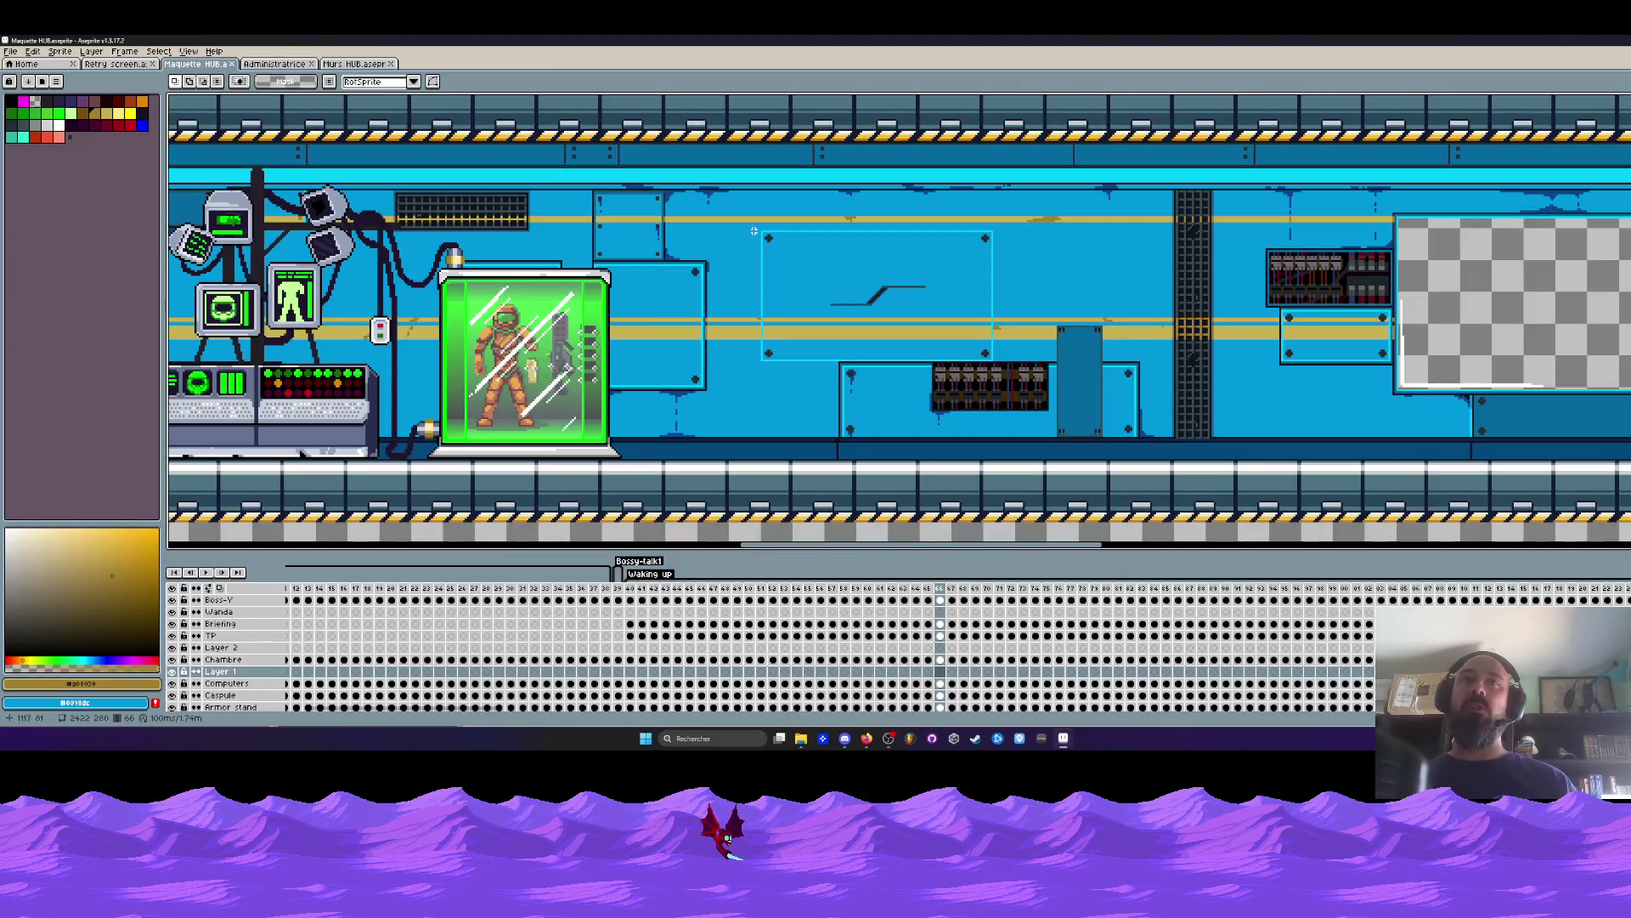
pyautogui.scroll(1, 832, 260)
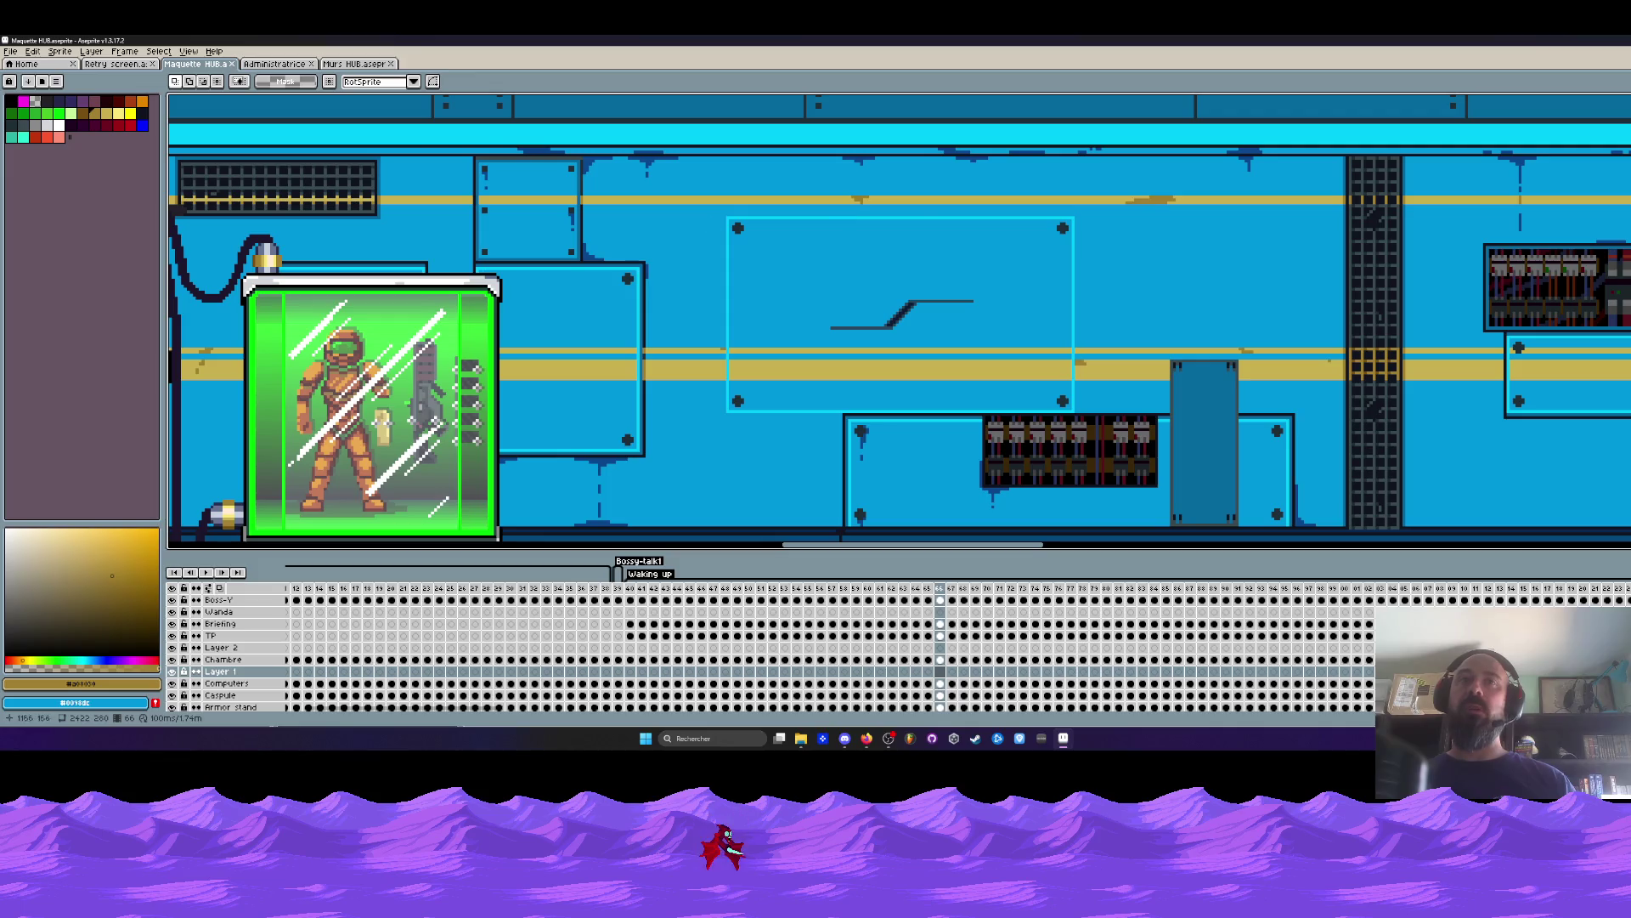
pyautogui.scroll(-1, 910, 228)
pyautogui.scroll(-2, 1017, 276)
pyautogui.scroll(2, 985, 275)
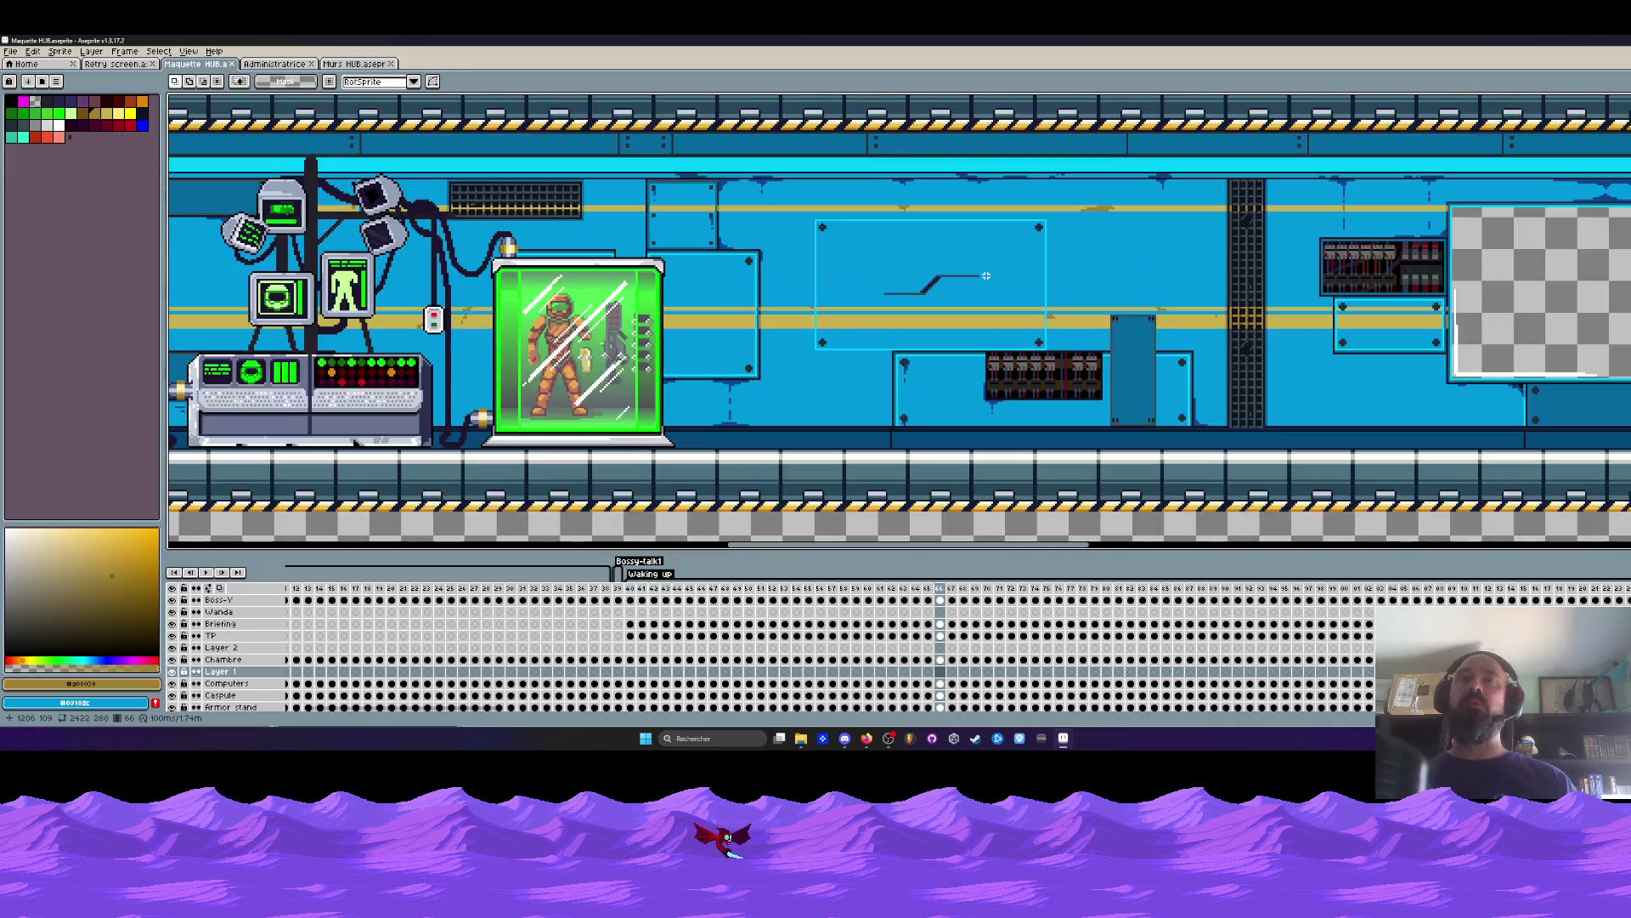
pyautogui.scroll(1, 820, 204)
pyautogui.scroll(-1, 917, 277)
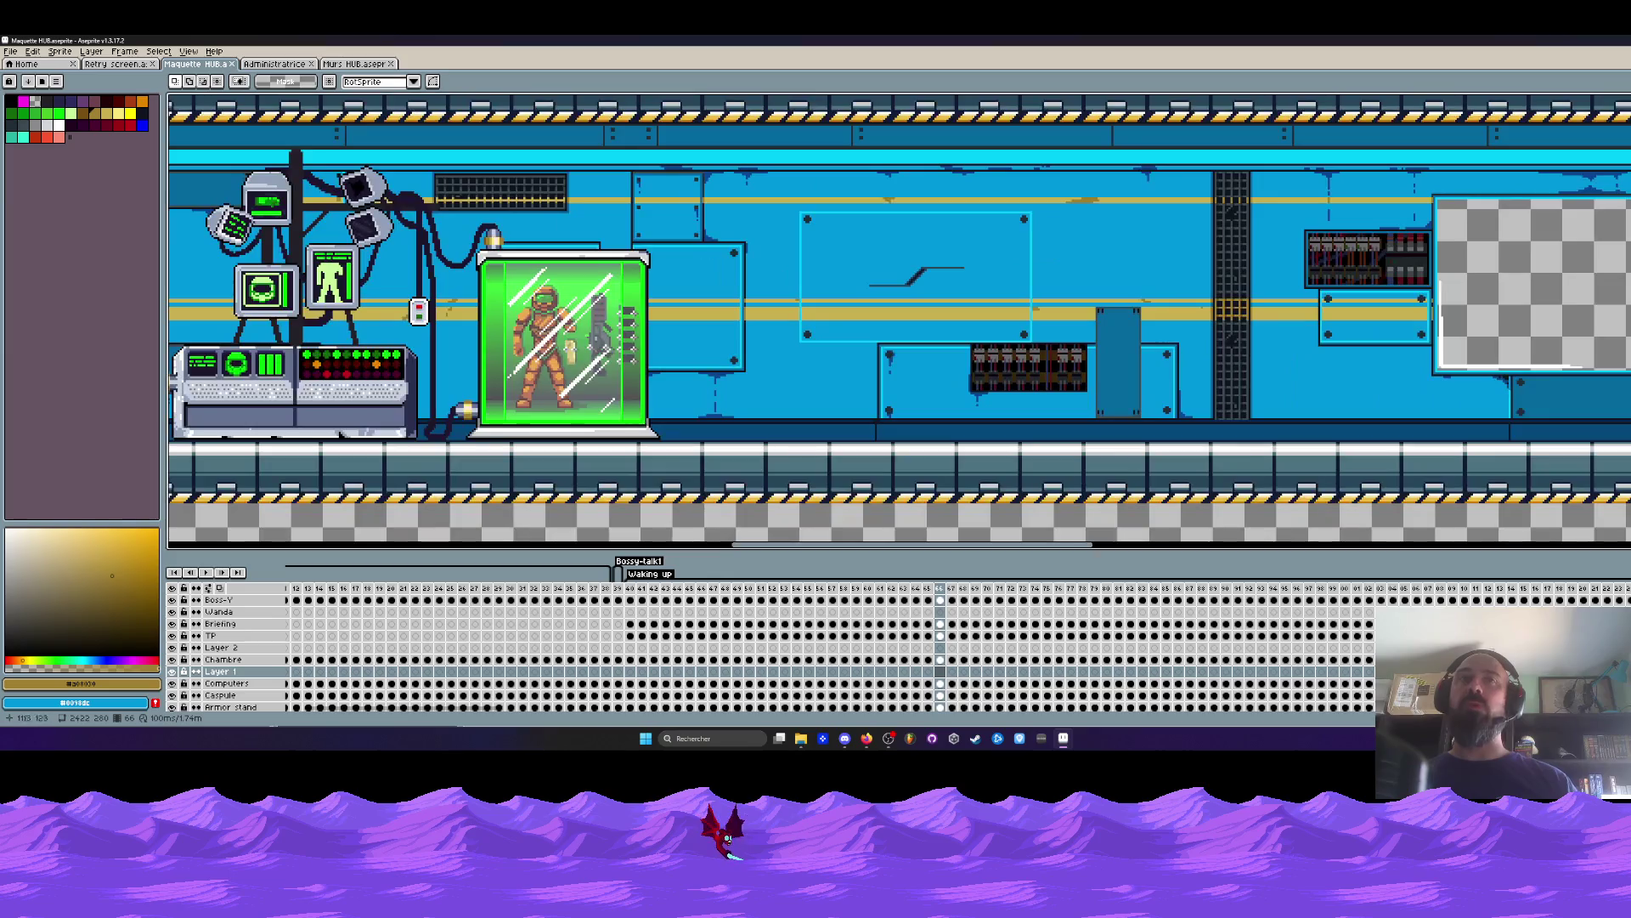
pyautogui.scroll(1, 1014, 293)
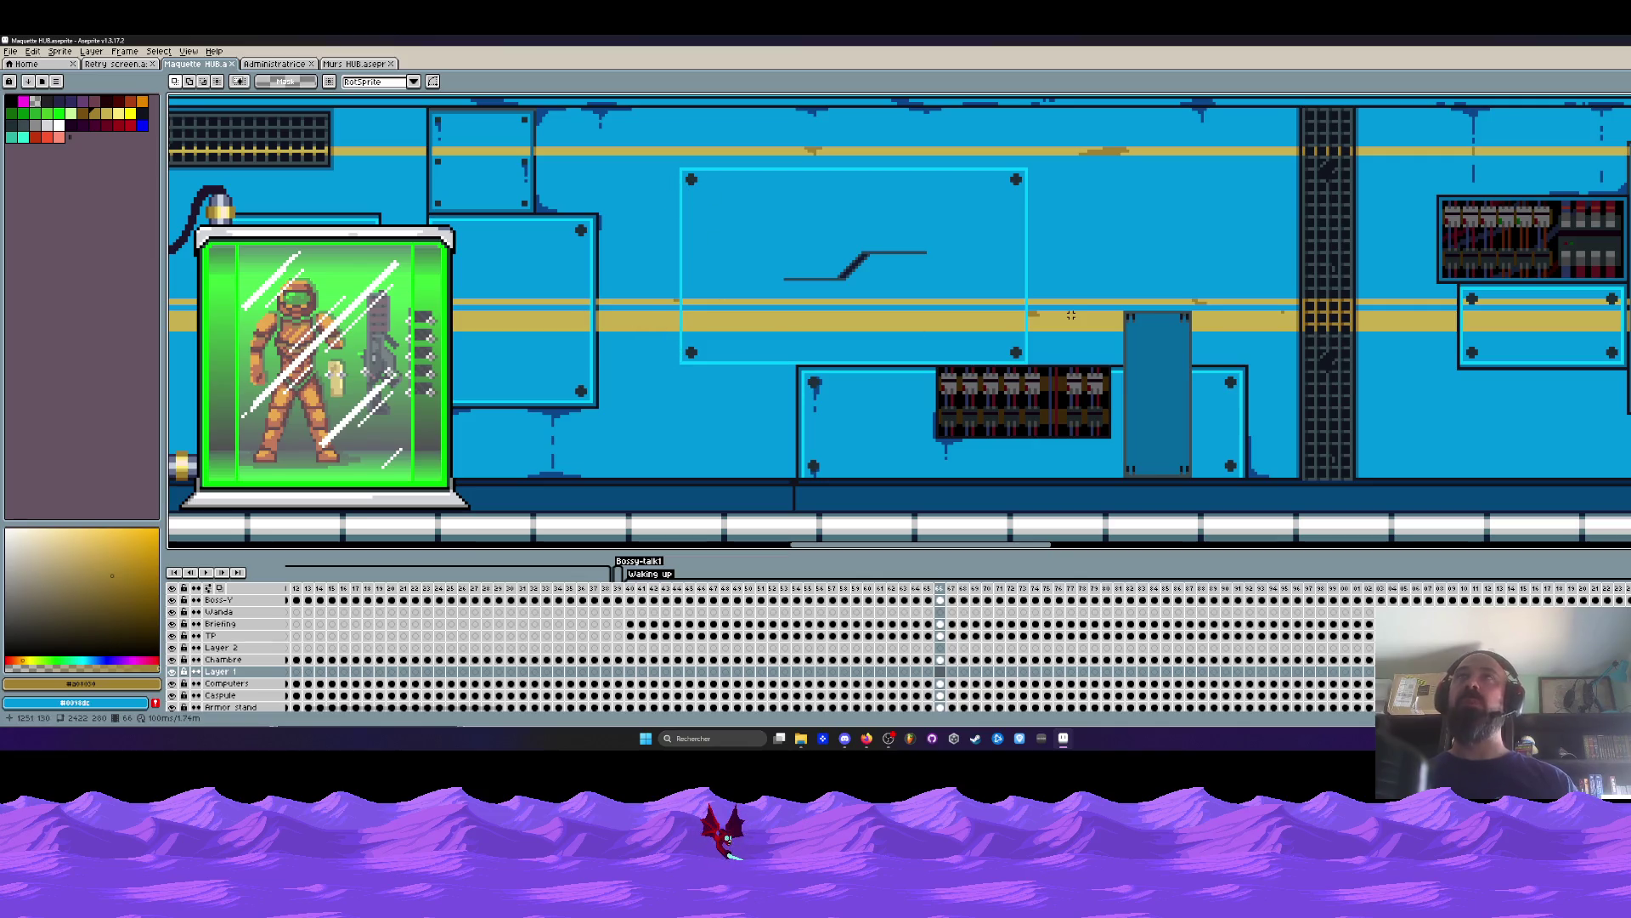
pyautogui.scroll(1, 702, 341)
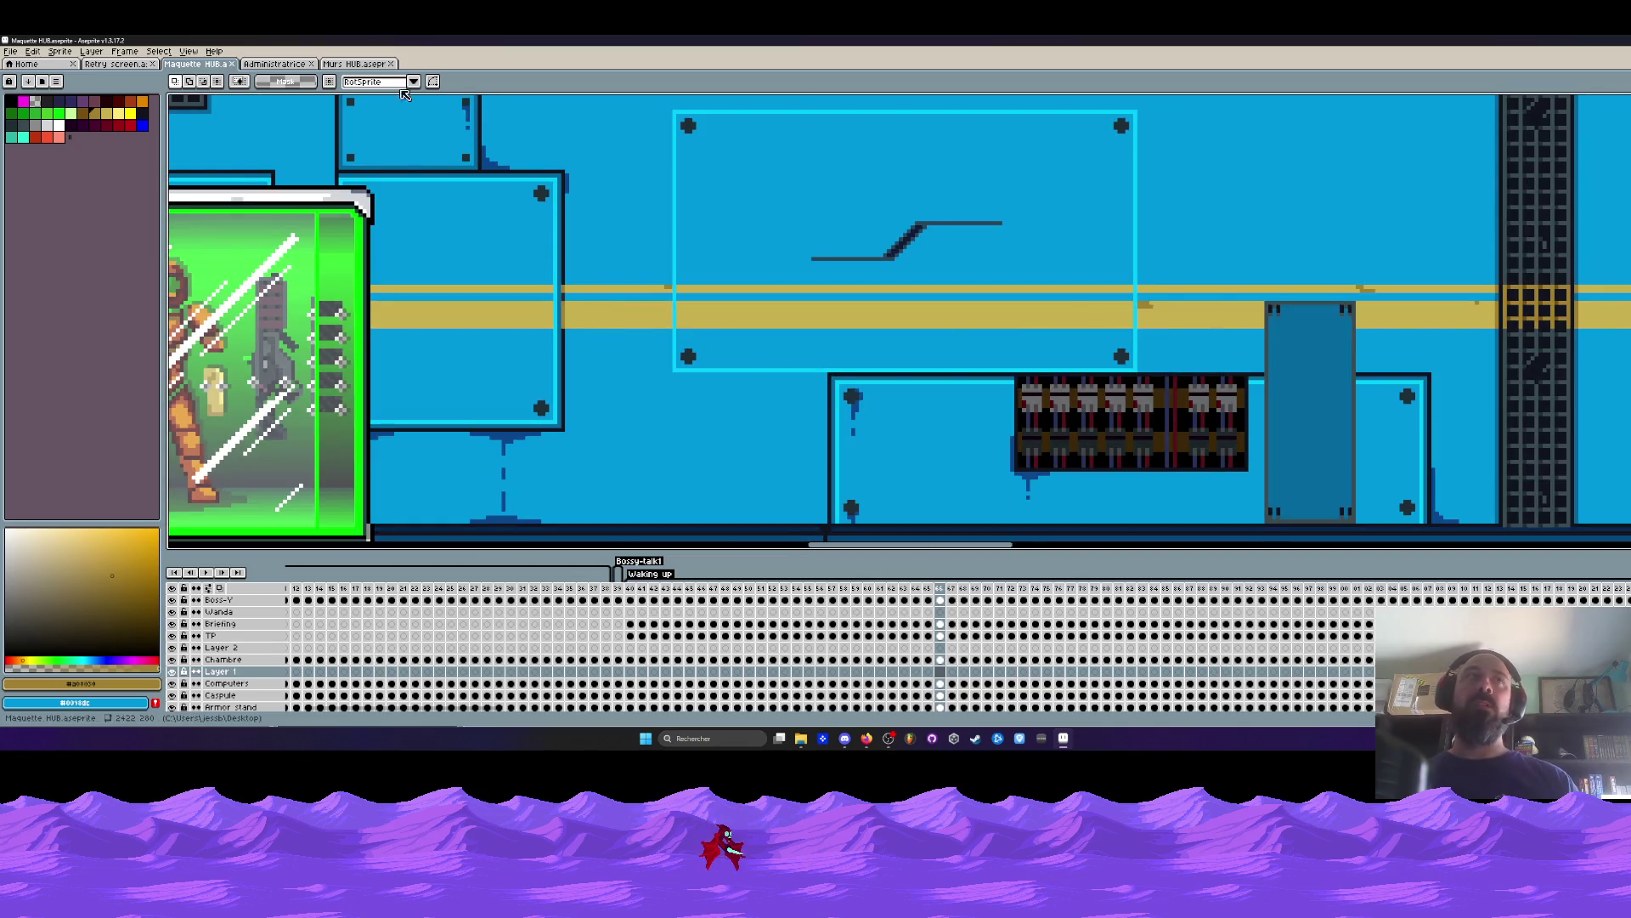
# Return to the Murs HUB wall sprite and adjust the zoom.
pyautogui.click(350, 65)
pyautogui.scroll(2, 909, 216)
pyautogui.scroll(-2, 909, 216)
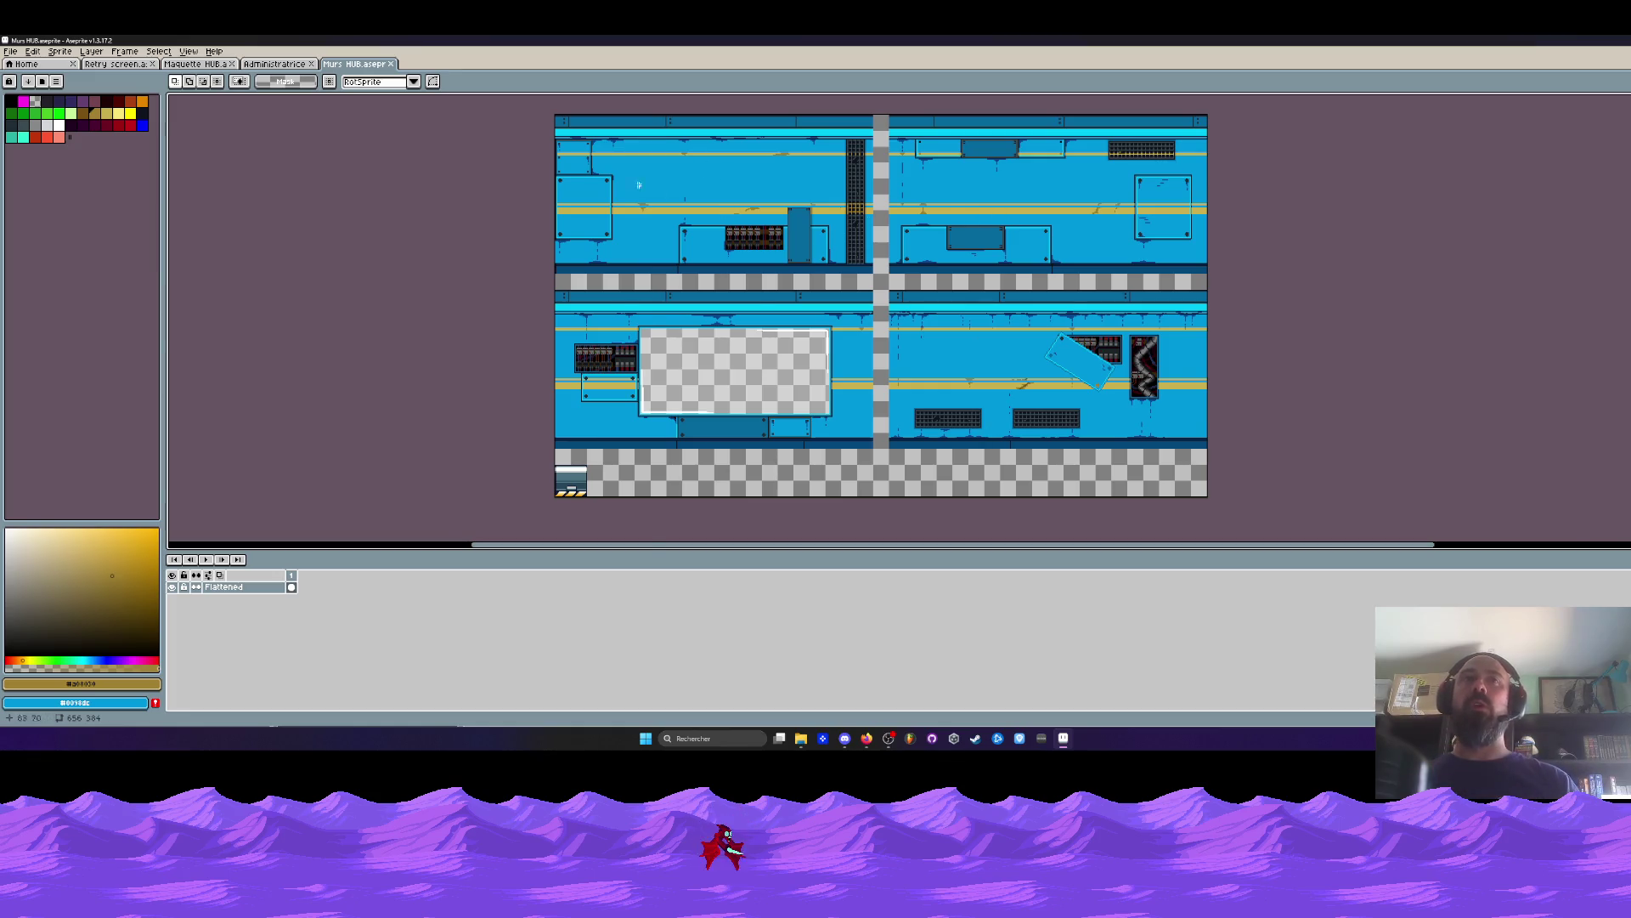
pyautogui.scroll(1, 652, 193)
pyautogui.scroll(-1, 1325, 225)
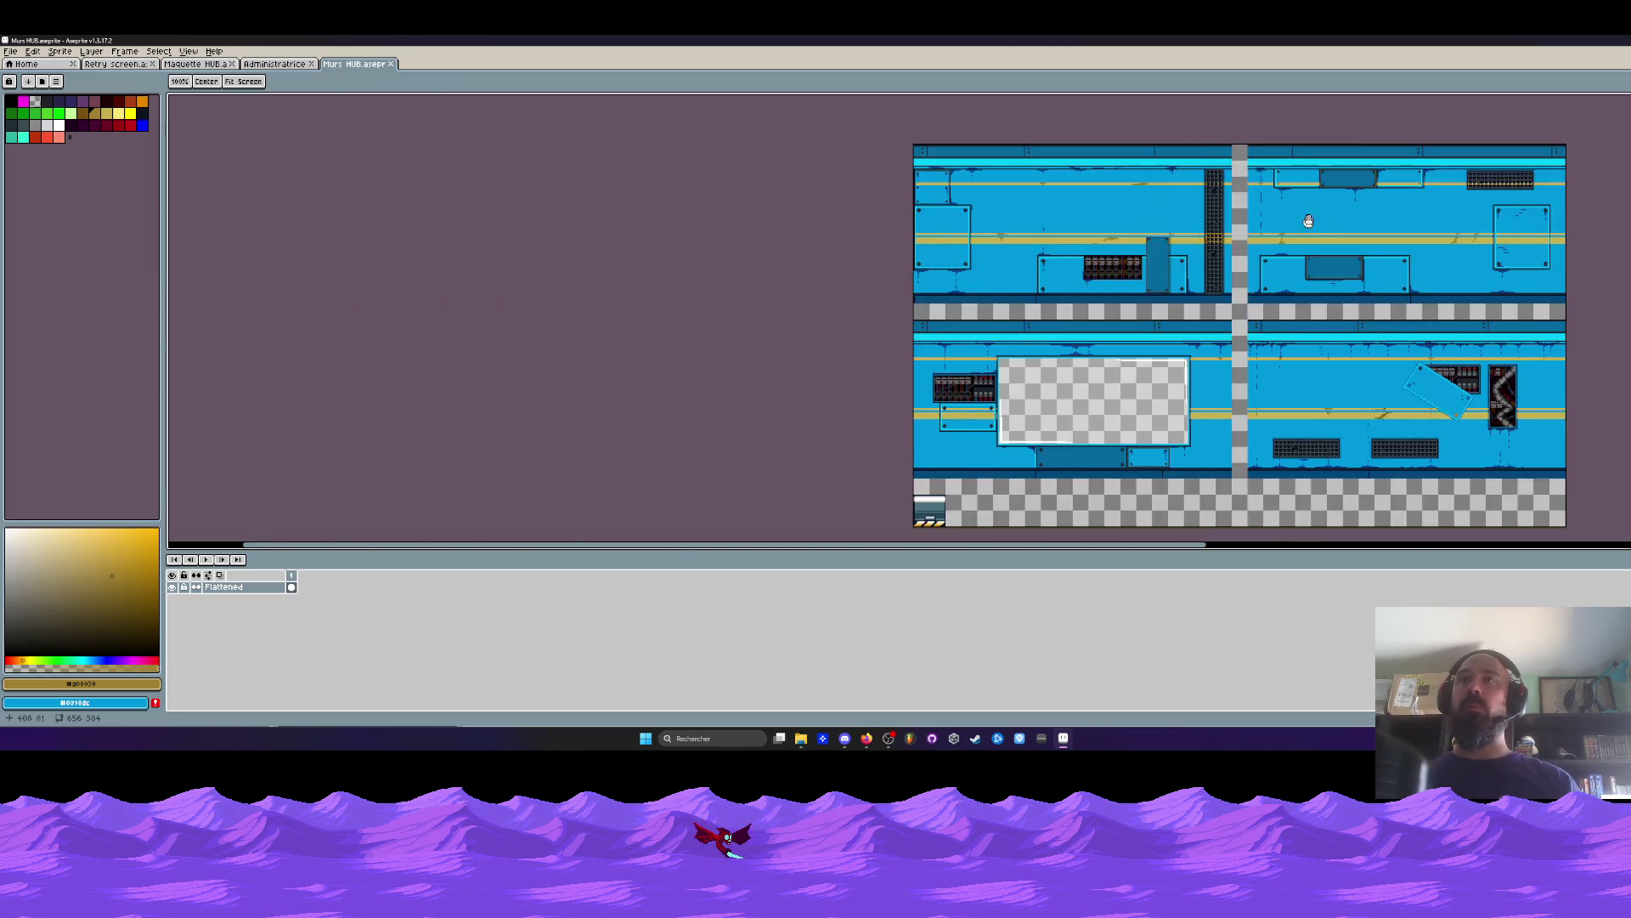
pyautogui.moveTo(1322, 225); pyautogui.dragTo(1173, 201)
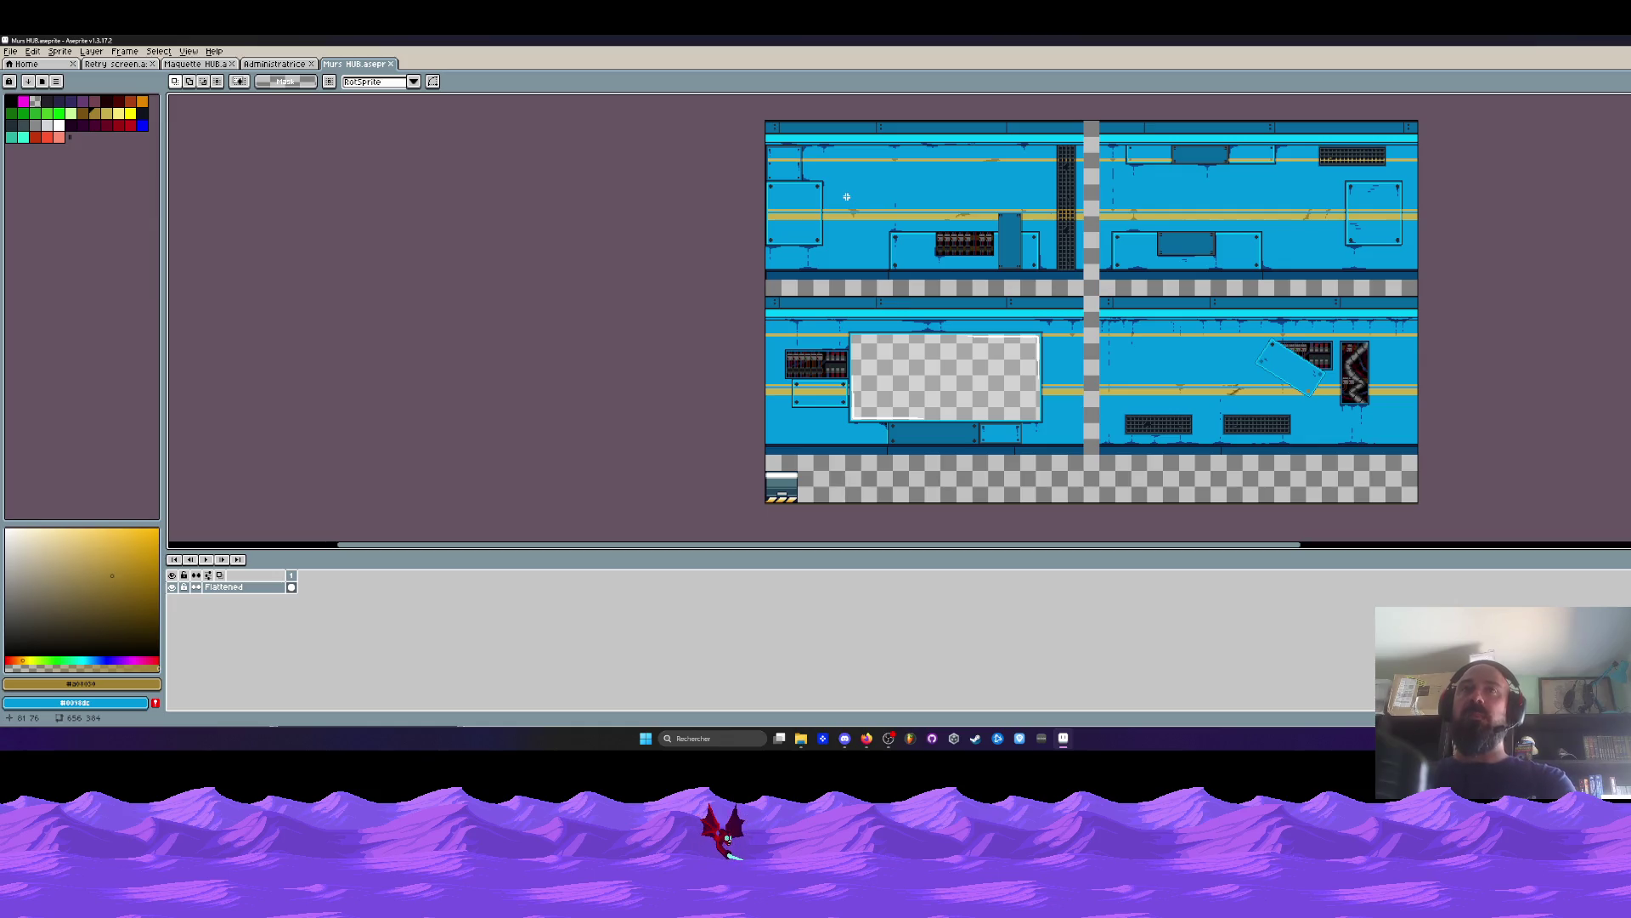
pyautogui.scroll(2, 847, 196)
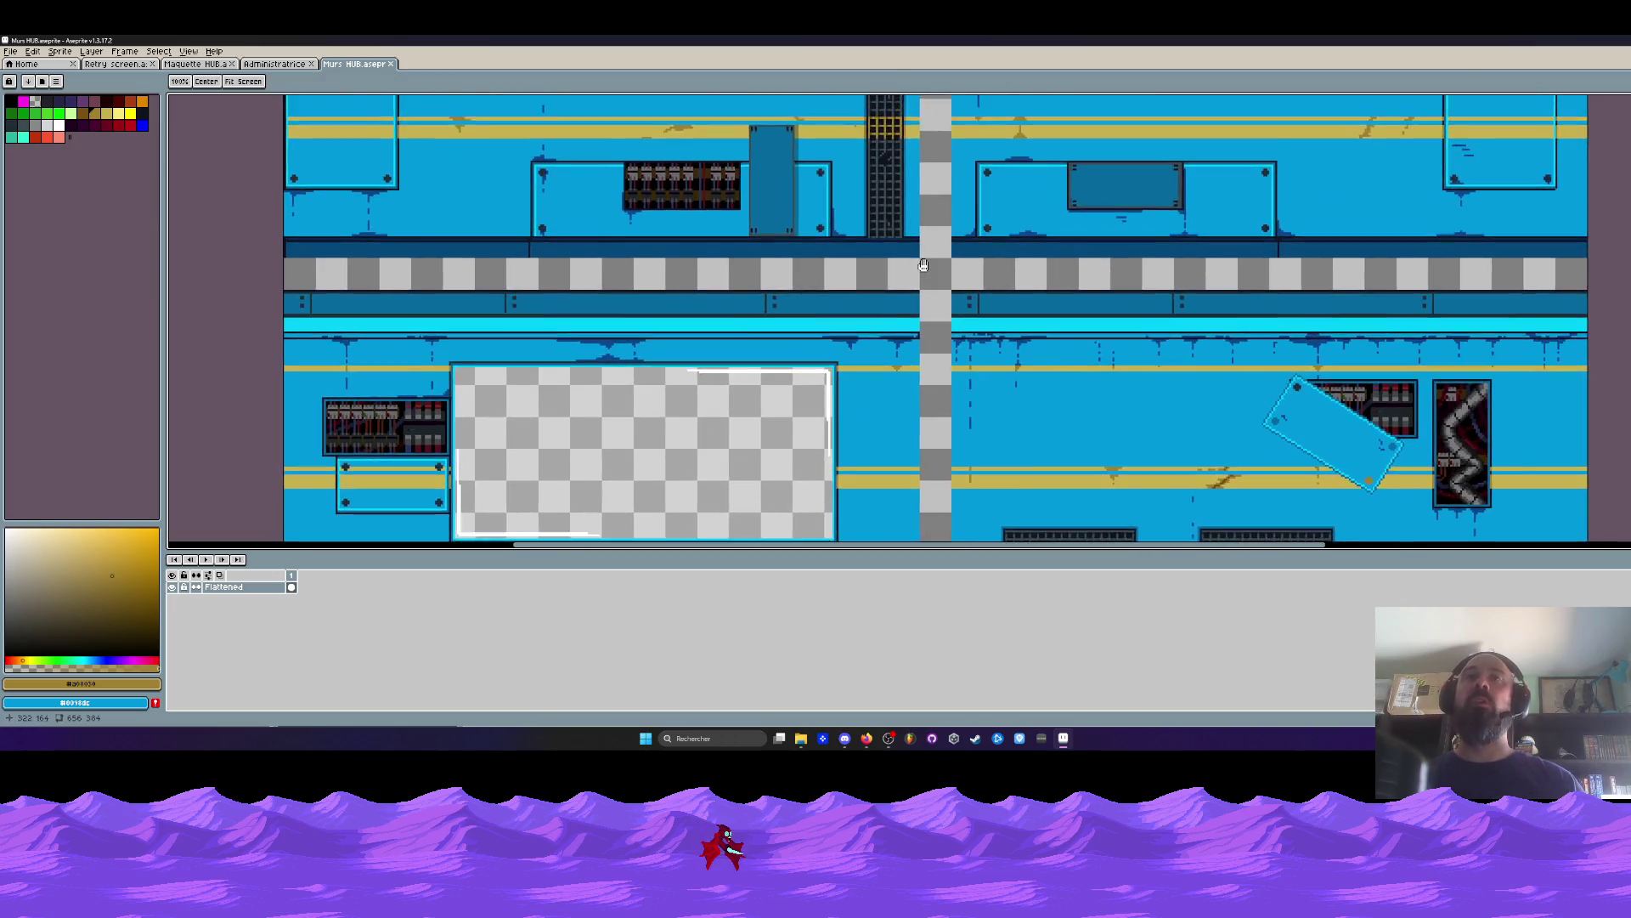
pyautogui.scroll(-2, 864, 277)
pyautogui.press('m')
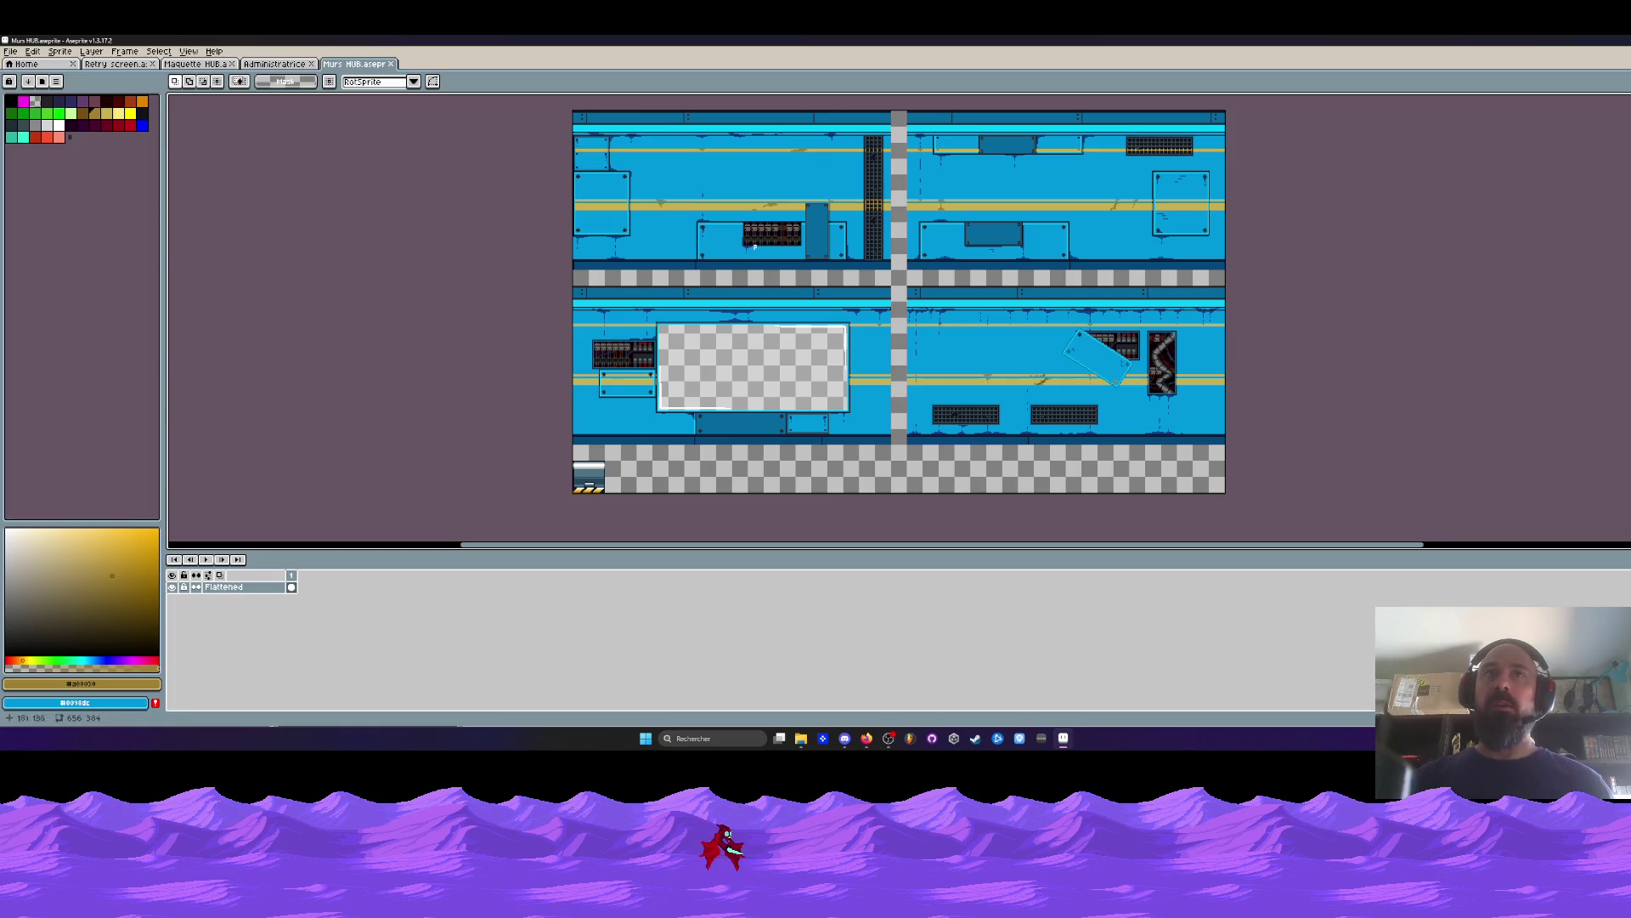
pyautogui.scroll(3, 789, 220)
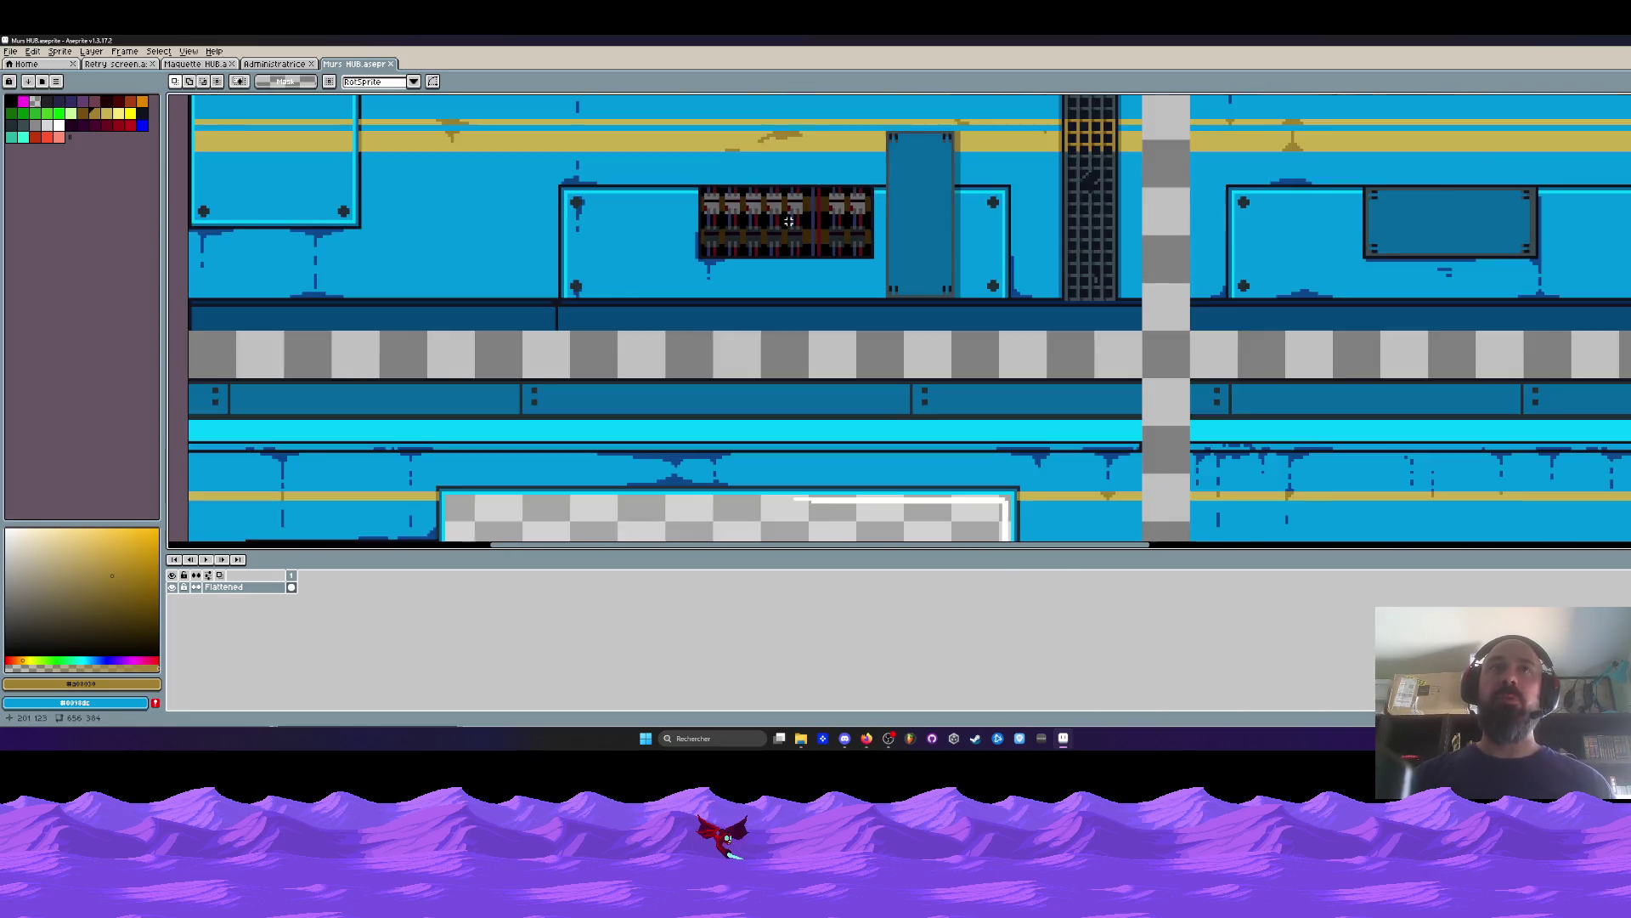
pyautogui.scroll(1, 789, 221)
pyautogui.scroll(-2, 789, 221)
pyautogui.moveTo(993, 249); pyautogui.dragTo(866, 385)
pyautogui.scroll(-4, 866, 385)
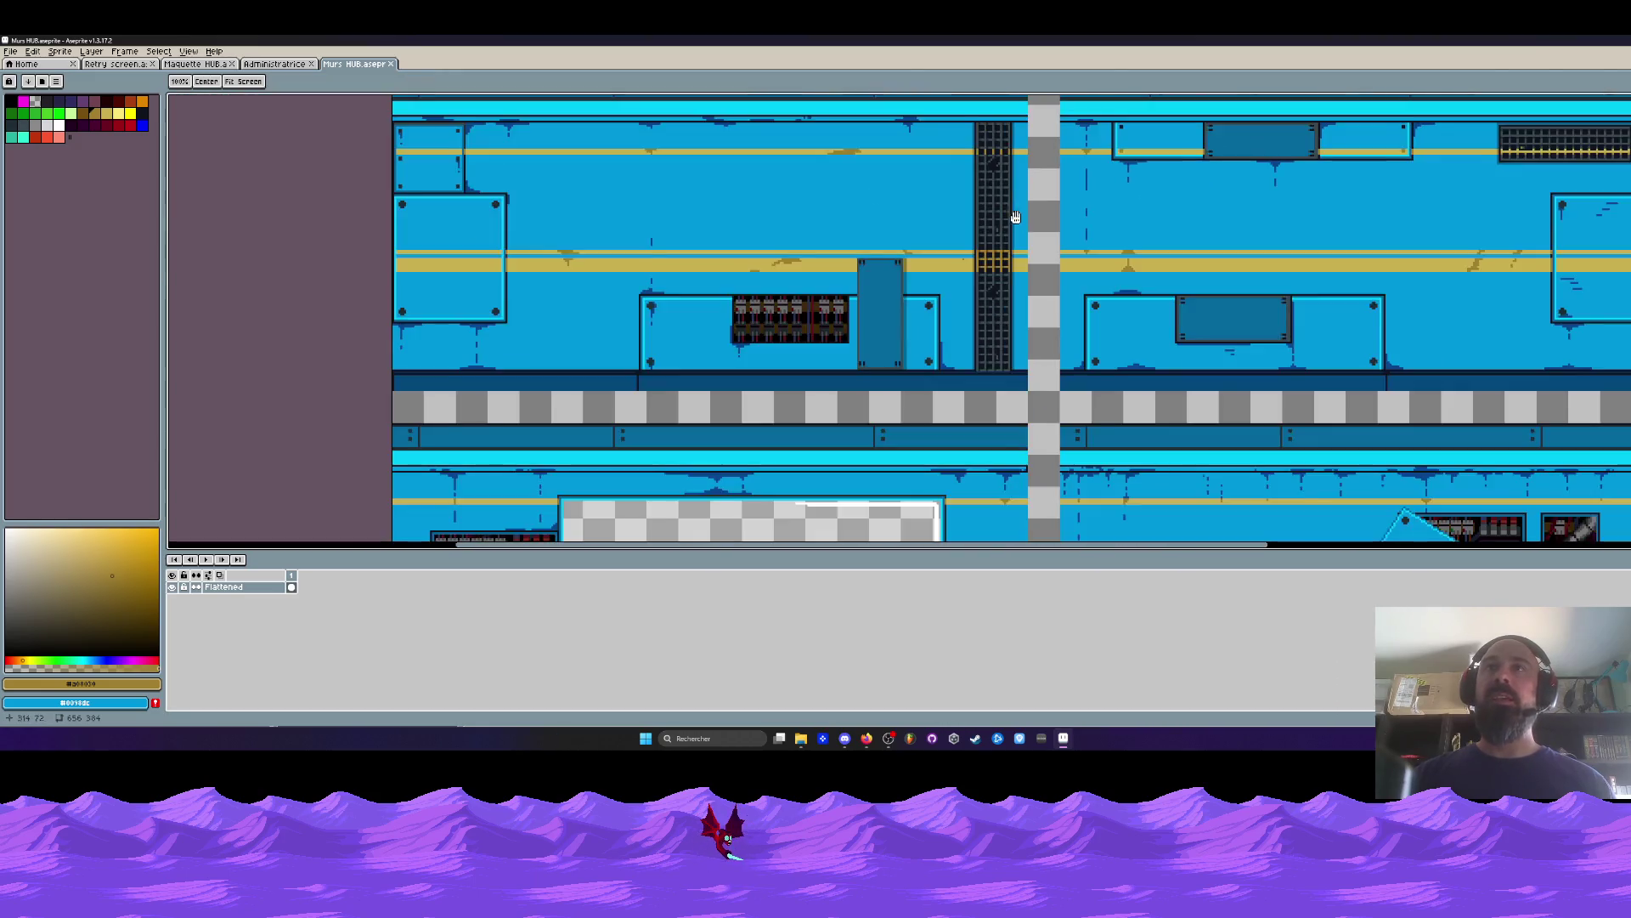
pyautogui.scroll(1, 951, 396)
pyautogui.scroll(1, 952, 396)
pyautogui.scroll(-1, 952, 396)
pyautogui.scroll(-1, 951, 396)
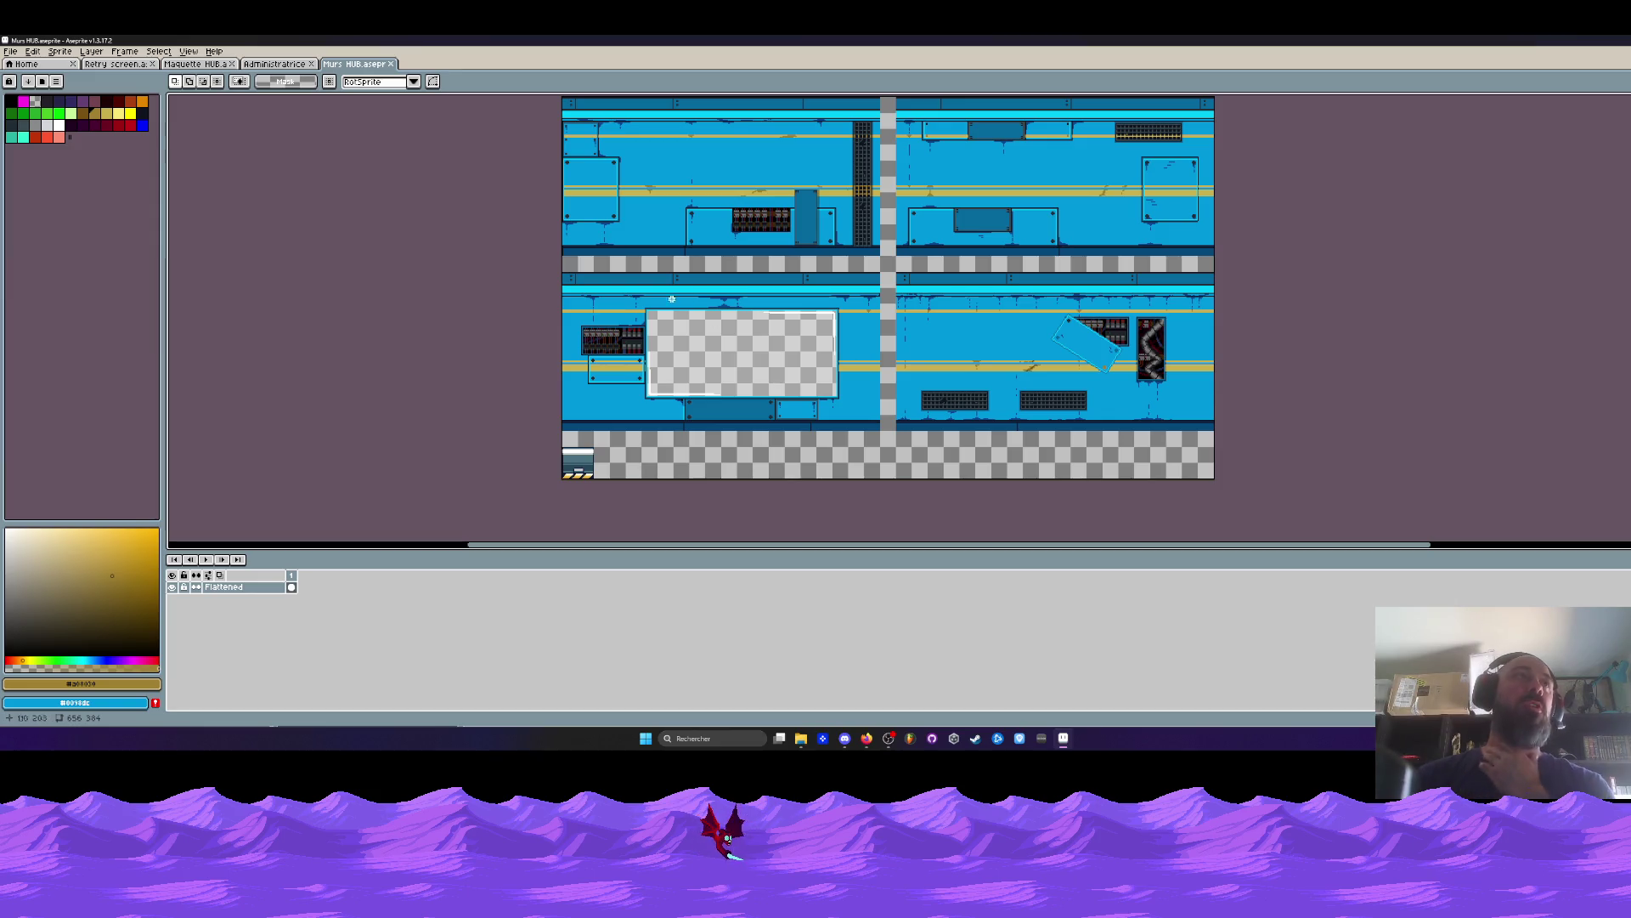
pyautogui.click(281, 66)
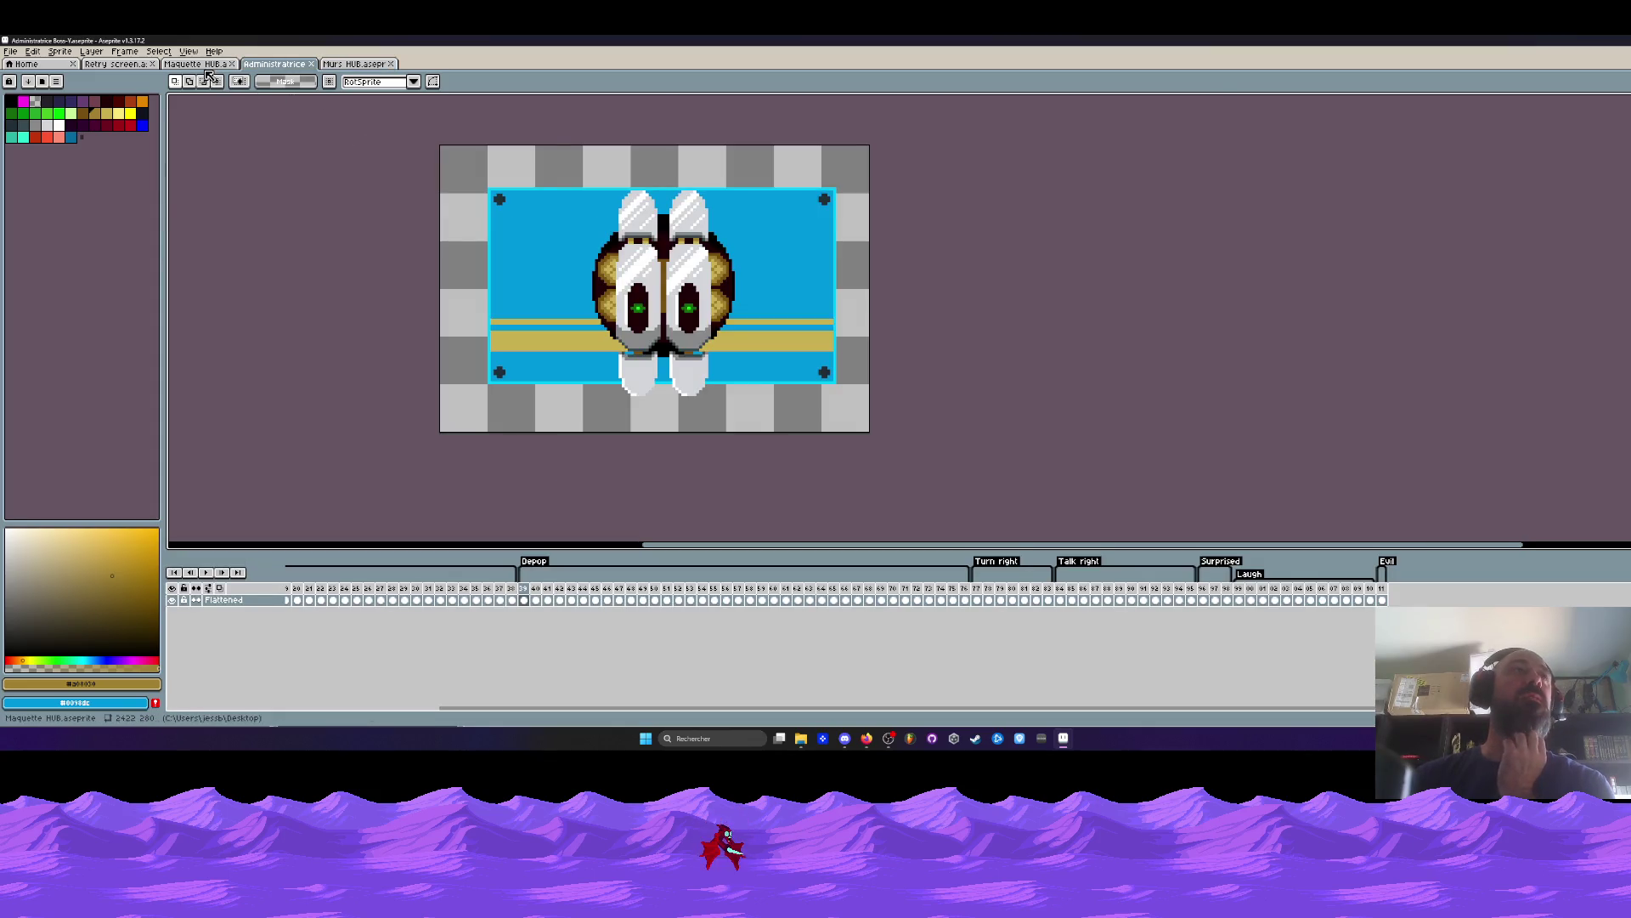
pyautogui.hotkey('ctrl', 'shift', 'Tab')
pyautogui.press('h')
pyautogui.moveTo(255, 336); pyautogui.dragTo(846, 316)
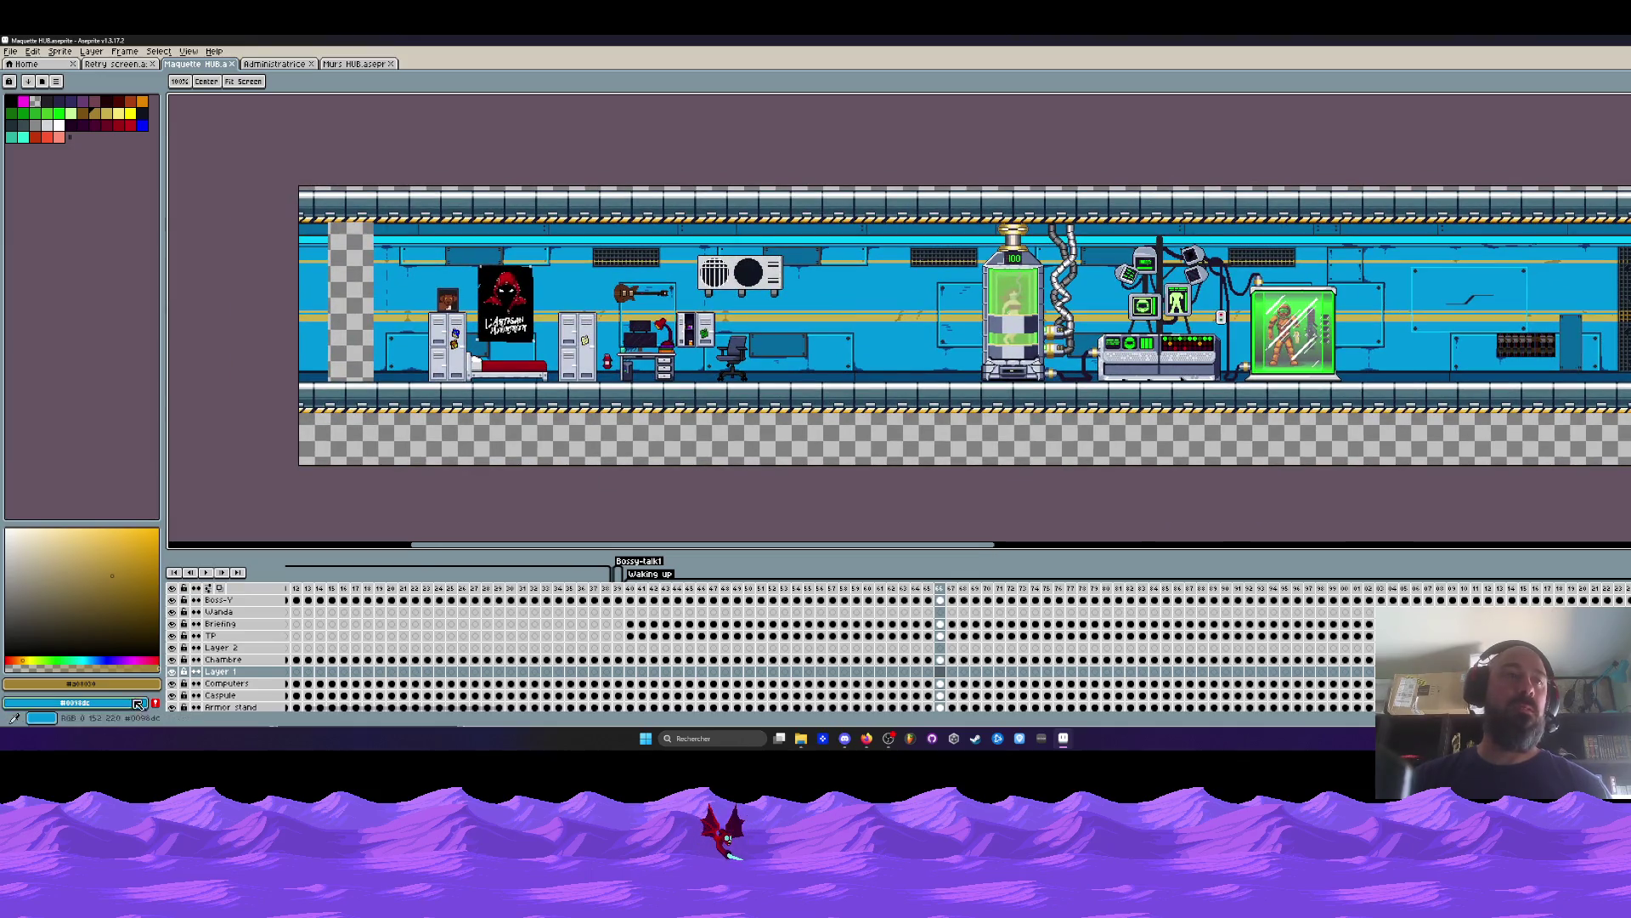
pyautogui.click(172, 635)
pyautogui.click(171, 636)
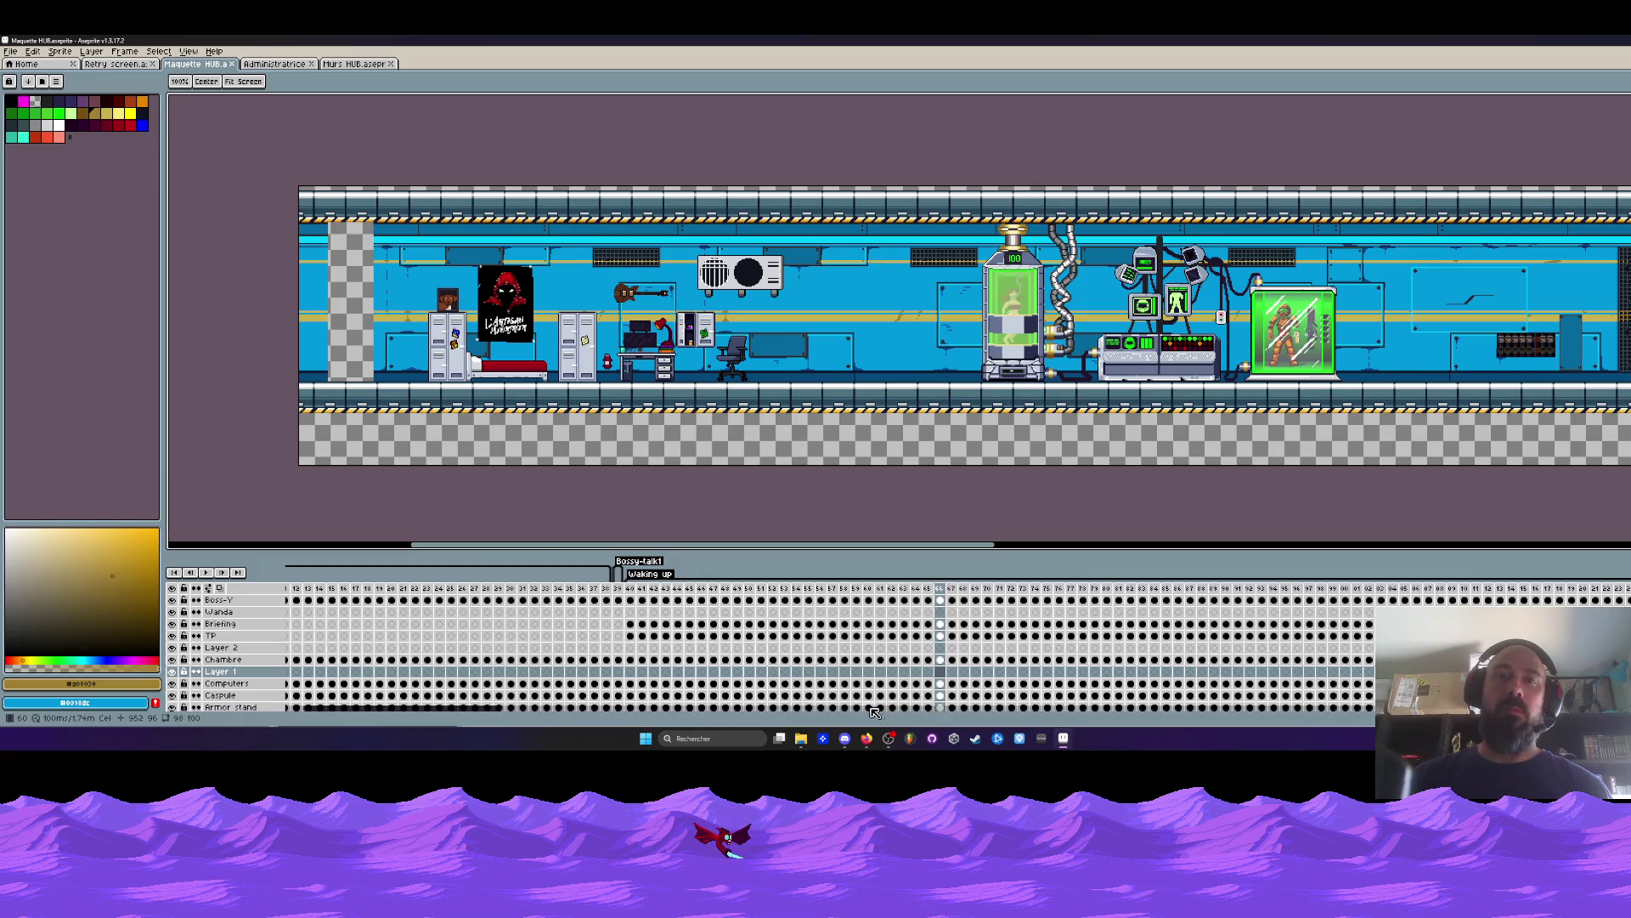
pyautogui.scroll(-3, 870, 707)
pyautogui.moveTo(760, 549); pyautogui.dragTo(621, 549)
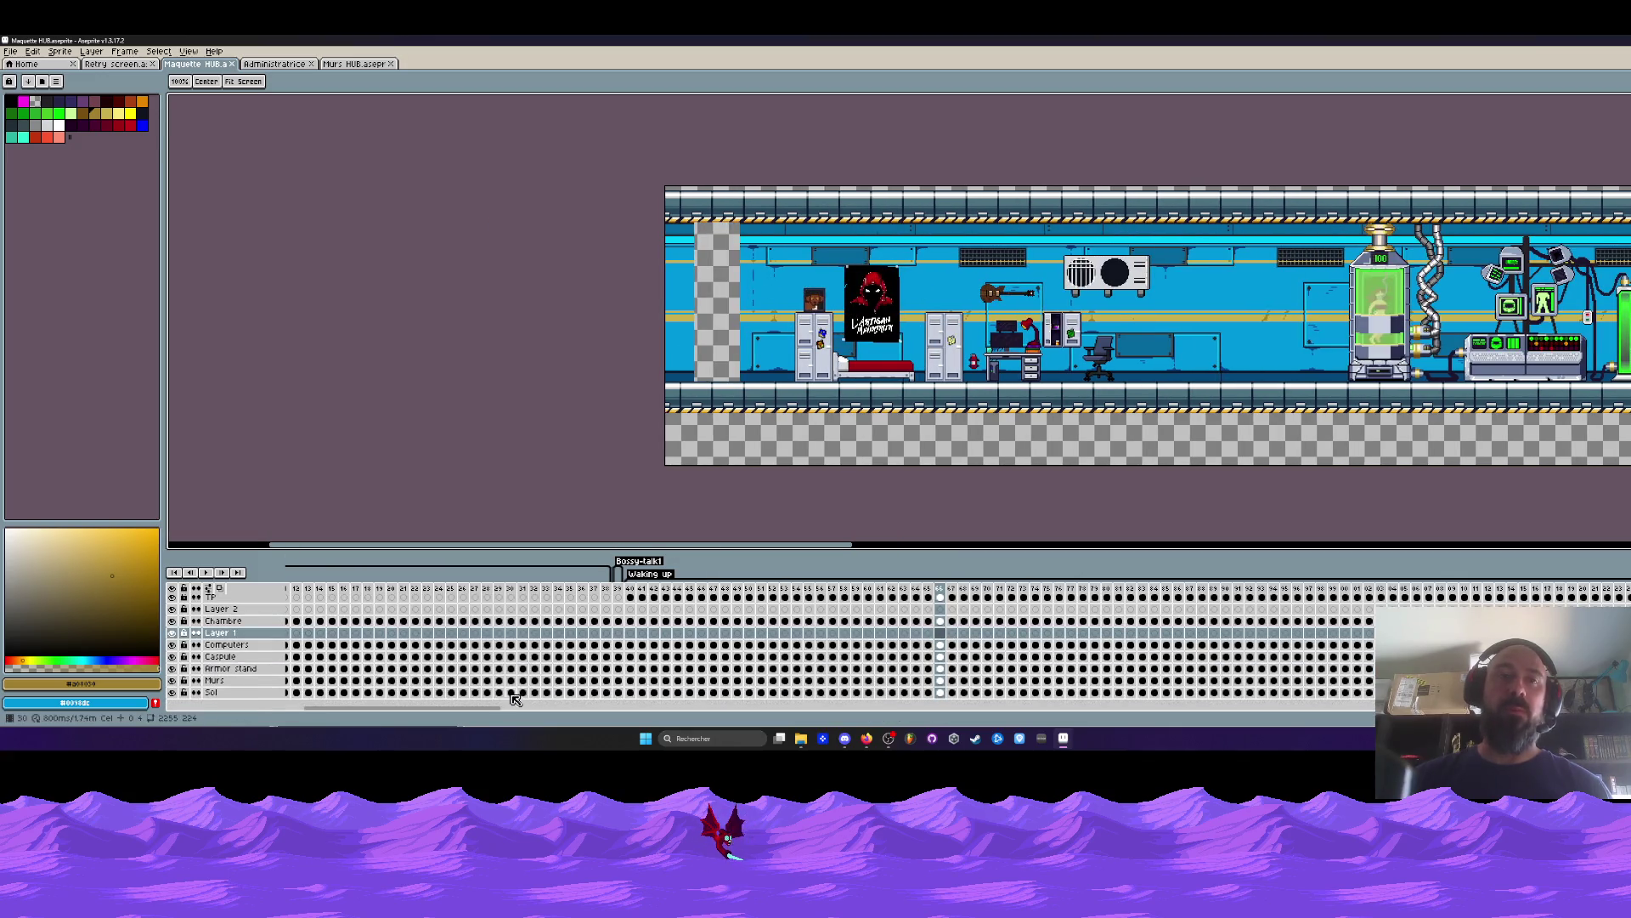
pyautogui.hscroll(-2, 408, 671)
pyautogui.click(292, 644)
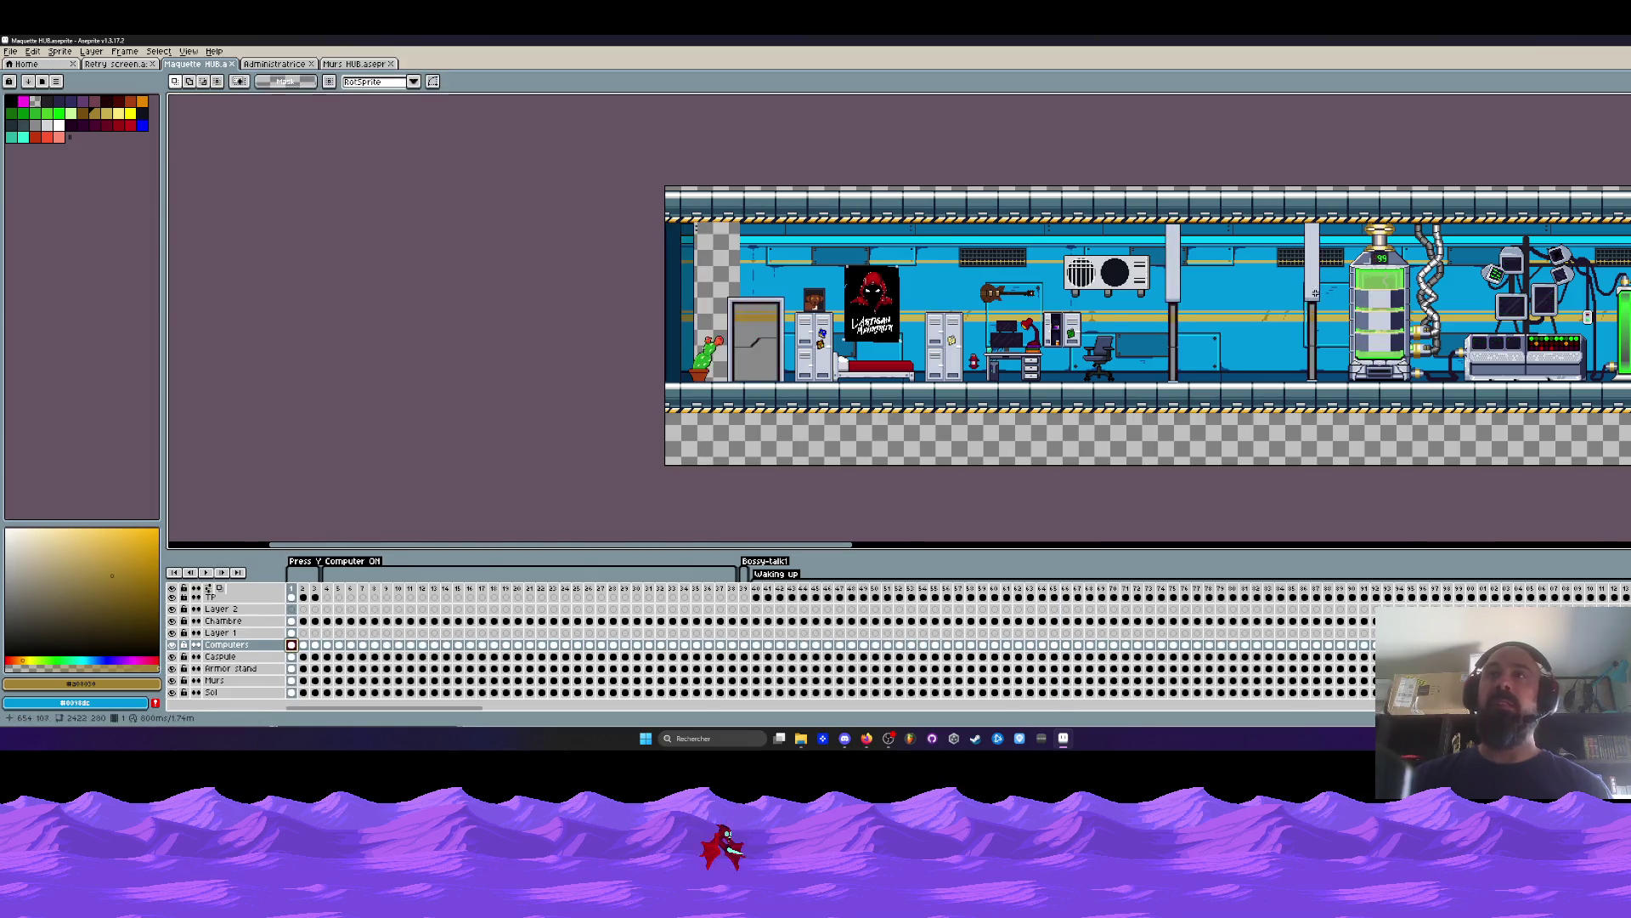
pyautogui.scroll(2, 1148, 306)
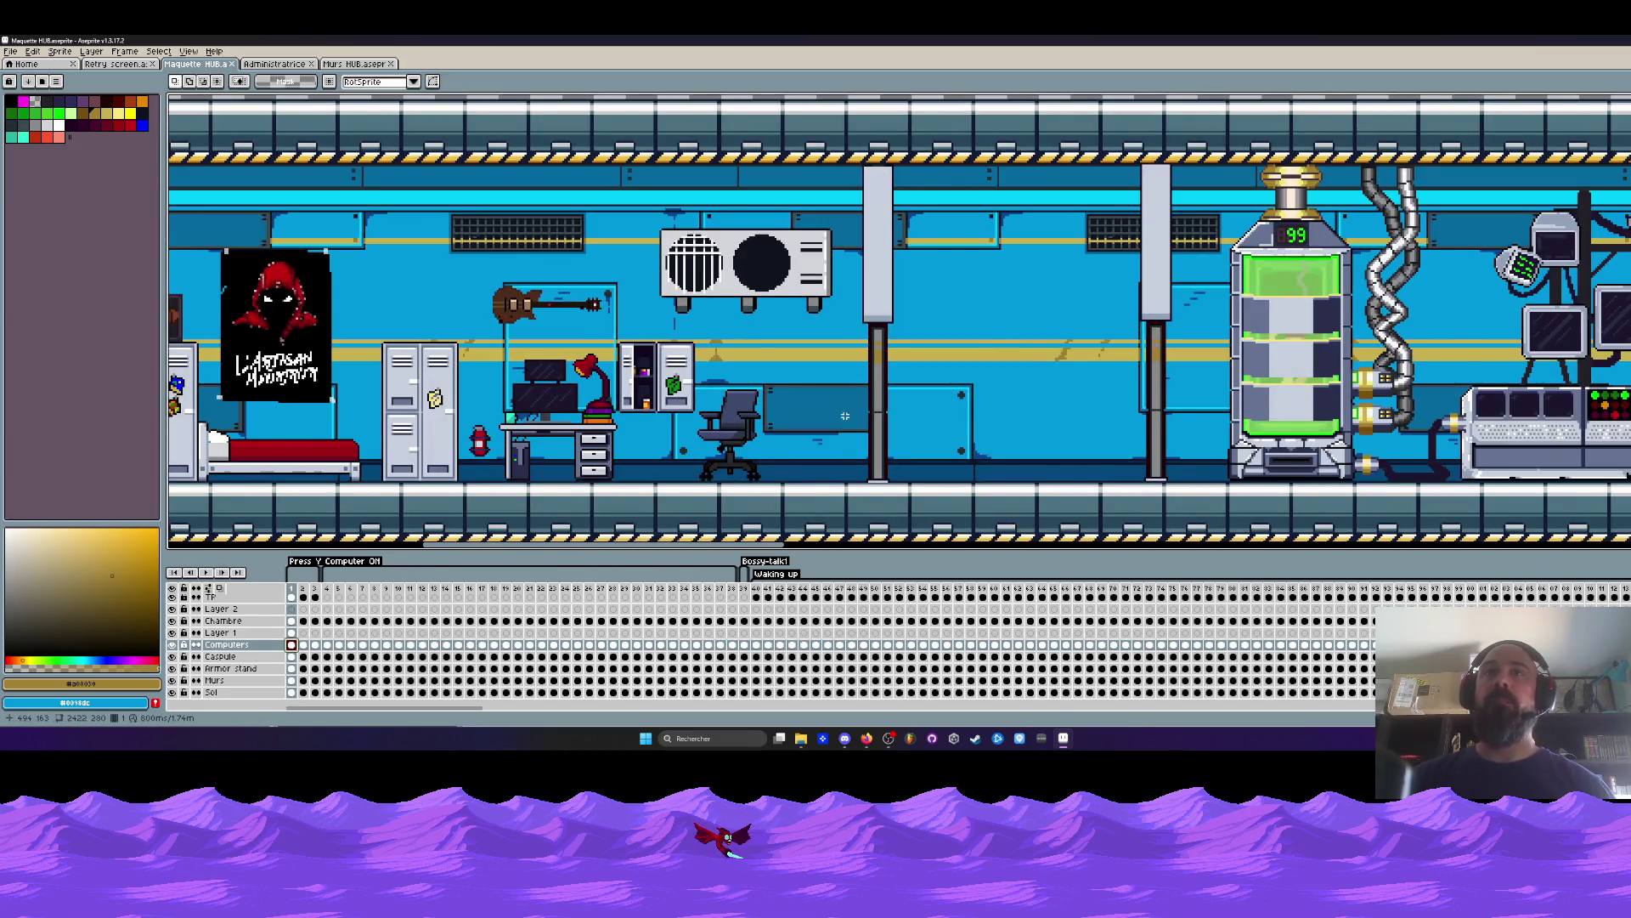
pyautogui.scroll(-3, 635, 359)
pyautogui.scroll(2, 635, 359)
pyautogui.scroll(-2, 636, 359)
pyautogui.scroll(1, 635, 359)
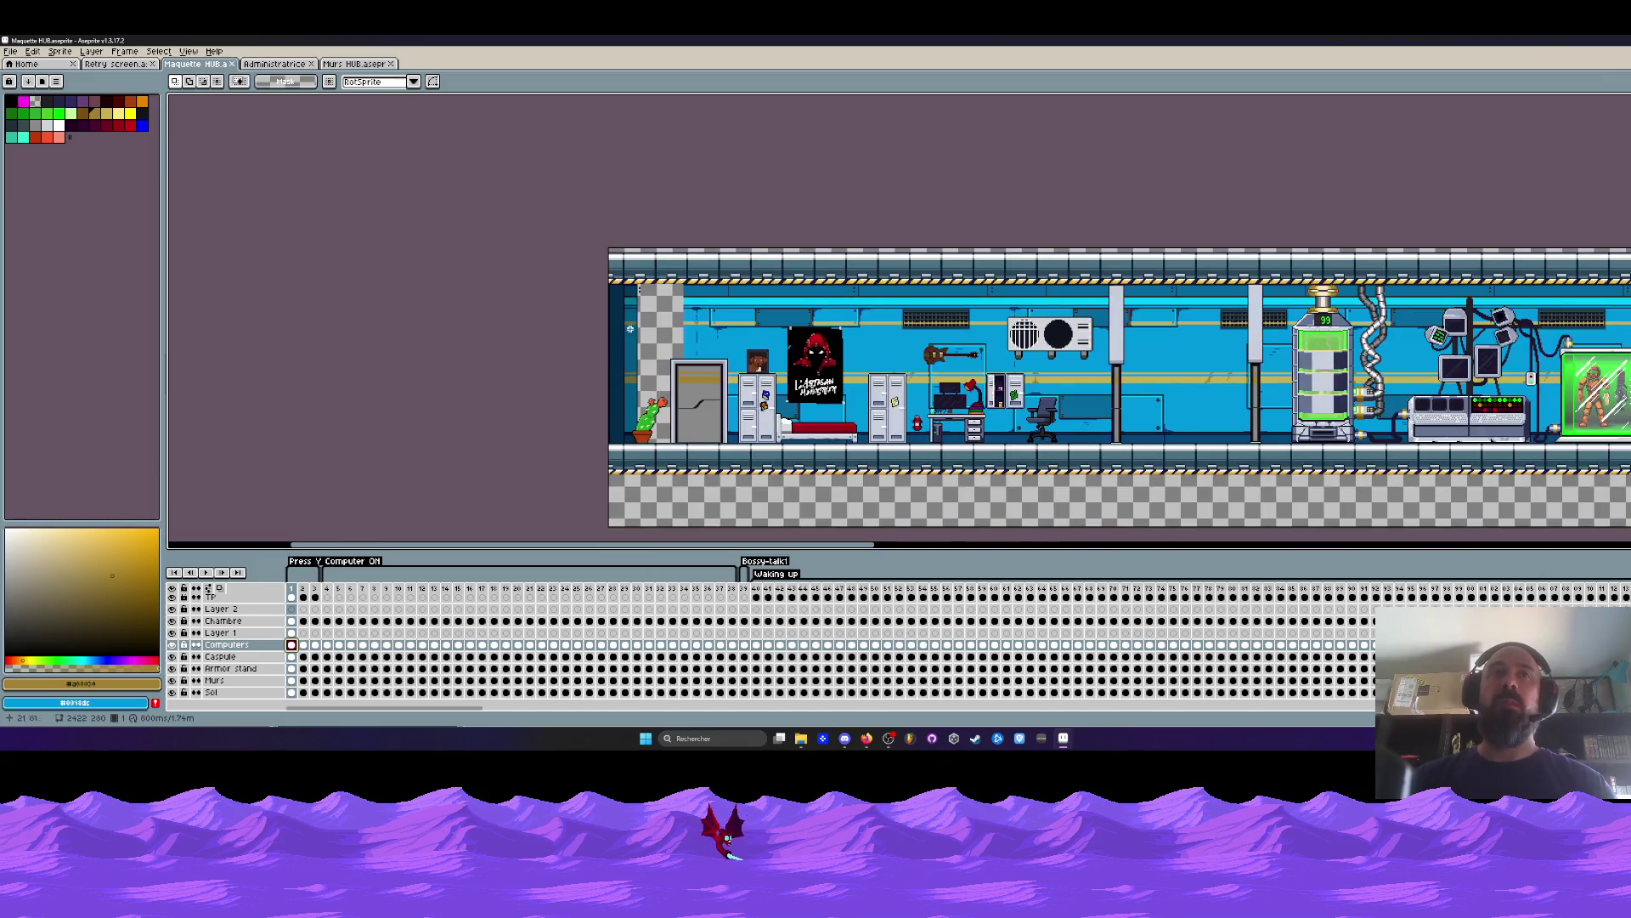
pyautogui.scroll(1, 624, 328)
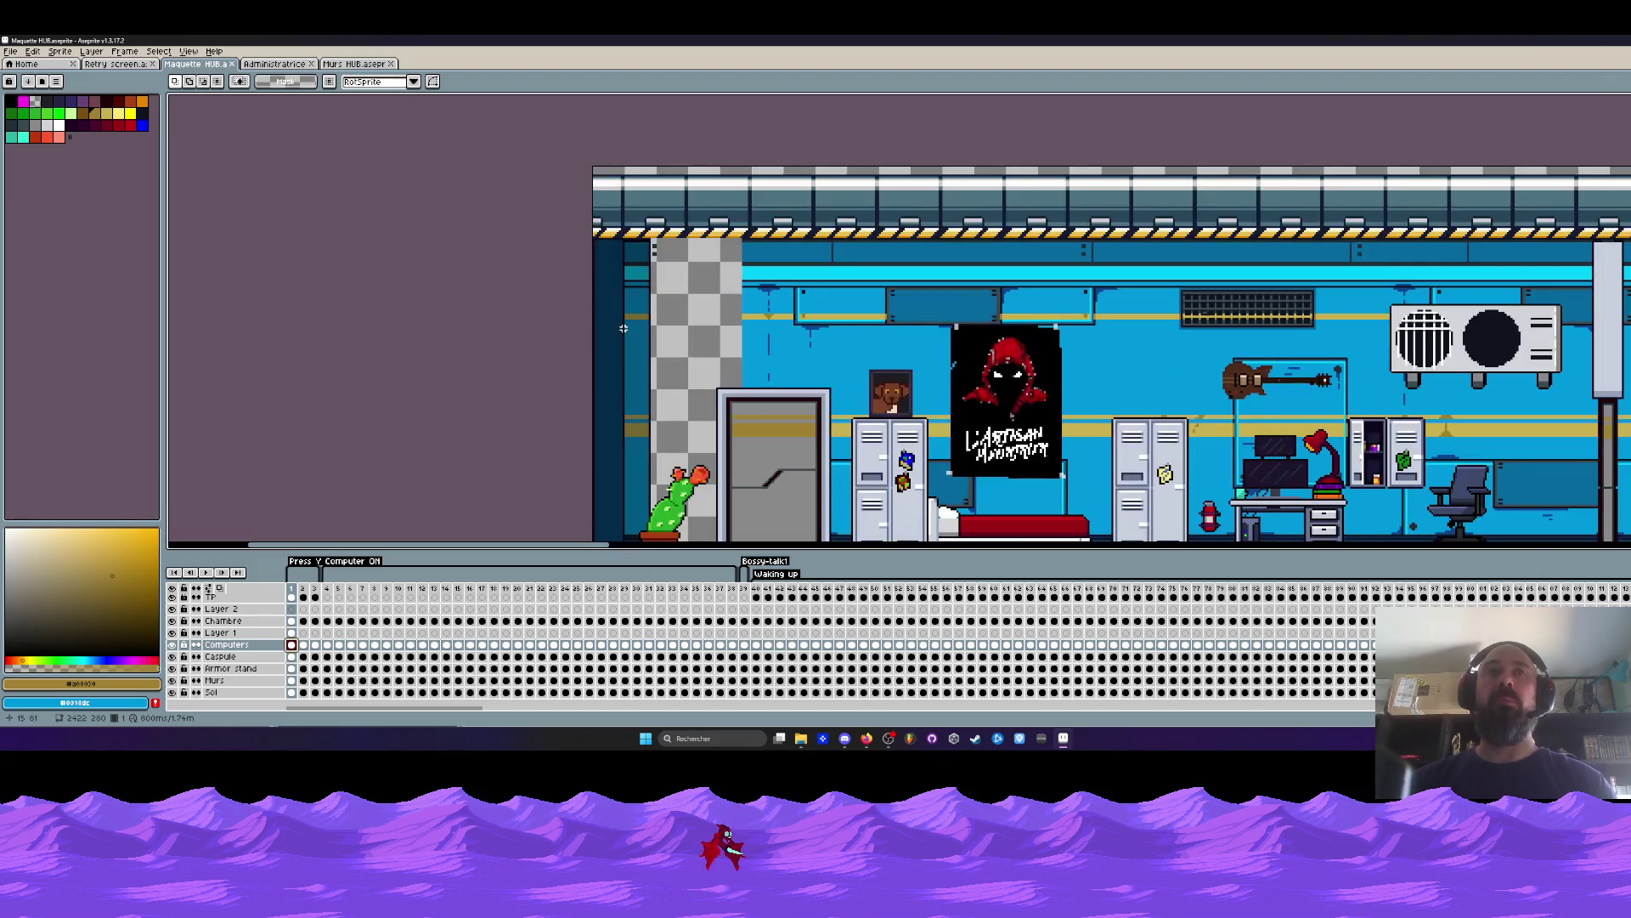
pyautogui.scroll(-1, 657, 332)
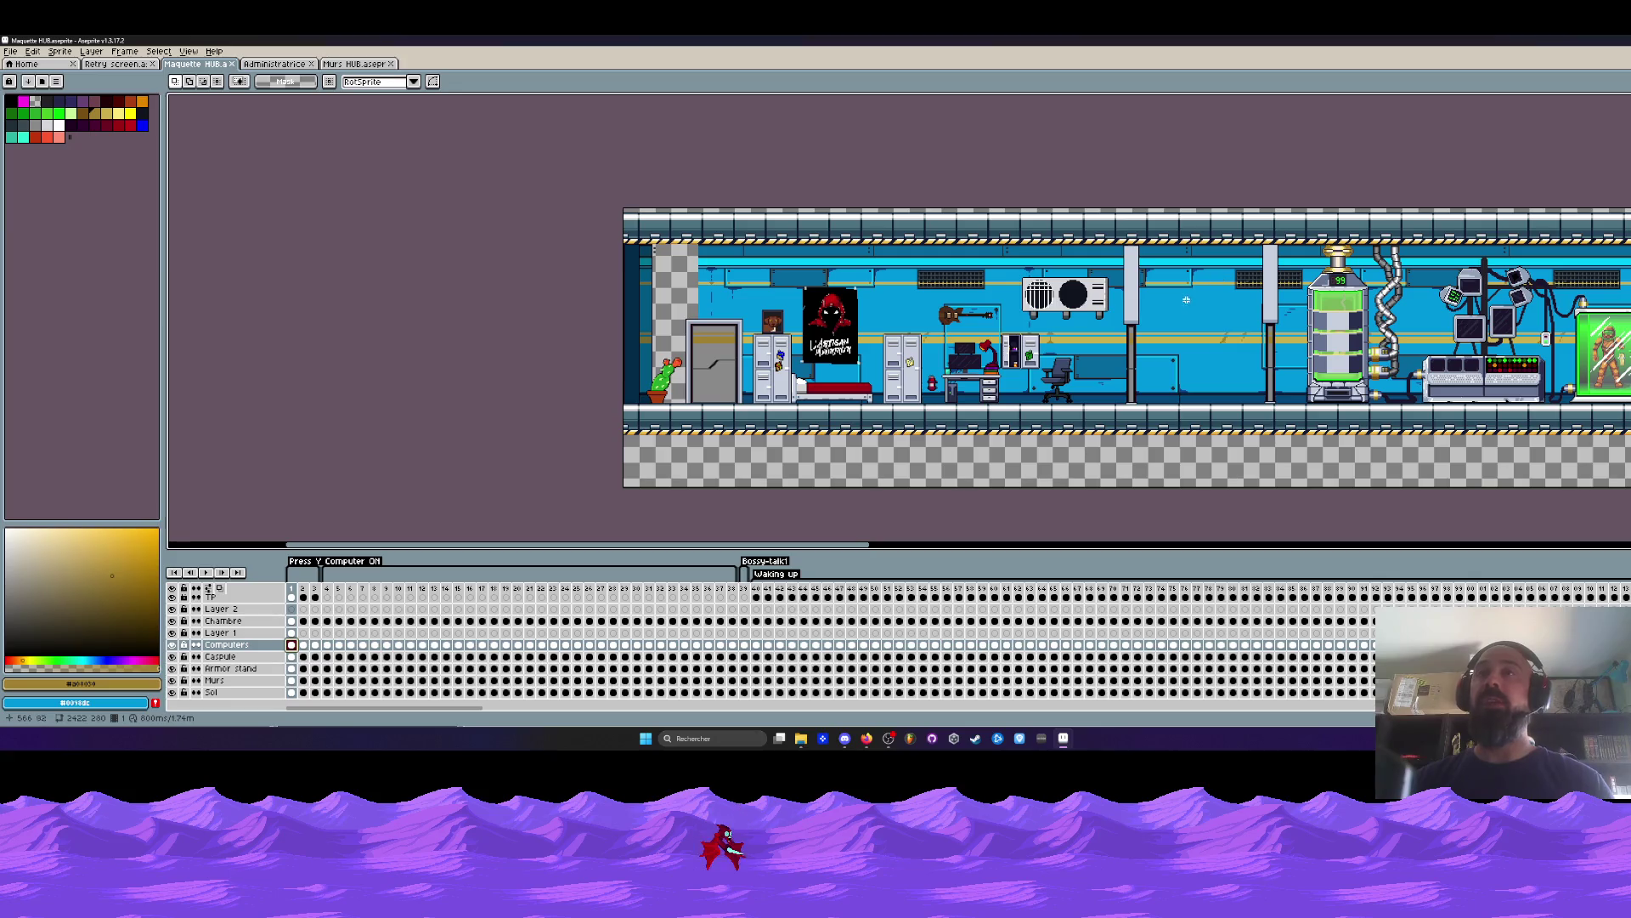
pyautogui.scroll(2, 1186, 306)
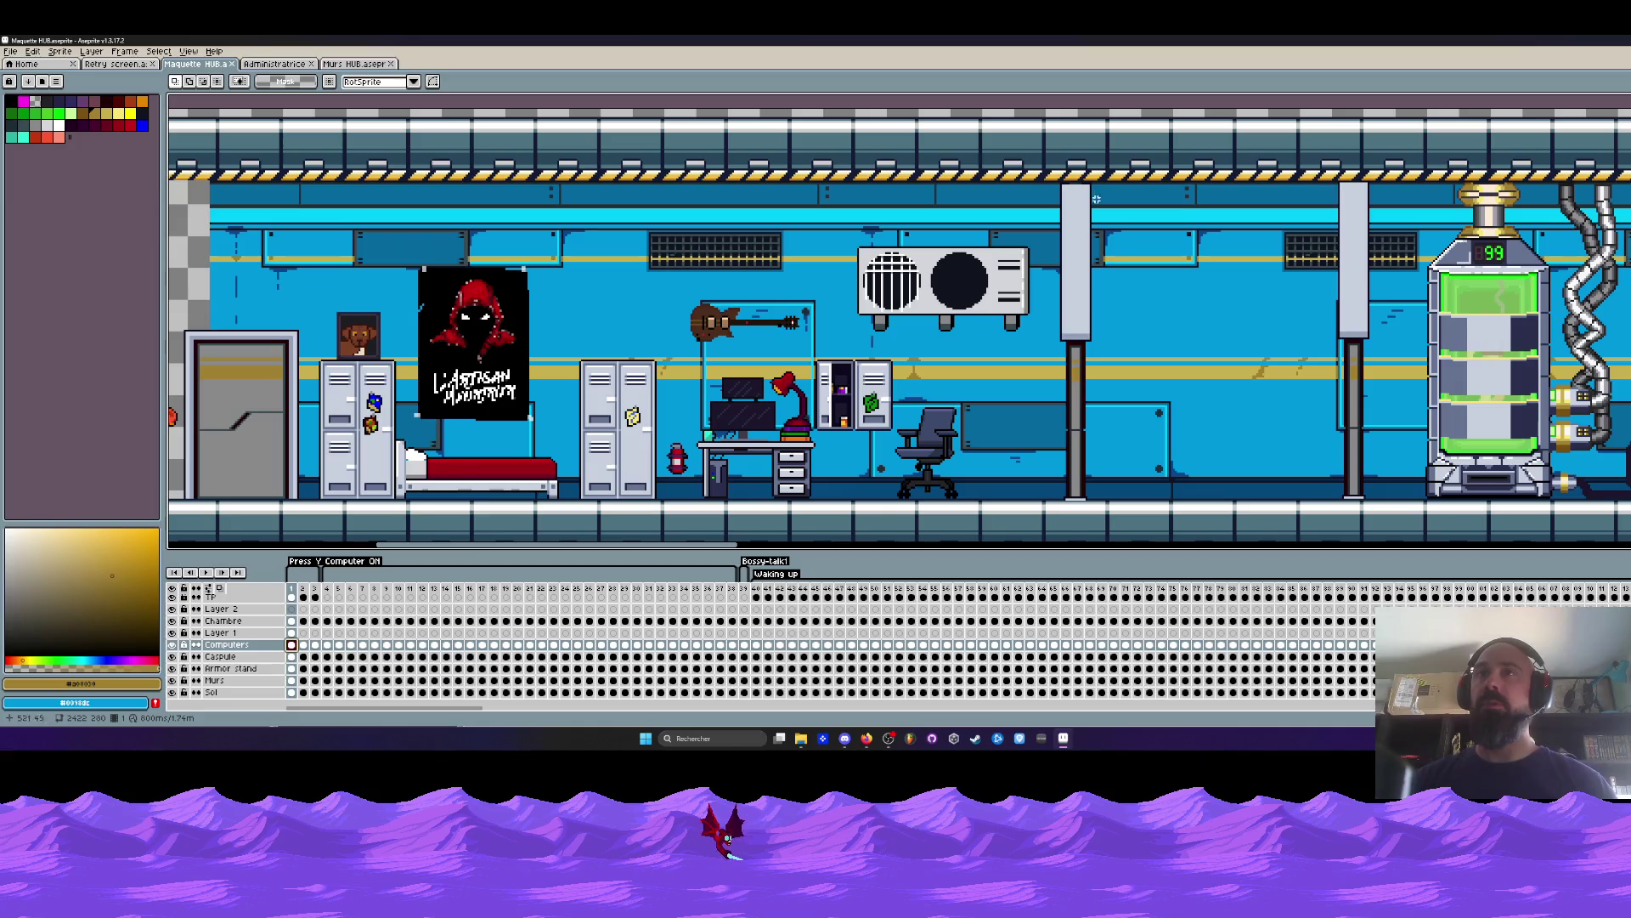
pyautogui.scroll(1, 1062, 375)
pyautogui.scroll(-3, 1069, 357)
pyautogui.scroll(2, 1075, 348)
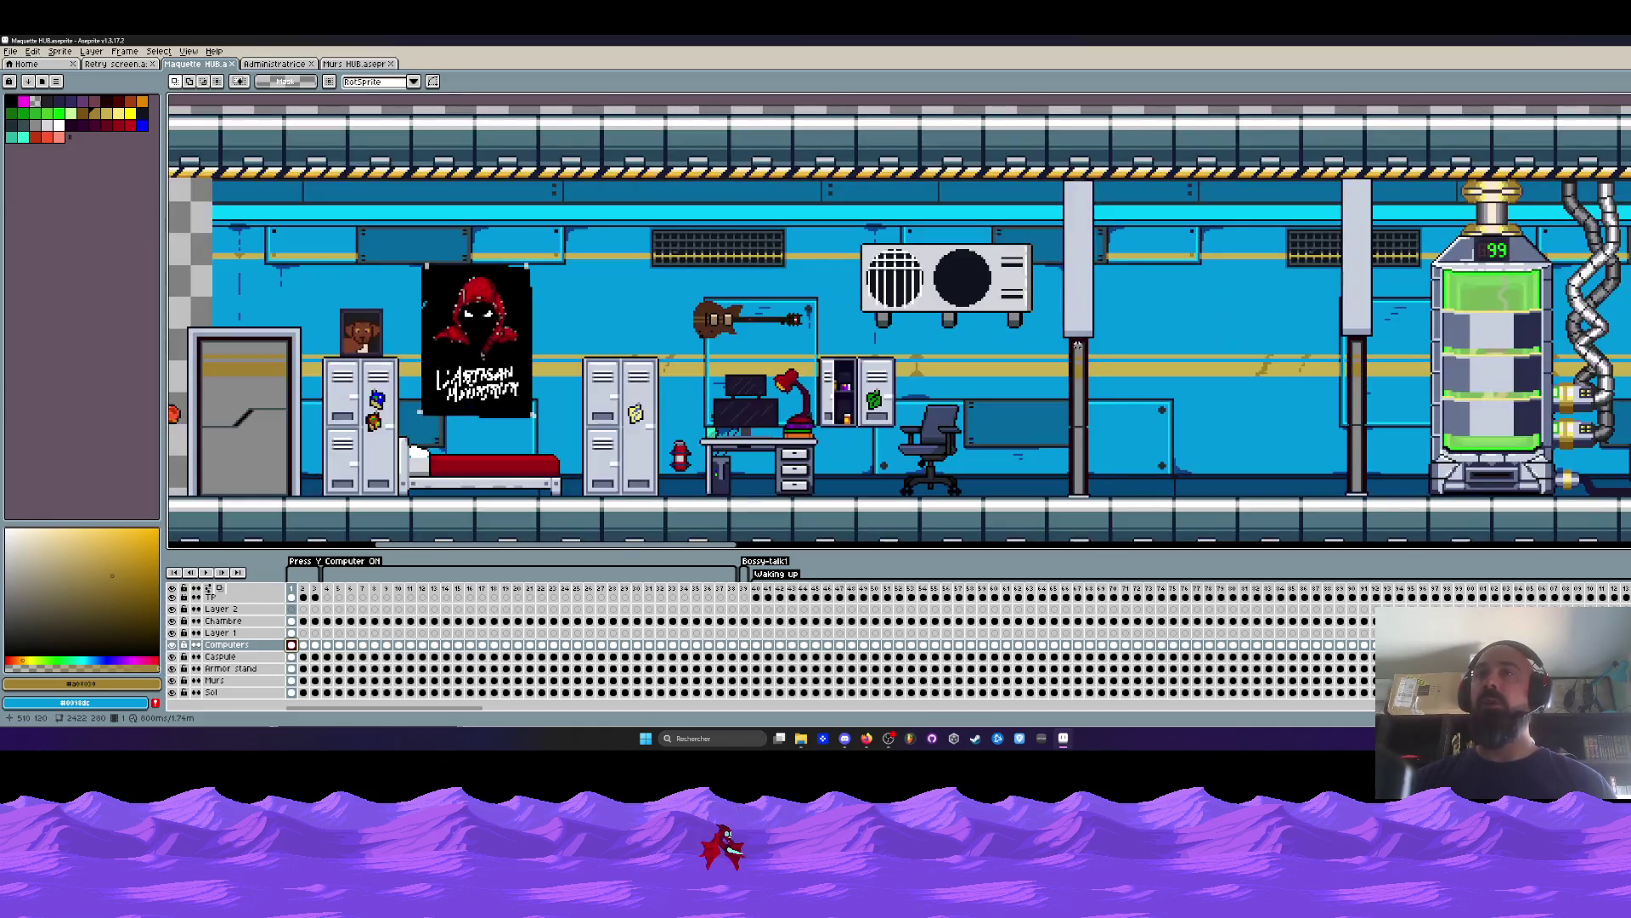
pyautogui.scroll(1, 1077, 352)
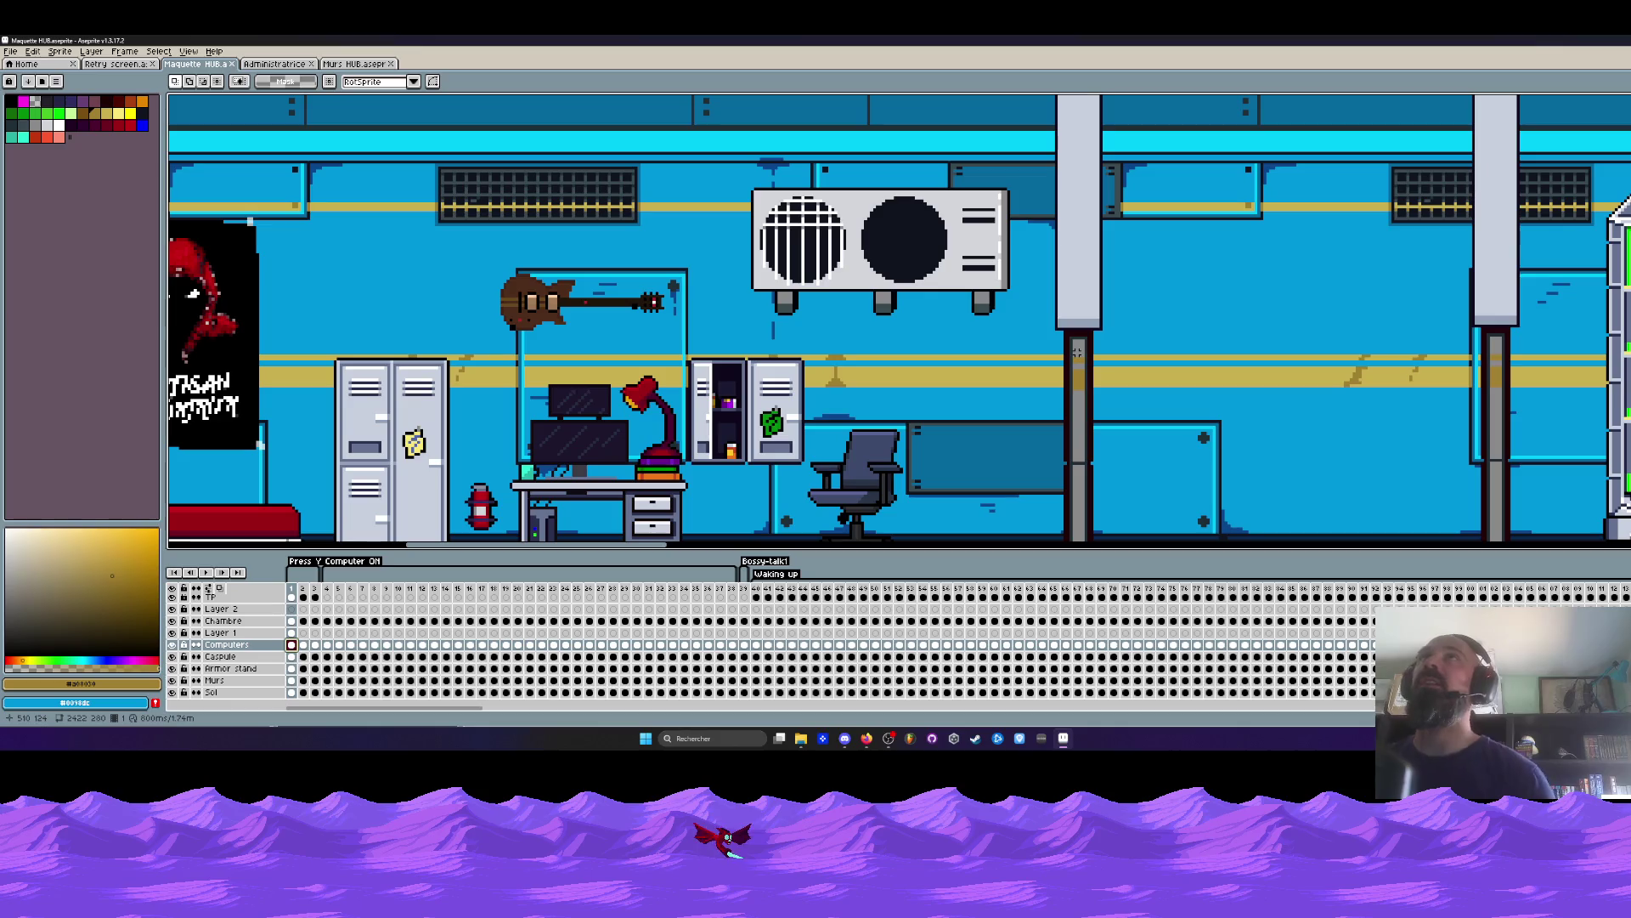
pyautogui.scroll(-1, 1078, 352)
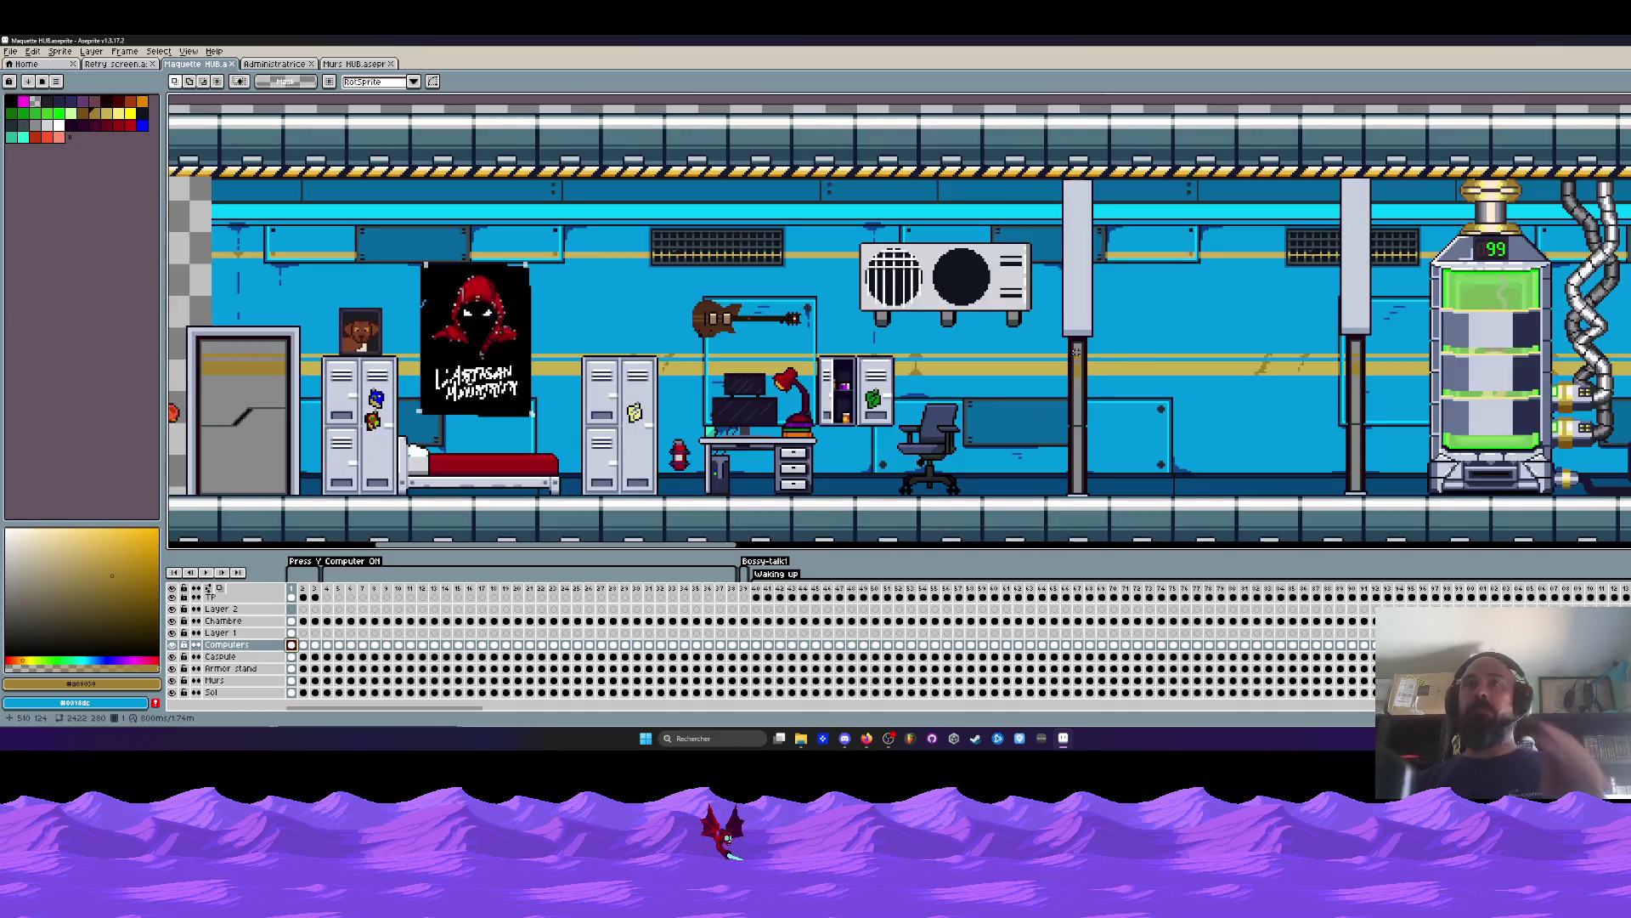
pyautogui.scroll(-2, 1127, 364)
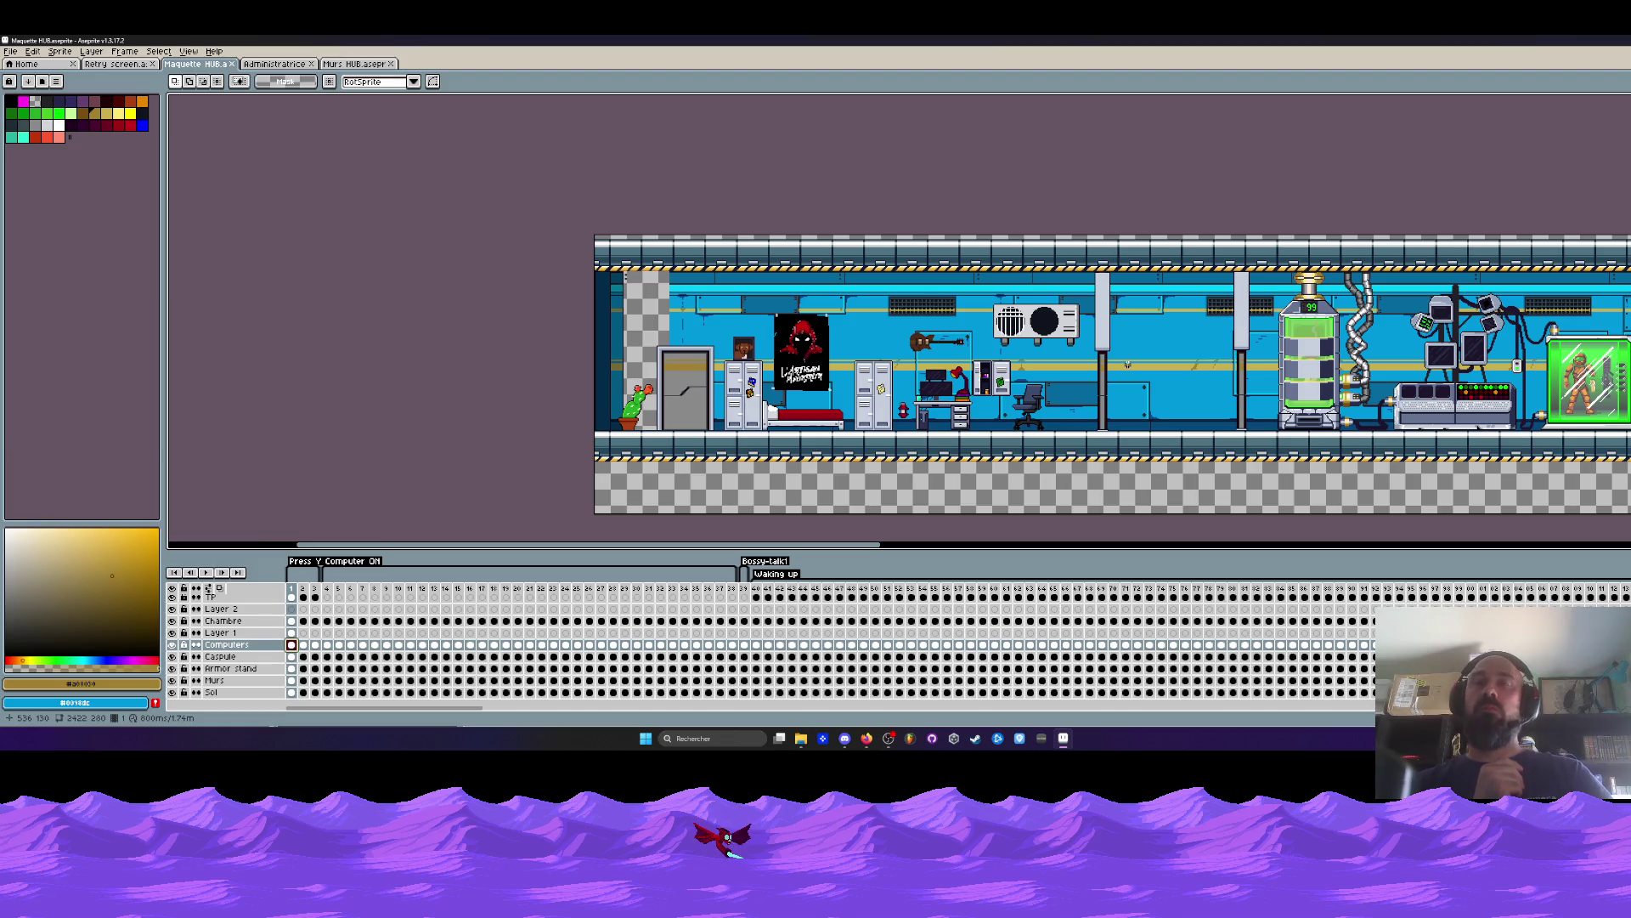
# Marquee the area around the room's left wall and switch to Layer 1.
pyautogui.moveTo(593, 246); pyautogui.dragTo(694, 440)
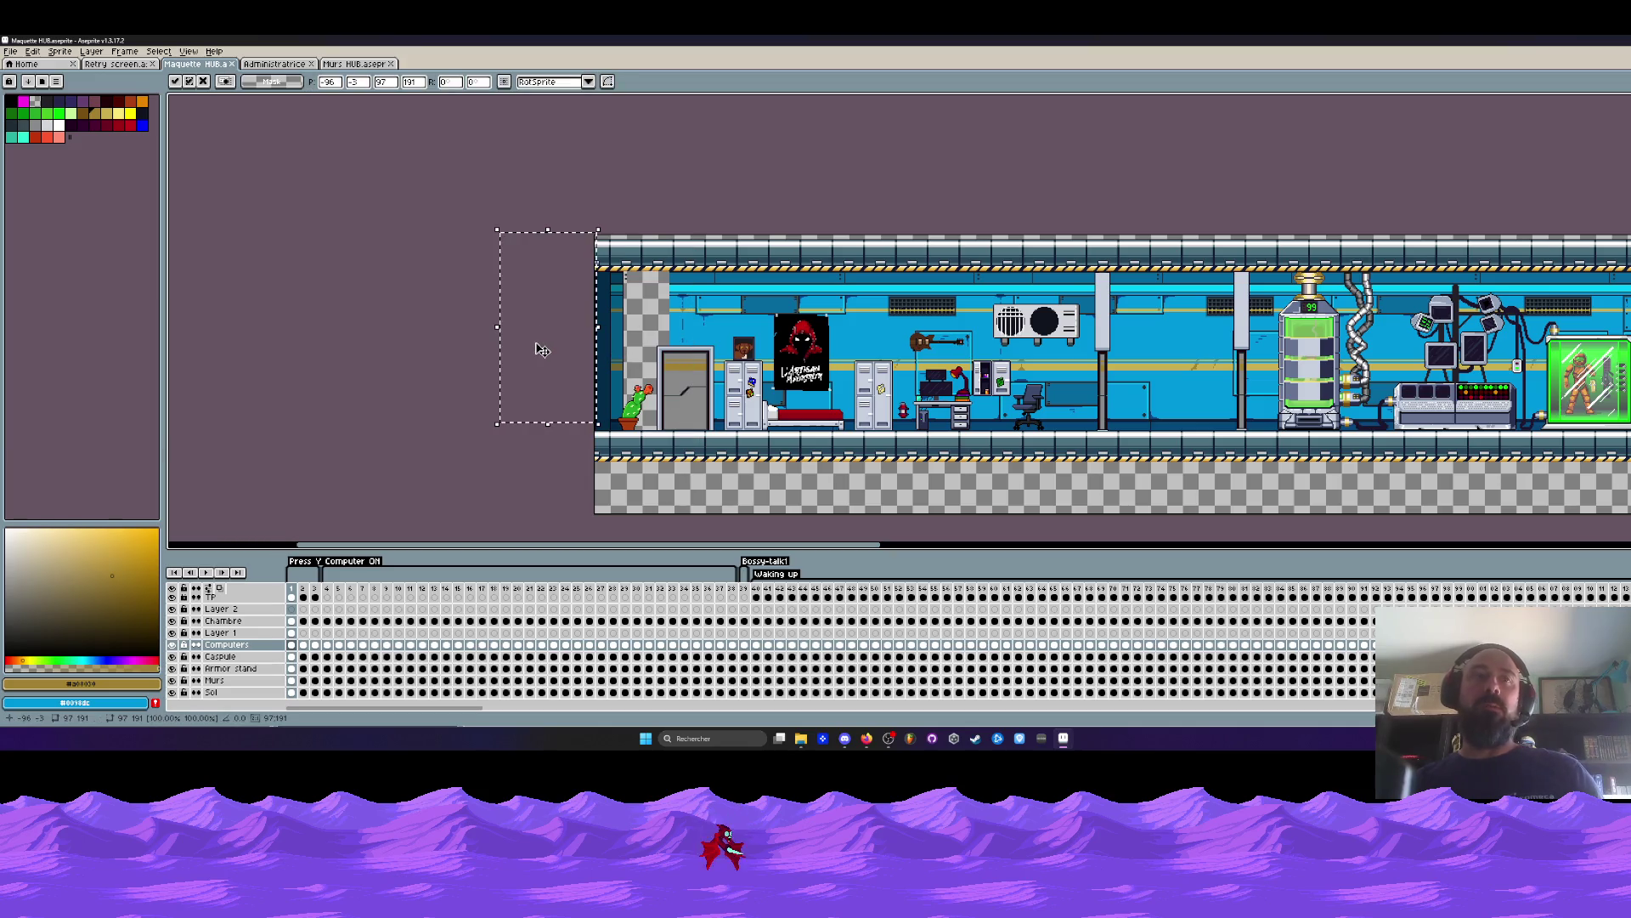
pyautogui.click(221, 632)
pyautogui.moveTo(642, 366)
pyautogui.mouseDown()
pyautogui.moveTo(611, 361)
pyautogui.moveTo(642, 359)
pyautogui.mouseUp()
pyautogui.scroll(2, 651, 337)
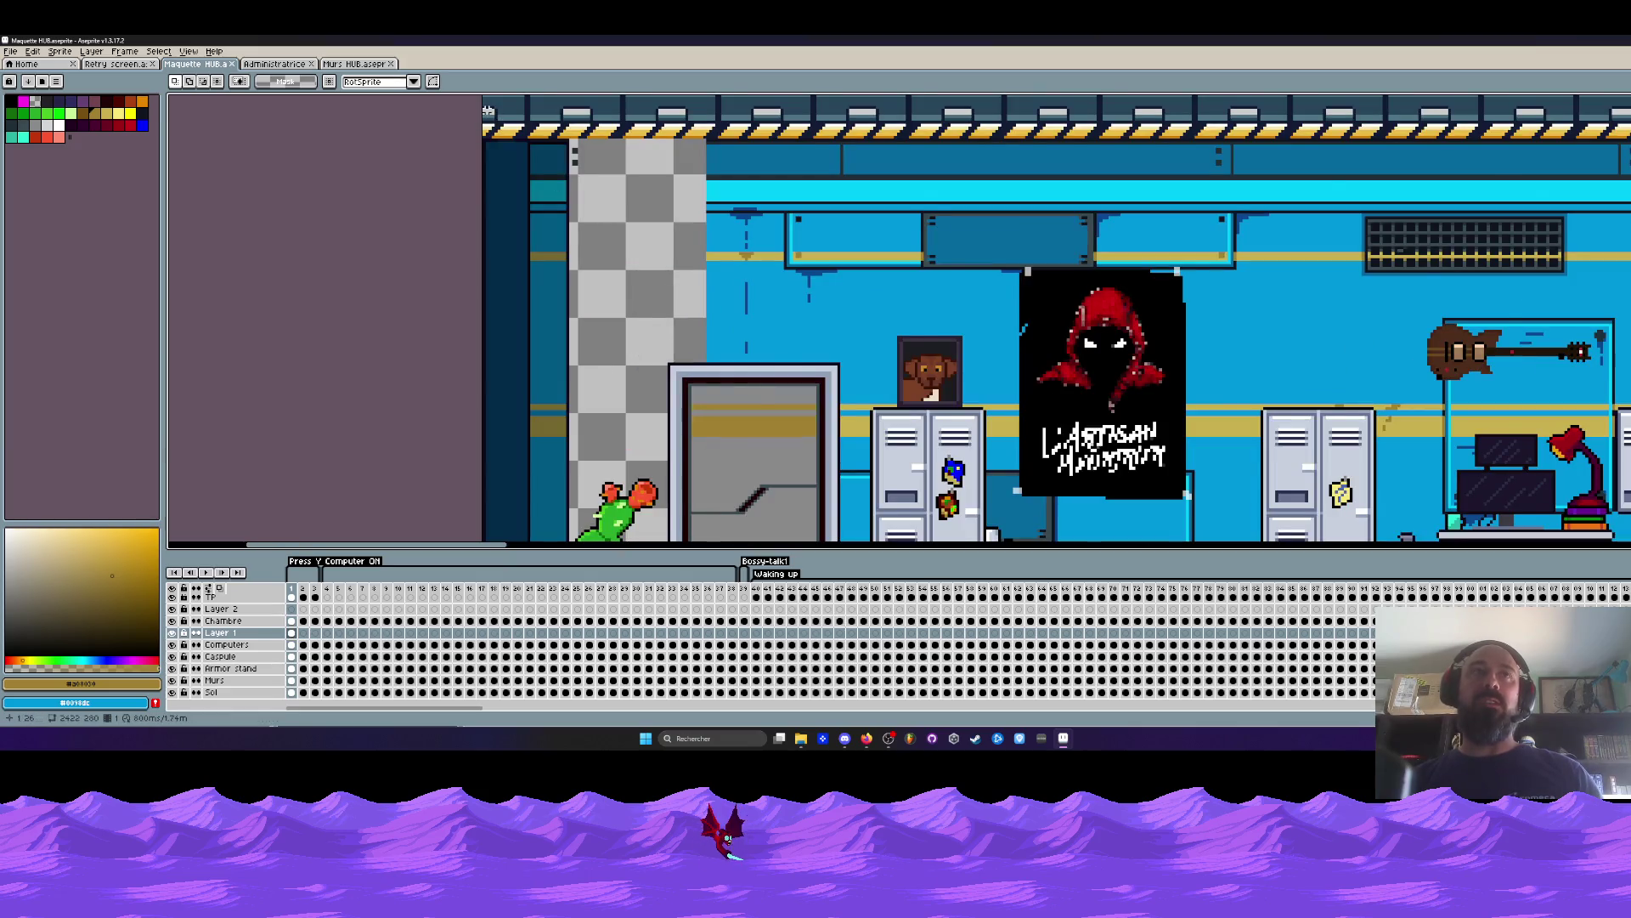
pyautogui.scroll(-1, 512, 208)
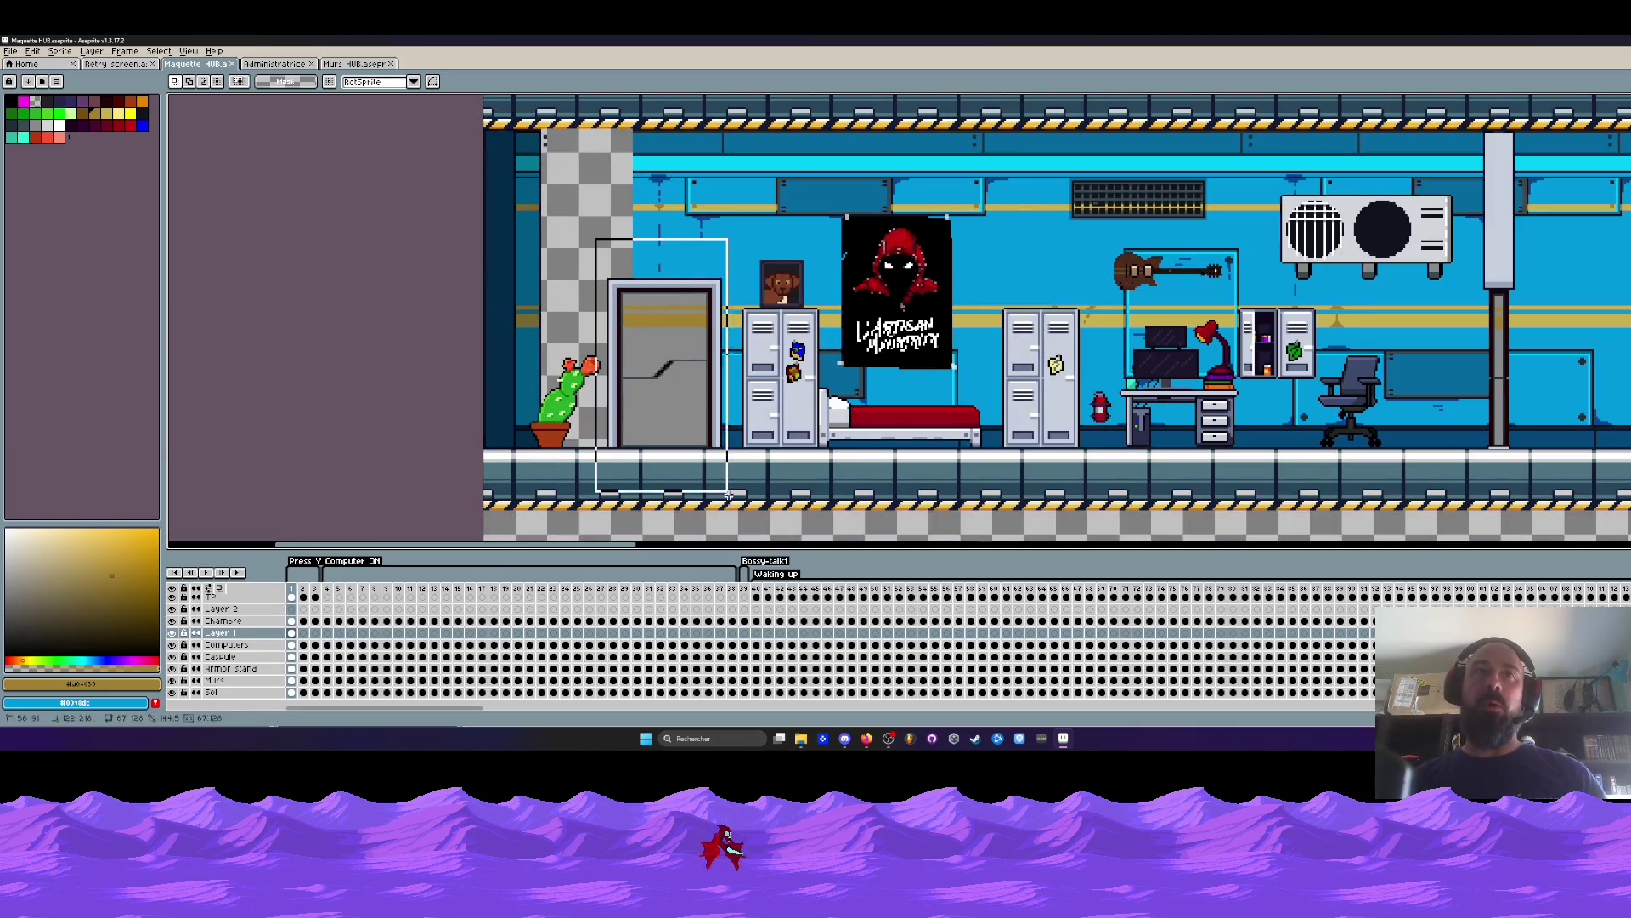
pyautogui.scroll(1, 667, 400)
pyautogui.scroll(1, 670, 379)
pyautogui.scroll(-2, 648, 310)
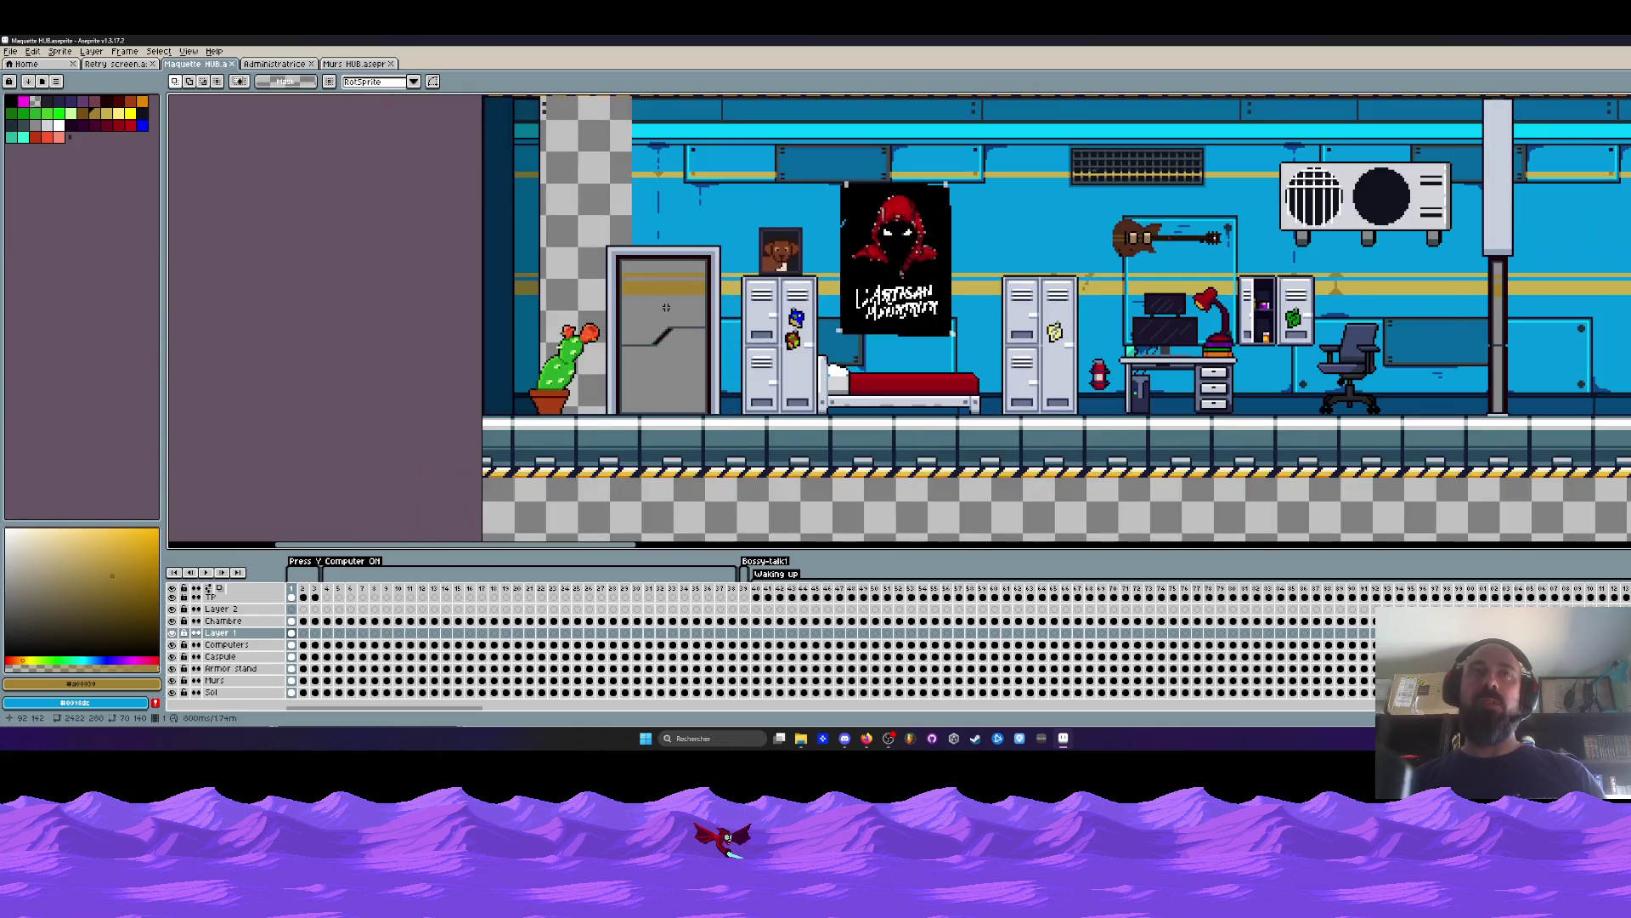
pyautogui.scroll(-2, 651, 309)
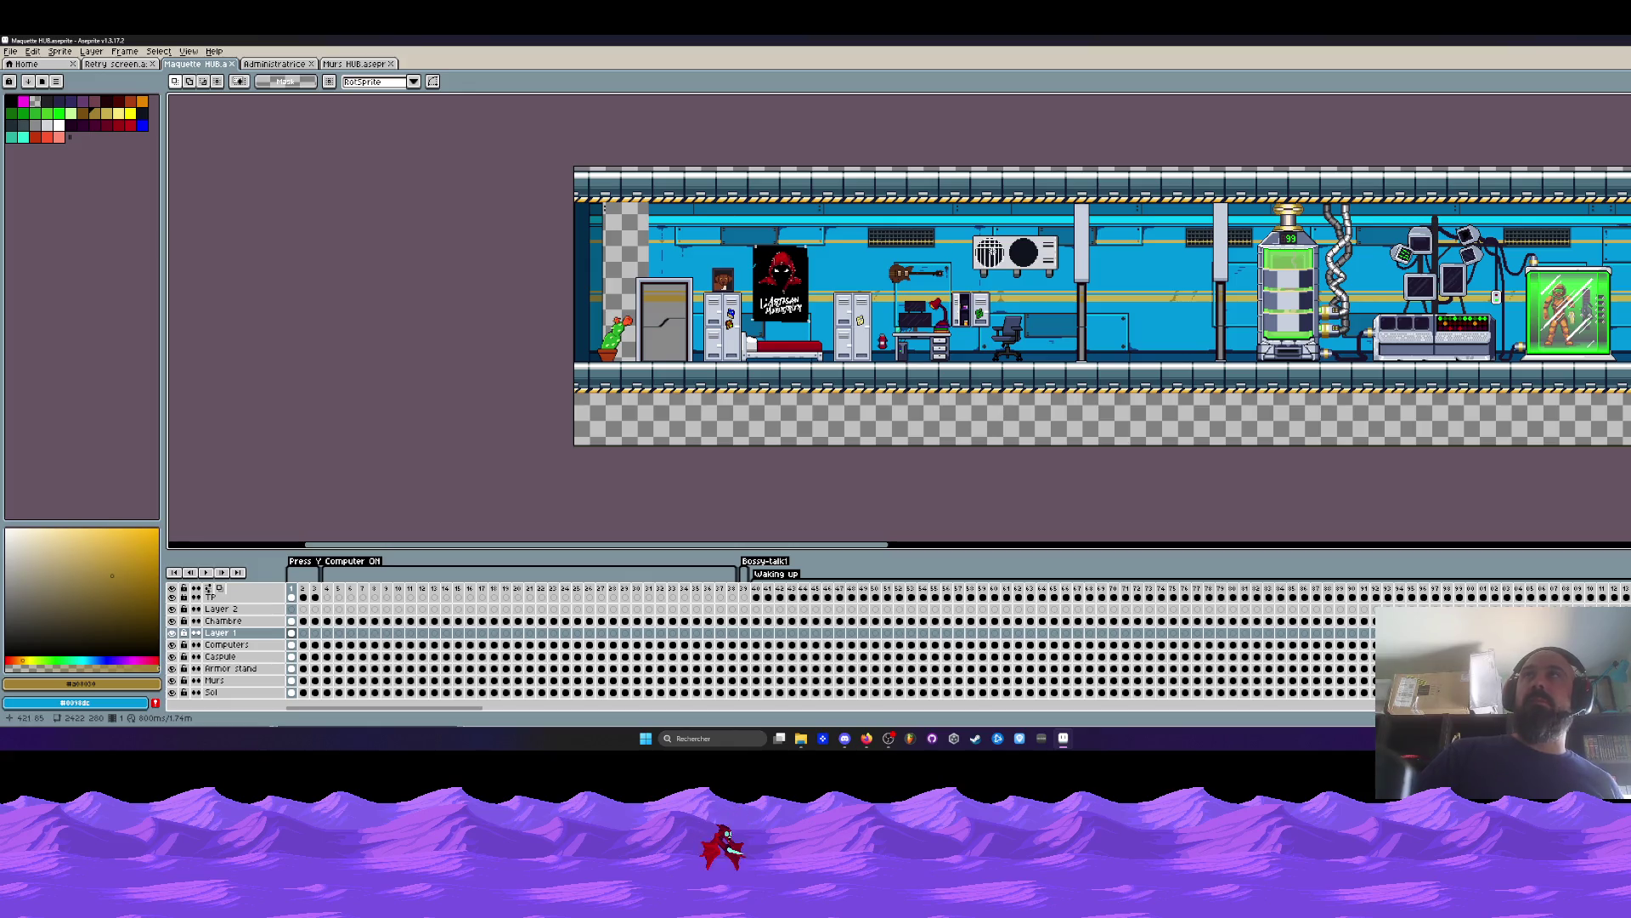
pyautogui.scroll(1, 651, 275)
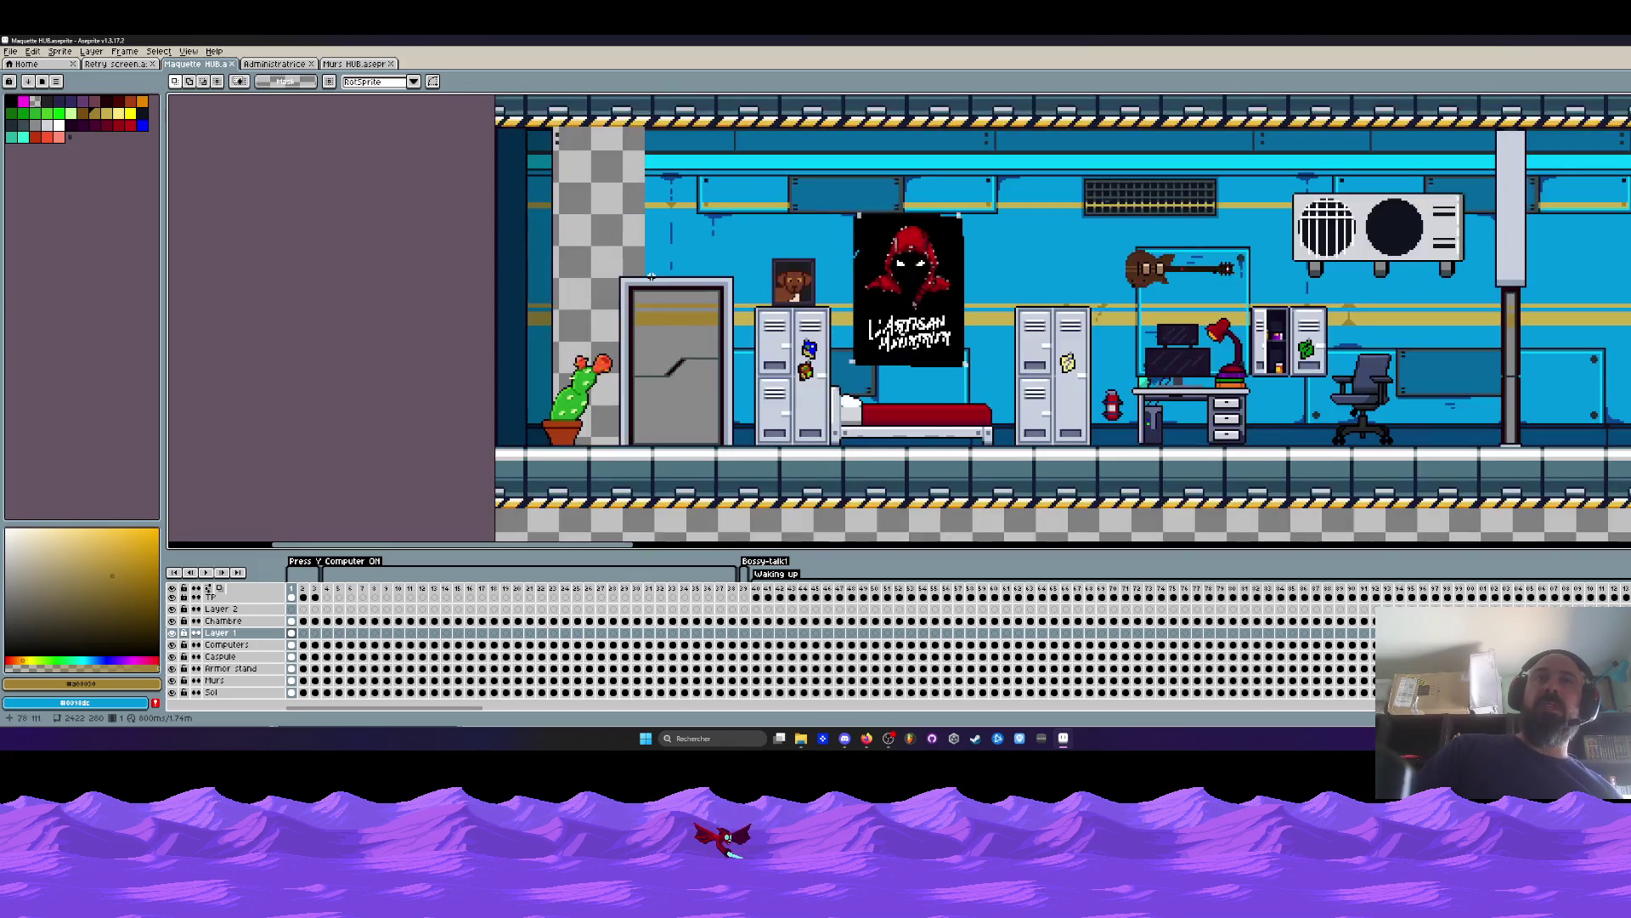
# Reselect the tall strip at the room's left edge and drag it rightward into the corridor.
pyautogui.moveTo(612, 246); pyautogui.dragTo(744, 479)
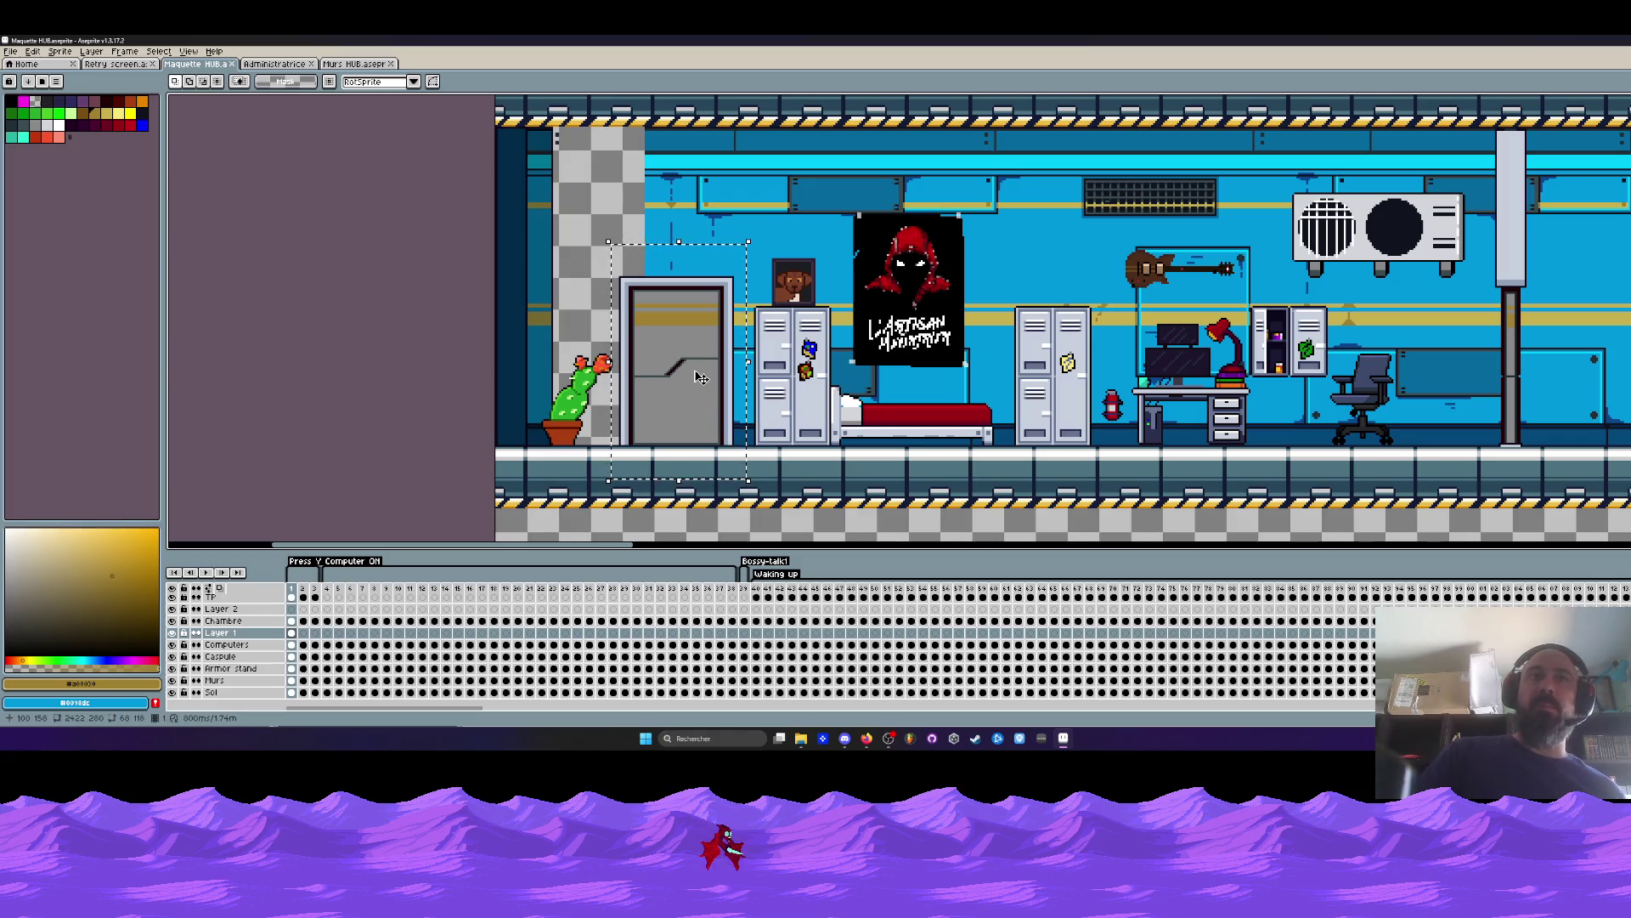
pyautogui.scroll(-1, 665, 361)
pyautogui.moveTo(624, 436); pyautogui.dragTo(574, 212)
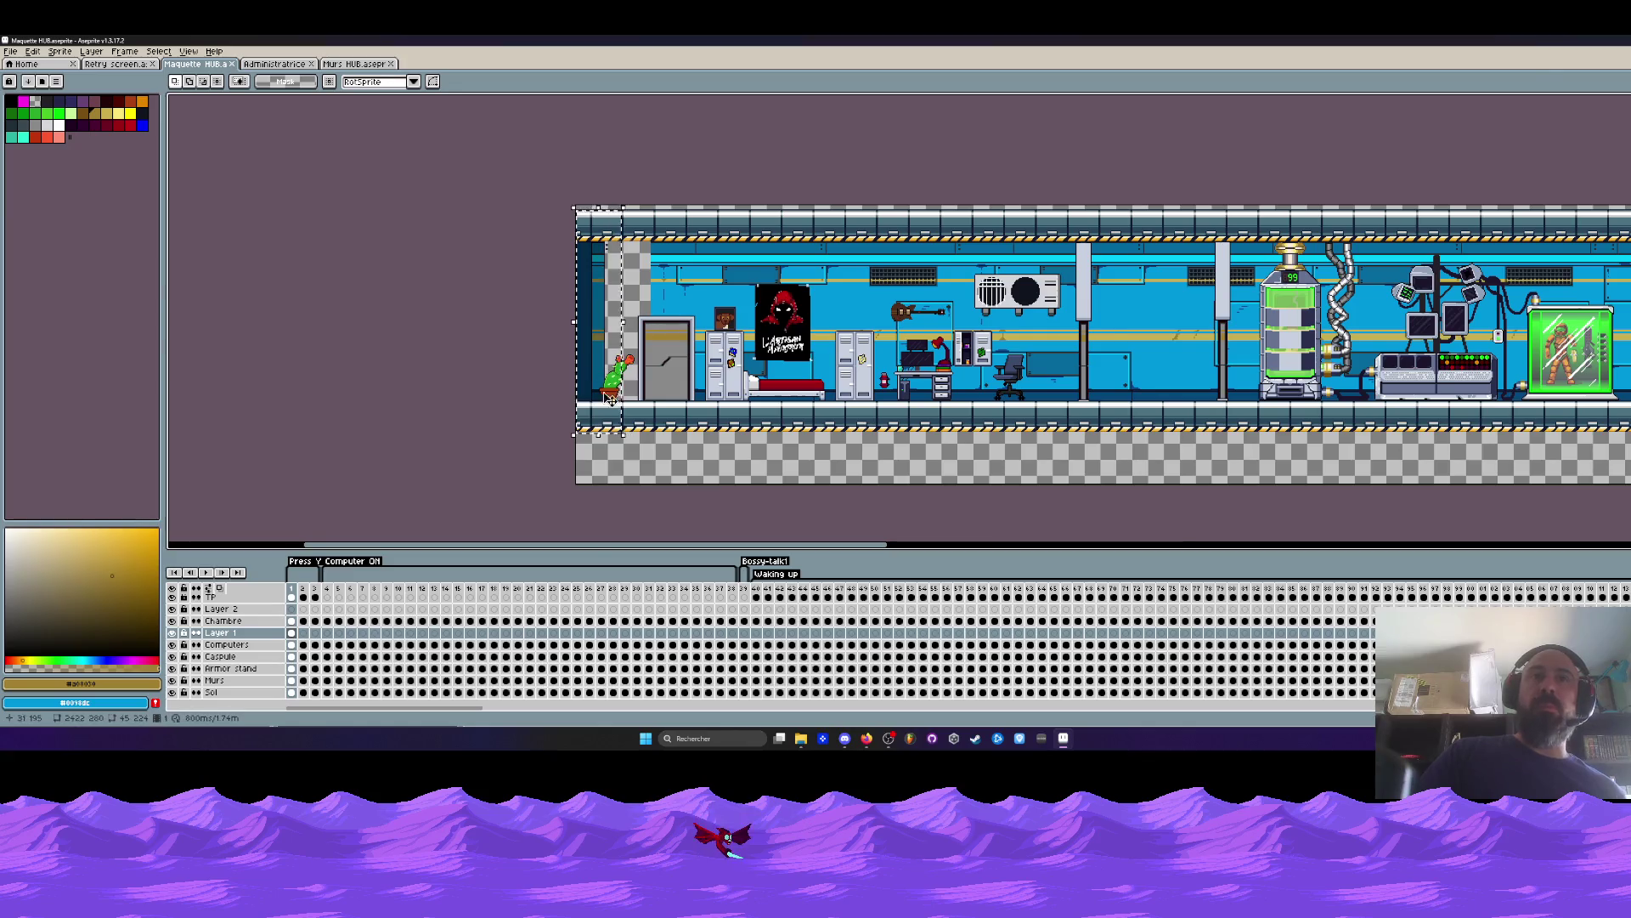
pyautogui.scroll(1, 558, 311)
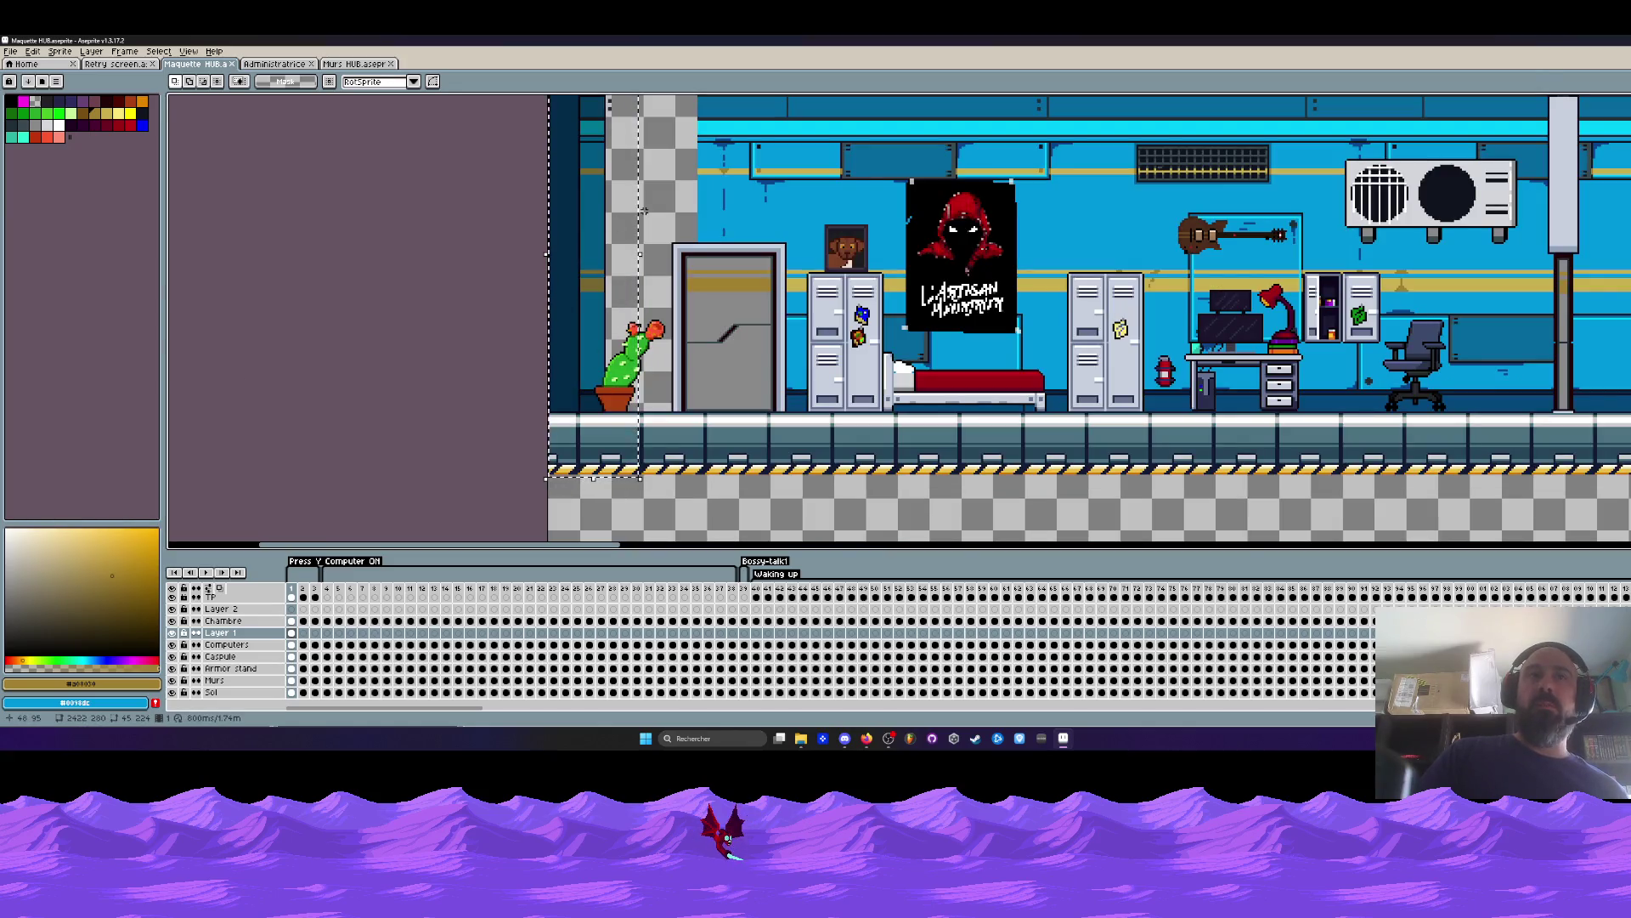
pyautogui.scroll(-1, 643, 212)
pyautogui.click(521, 244)
pyautogui.scroll(1, 527, 246)
pyautogui.scroll(-1, 527, 246)
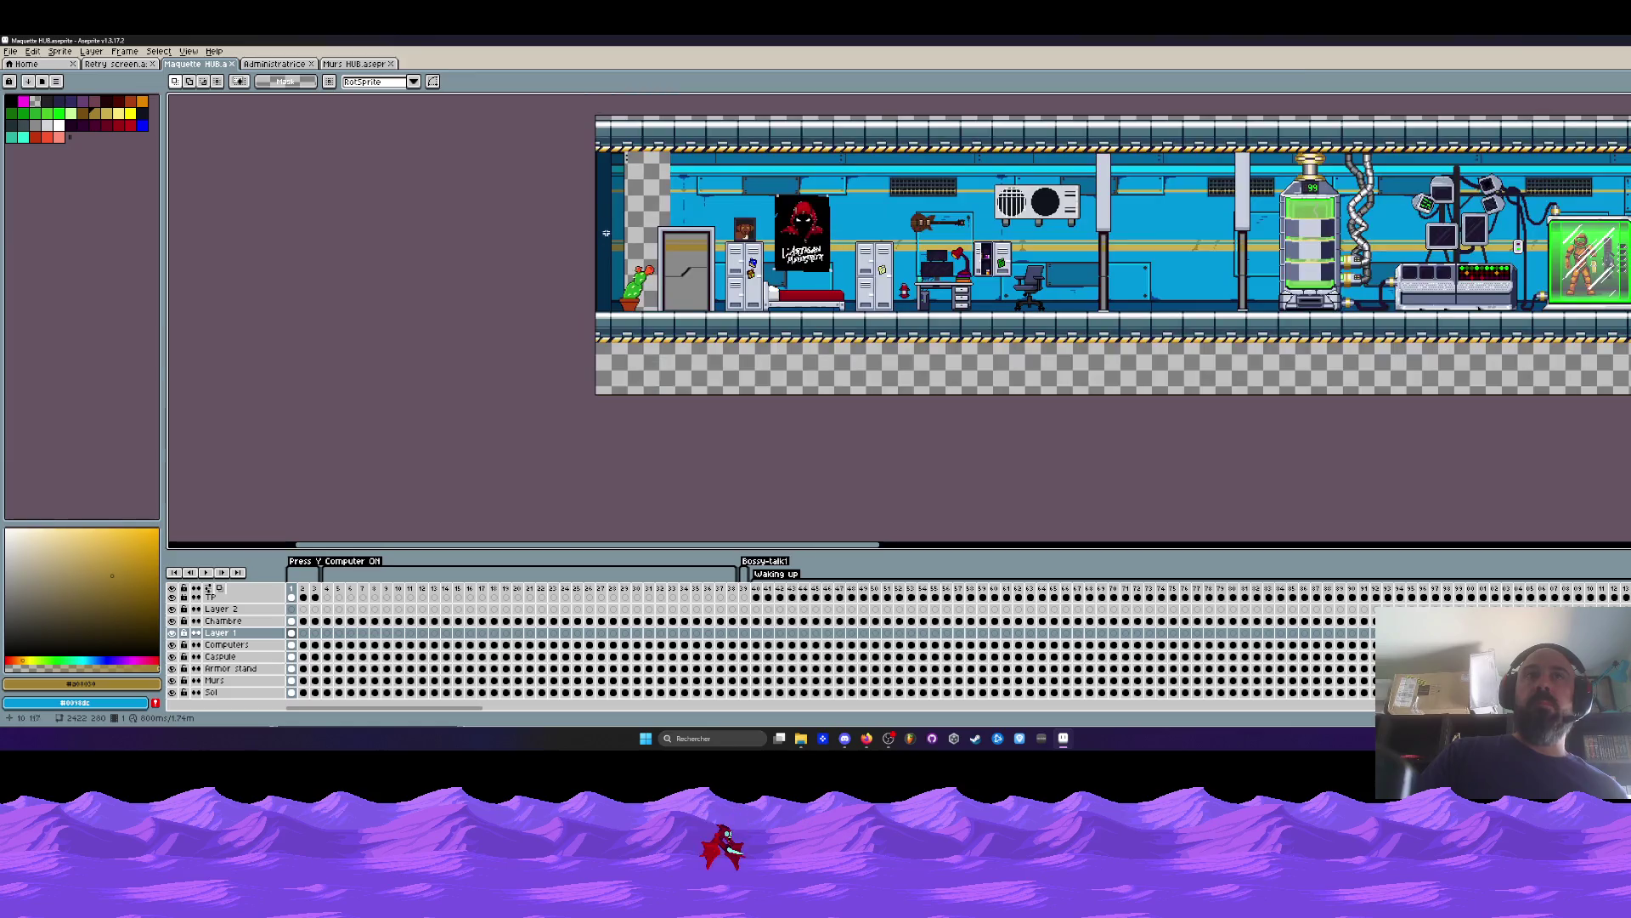
pyautogui.moveTo(633, 271)
pyautogui.mouseDown()
pyautogui.moveTo(1045, 270)
pyautogui.moveTo(629, 270)
pyautogui.moveTo(1002, 271)
pyautogui.moveTo(645, 269)
pyautogui.mouseUp()
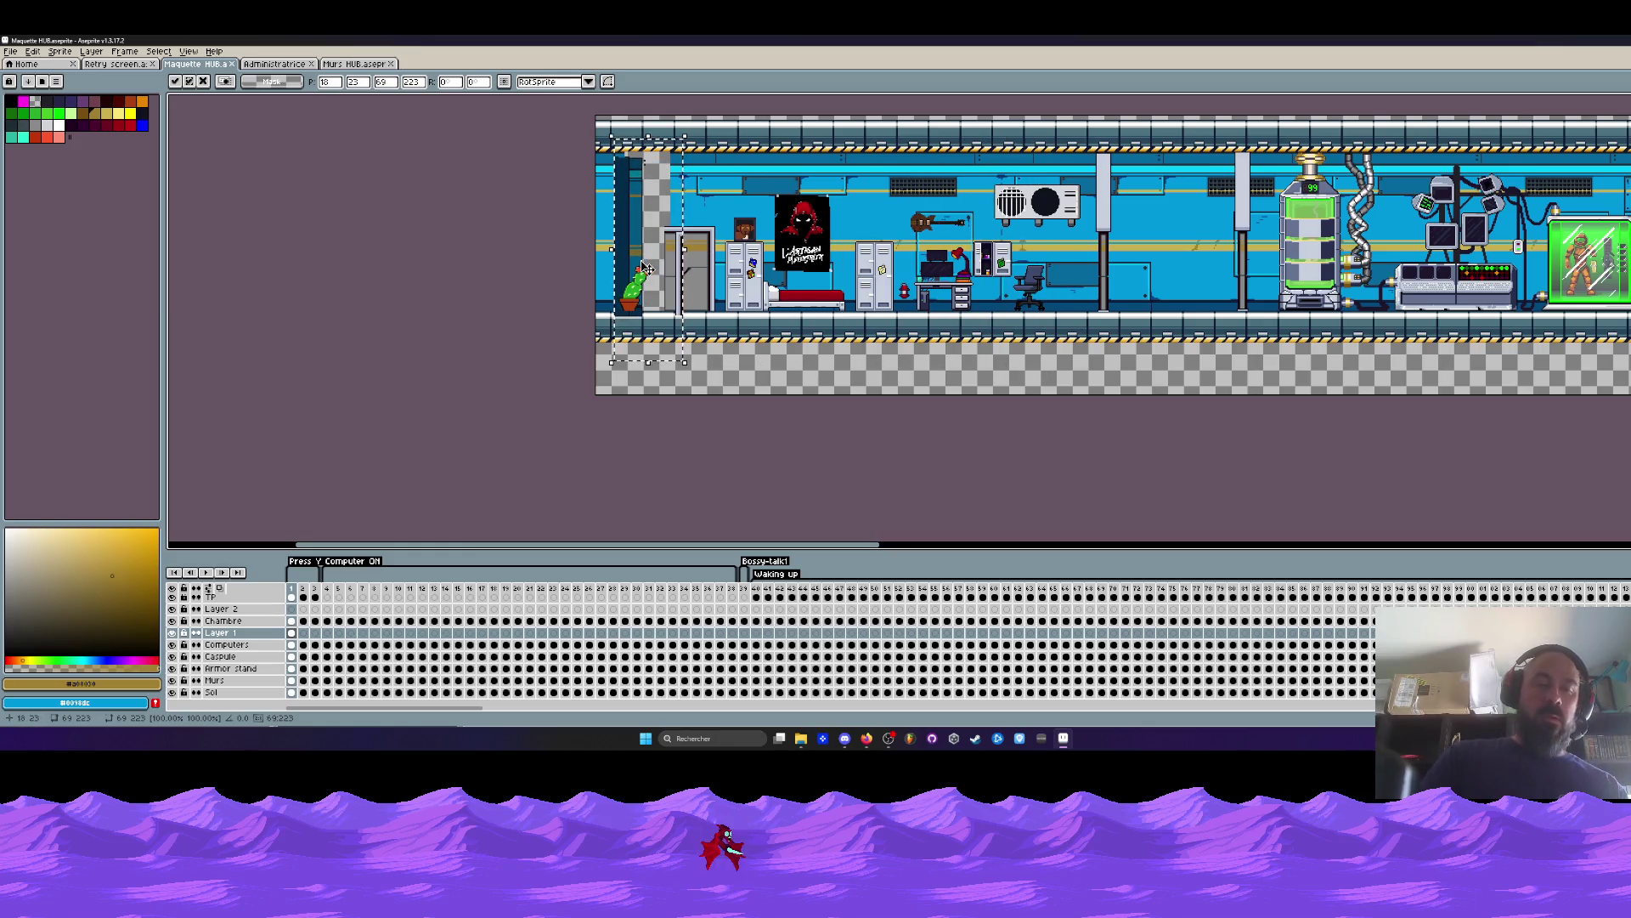
pyautogui.press('Return')
pyautogui.scroll(1, 884, 148)
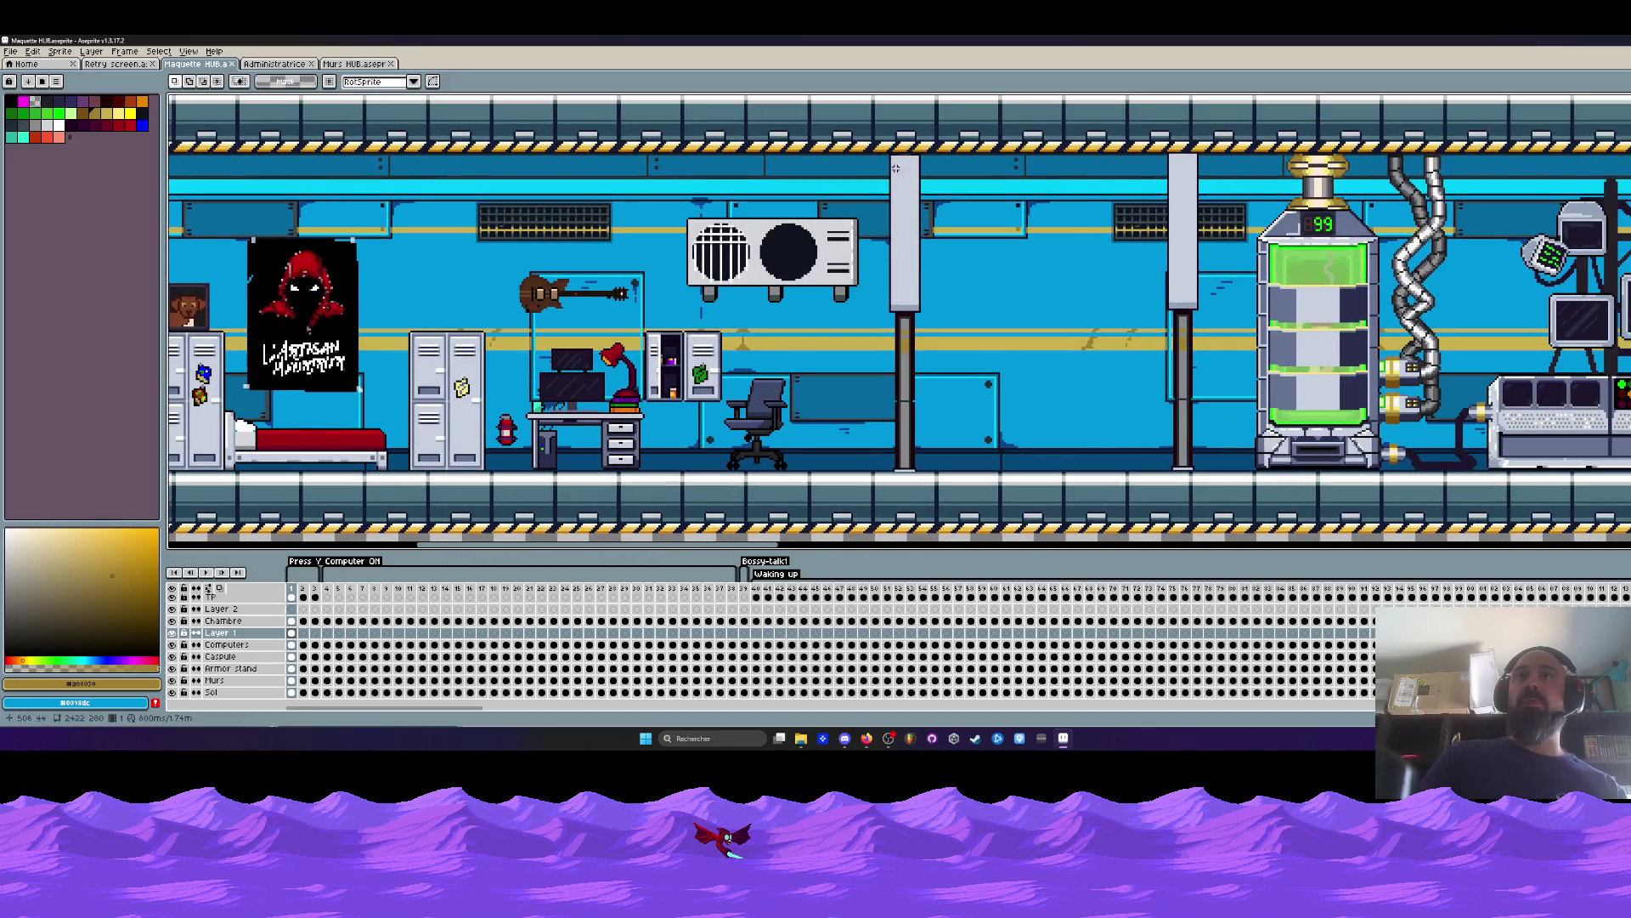
pyautogui.moveTo(882, 146)
pyautogui.mouseDown()
pyautogui.moveTo(1147, 268)
pyautogui.moveTo(1207, 319)
pyautogui.moveTo(1178, 301)
pyautogui.moveTo(1192, 337)
pyautogui.mouseUp()
pyautogui.press('Escape')
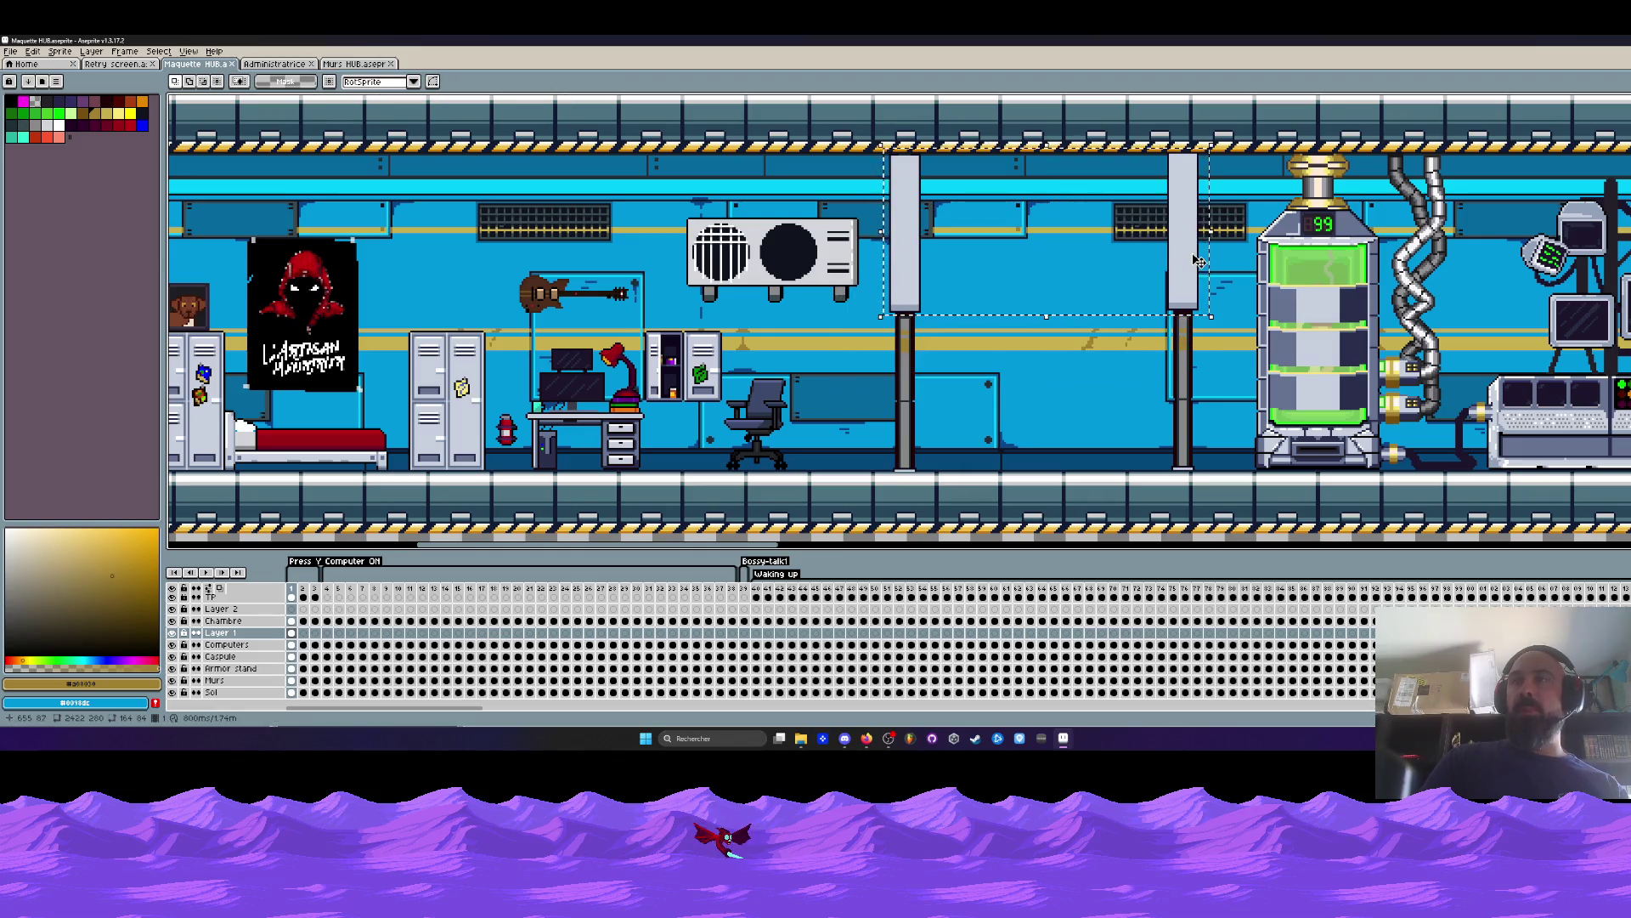
pyautogui.click(948, 190)
pyautogui.scroll(1, 985, 240)
pyautogui.scroll(-1, 985, 239)
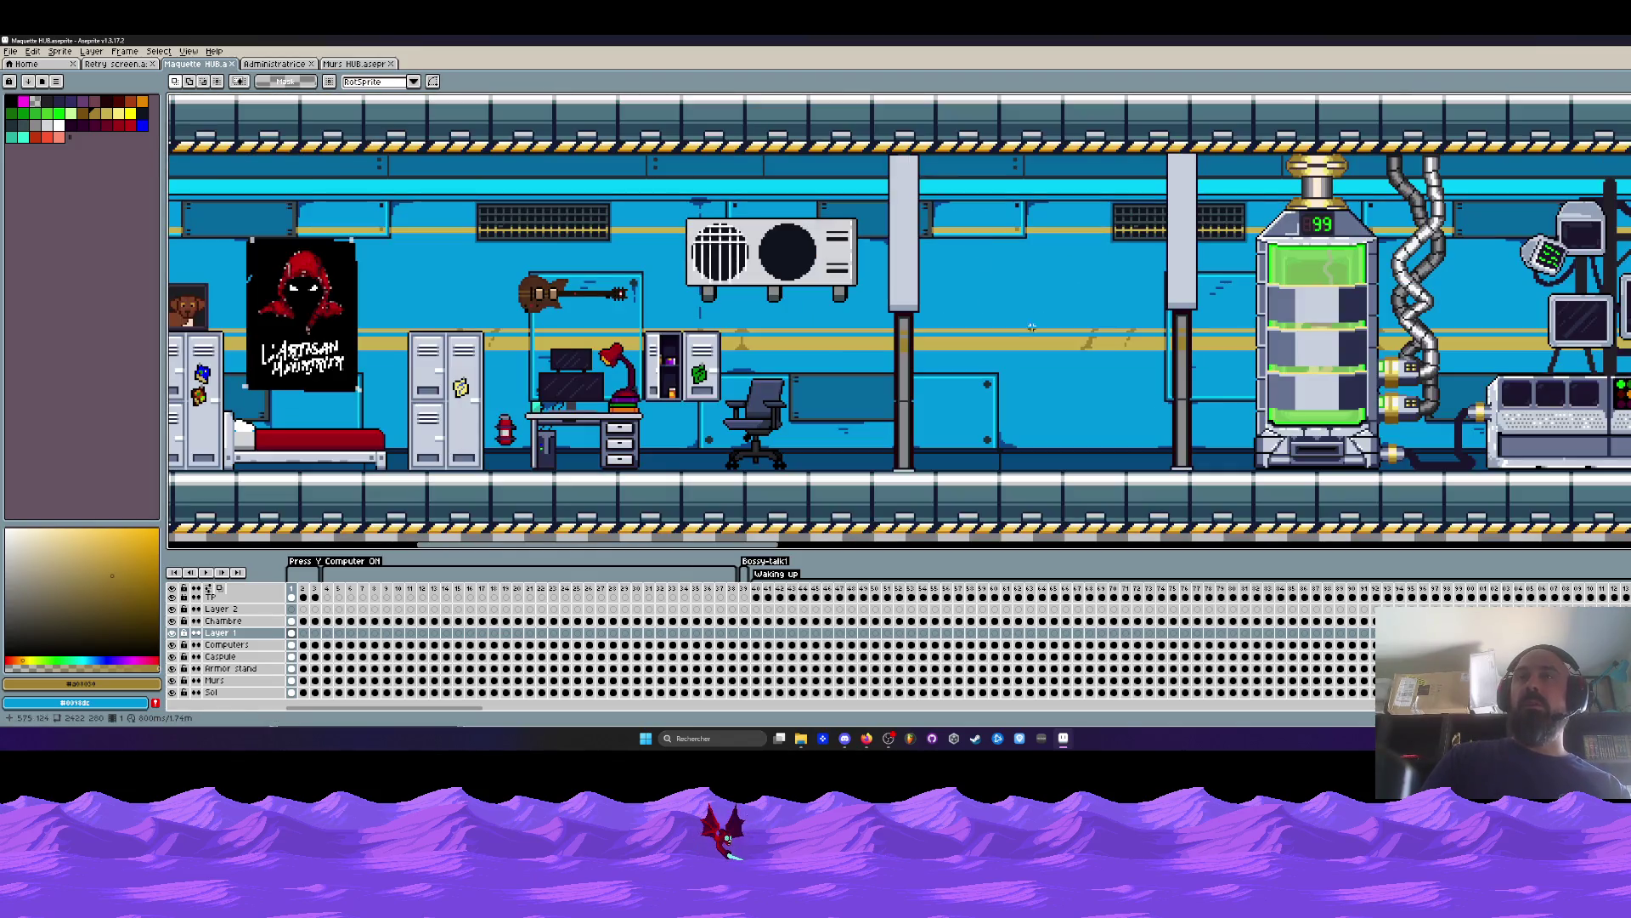
pyautogui.moveTo(906, 156); pyautogui.dragTo(1182, 502)
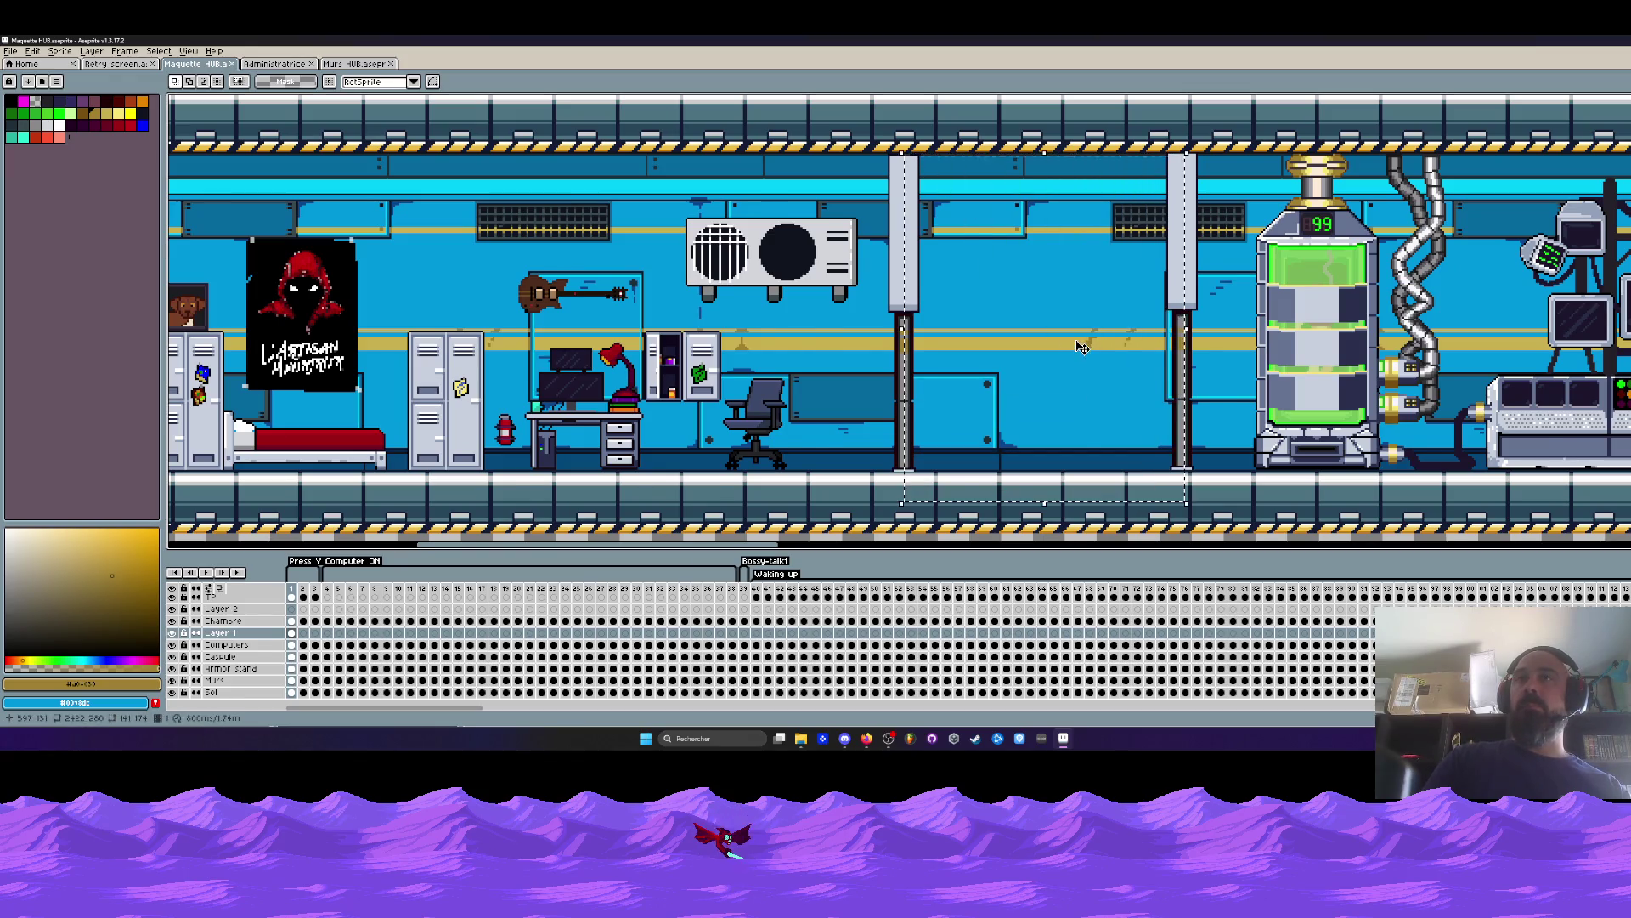
pyautogui.scroll(-2, 1079, 342)
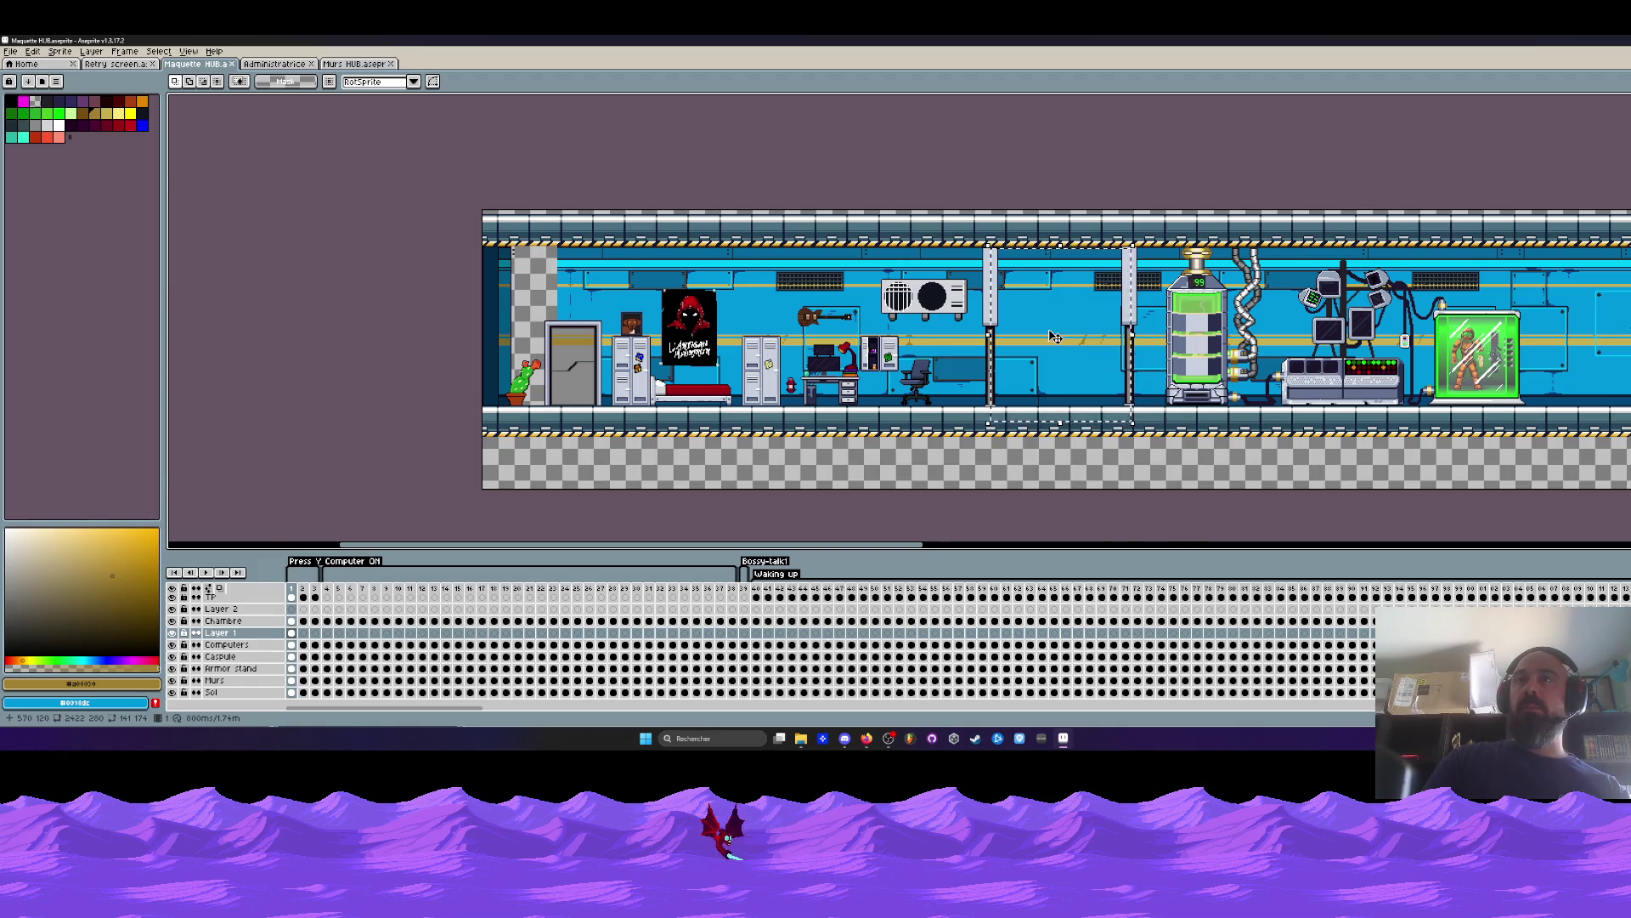
pyautogui.scroll(2, 1049, 319)
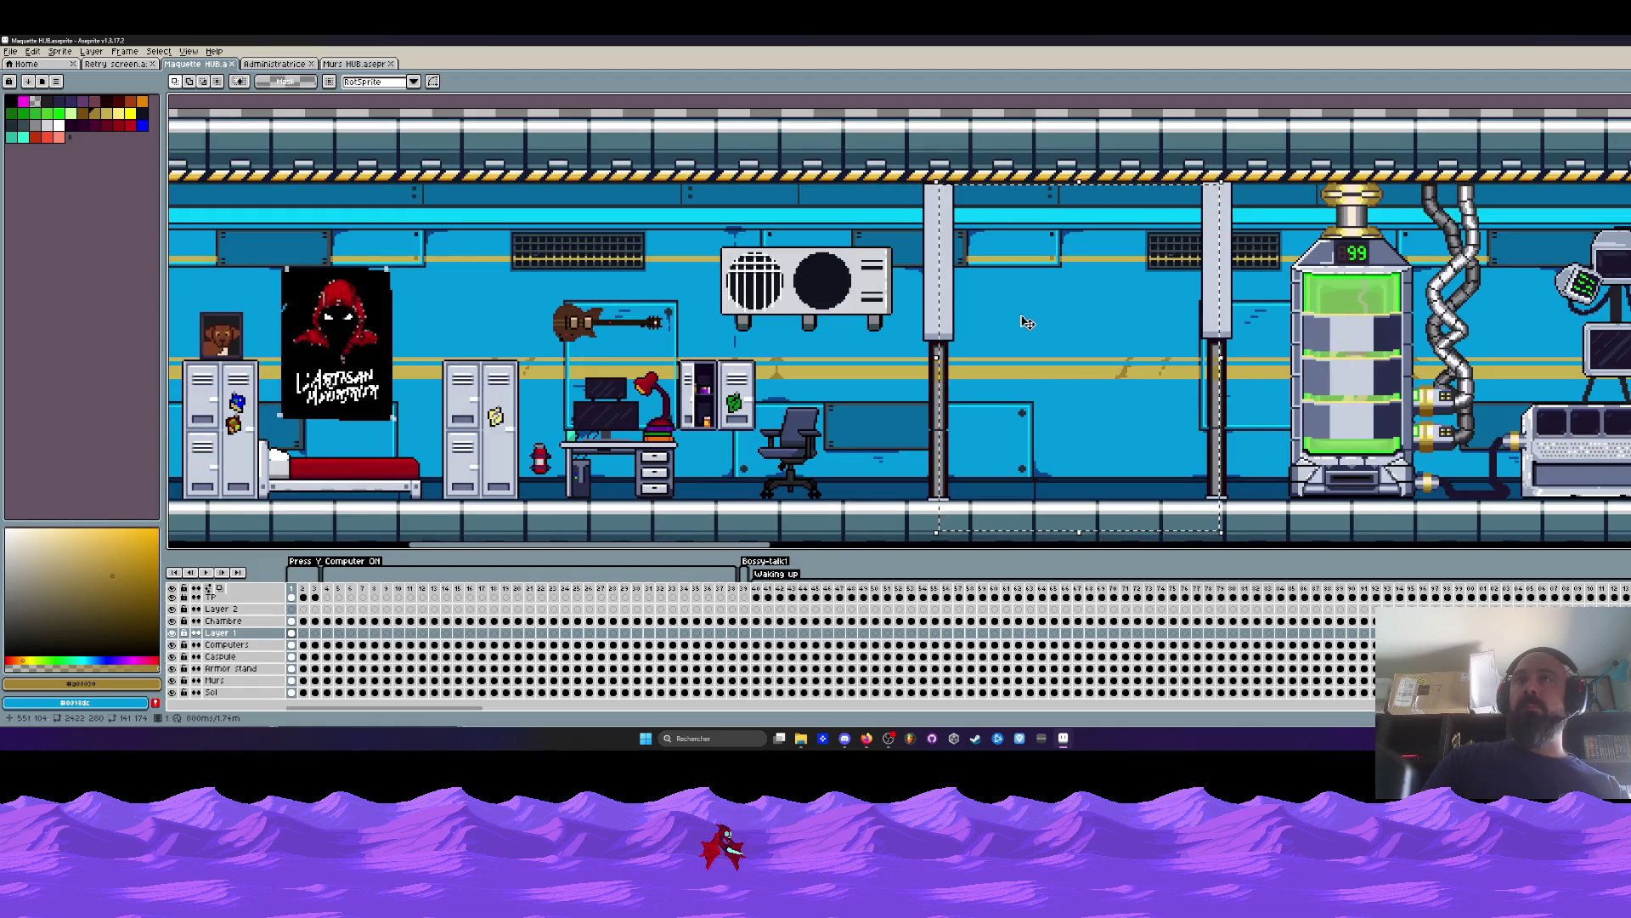
pyautogui.scroll(1, 969, 319)
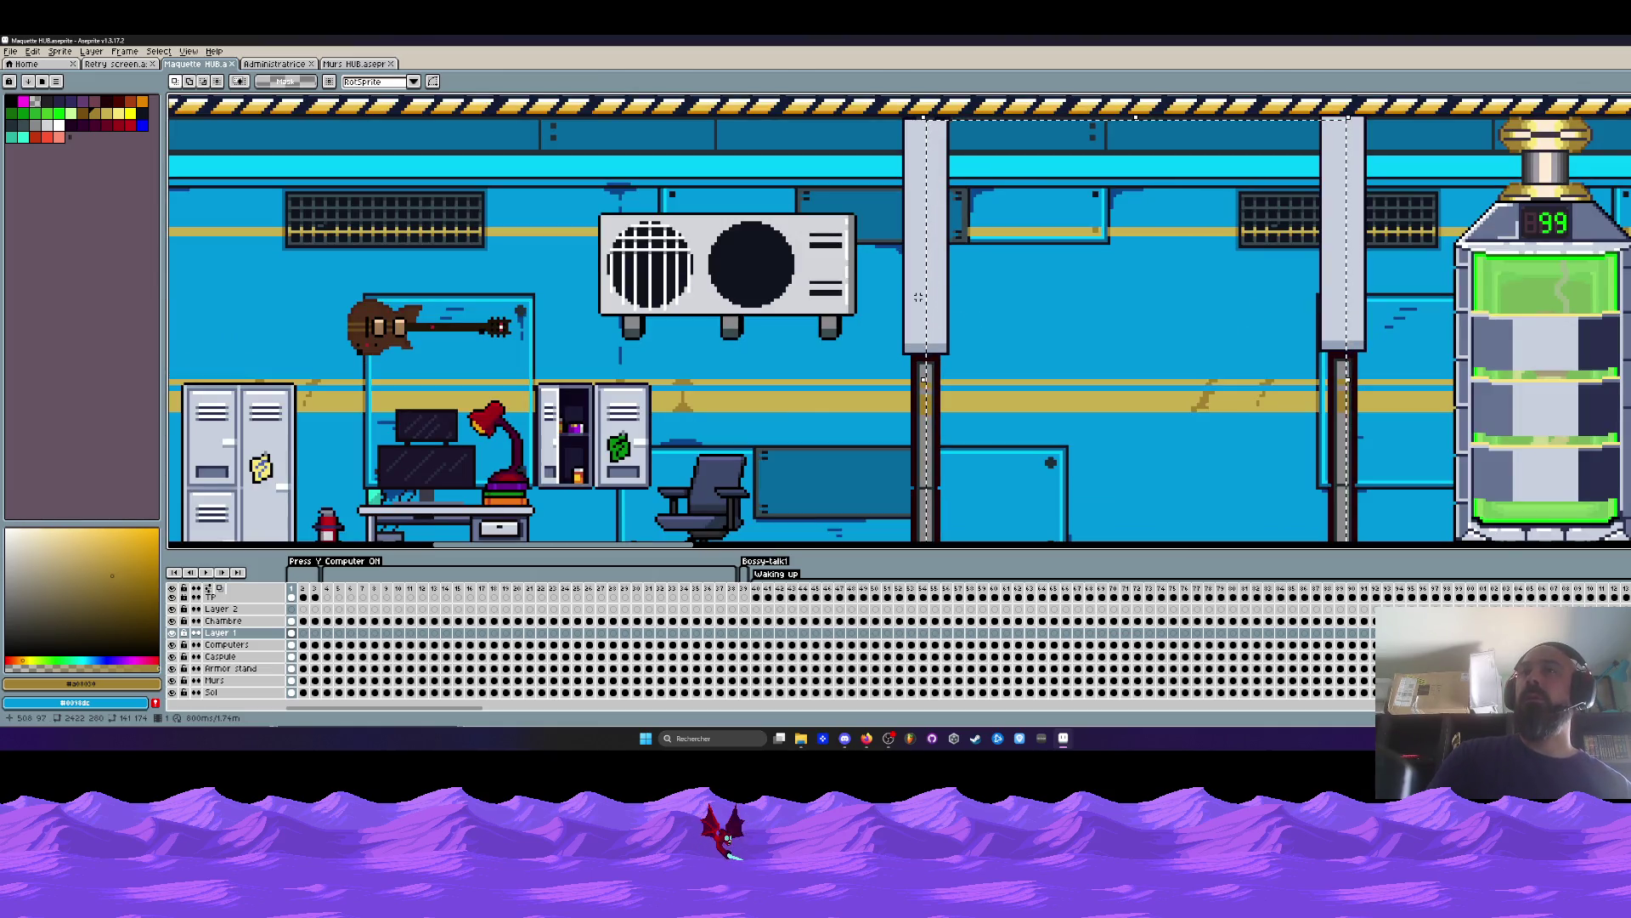
pyautogui.scroll(-1, 919, 298)
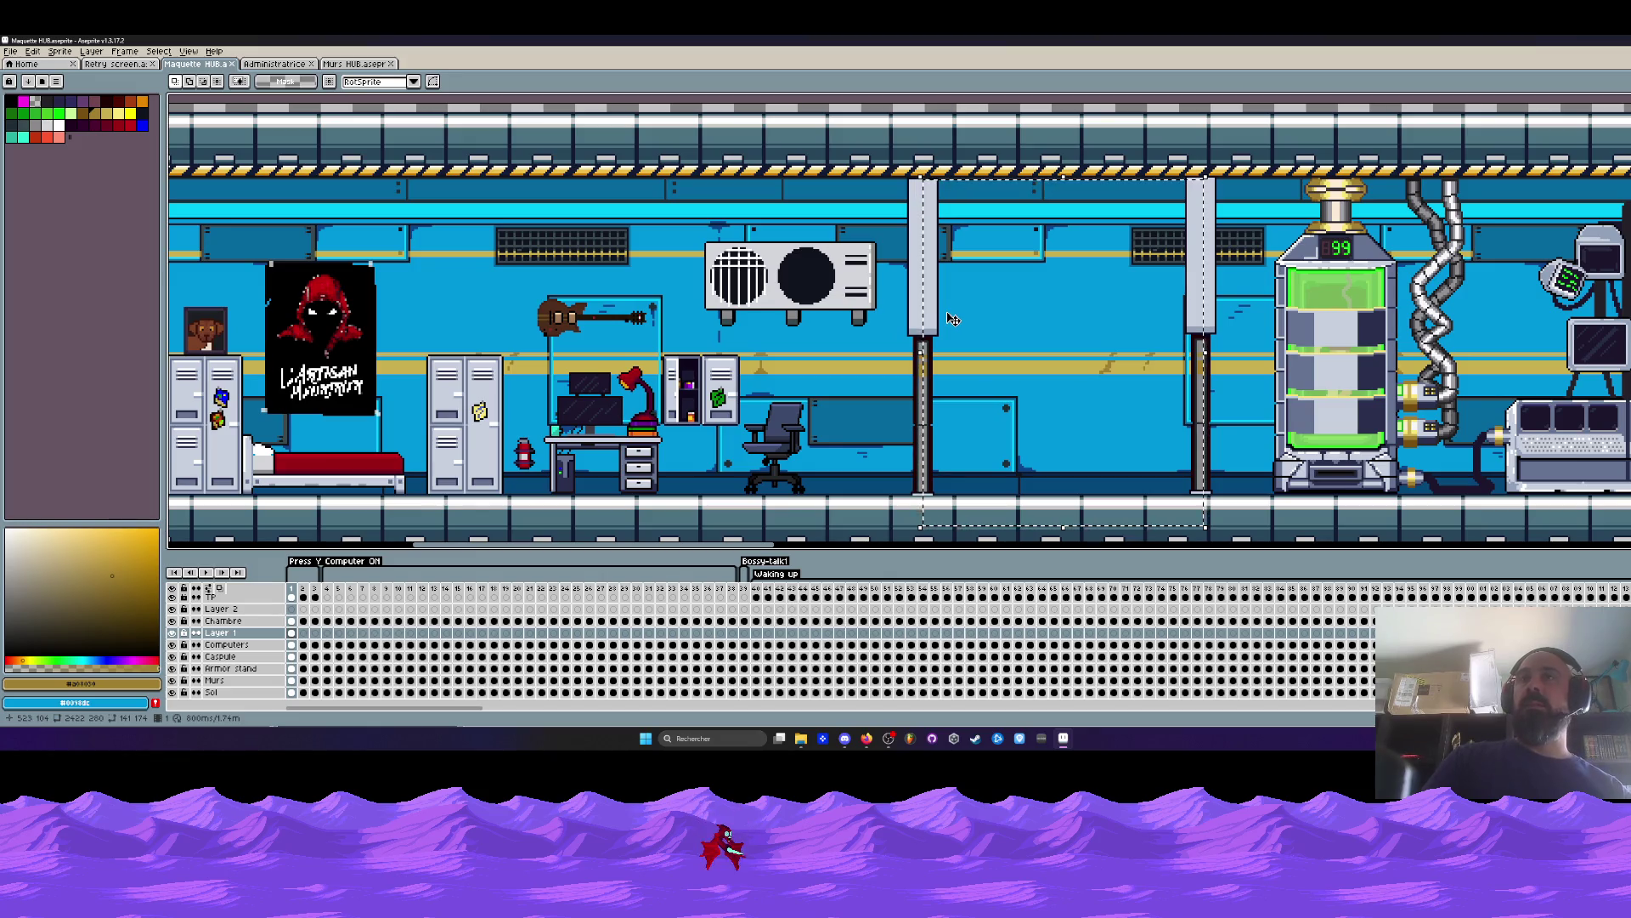
pyautogui.scroll(1, 958, 340)
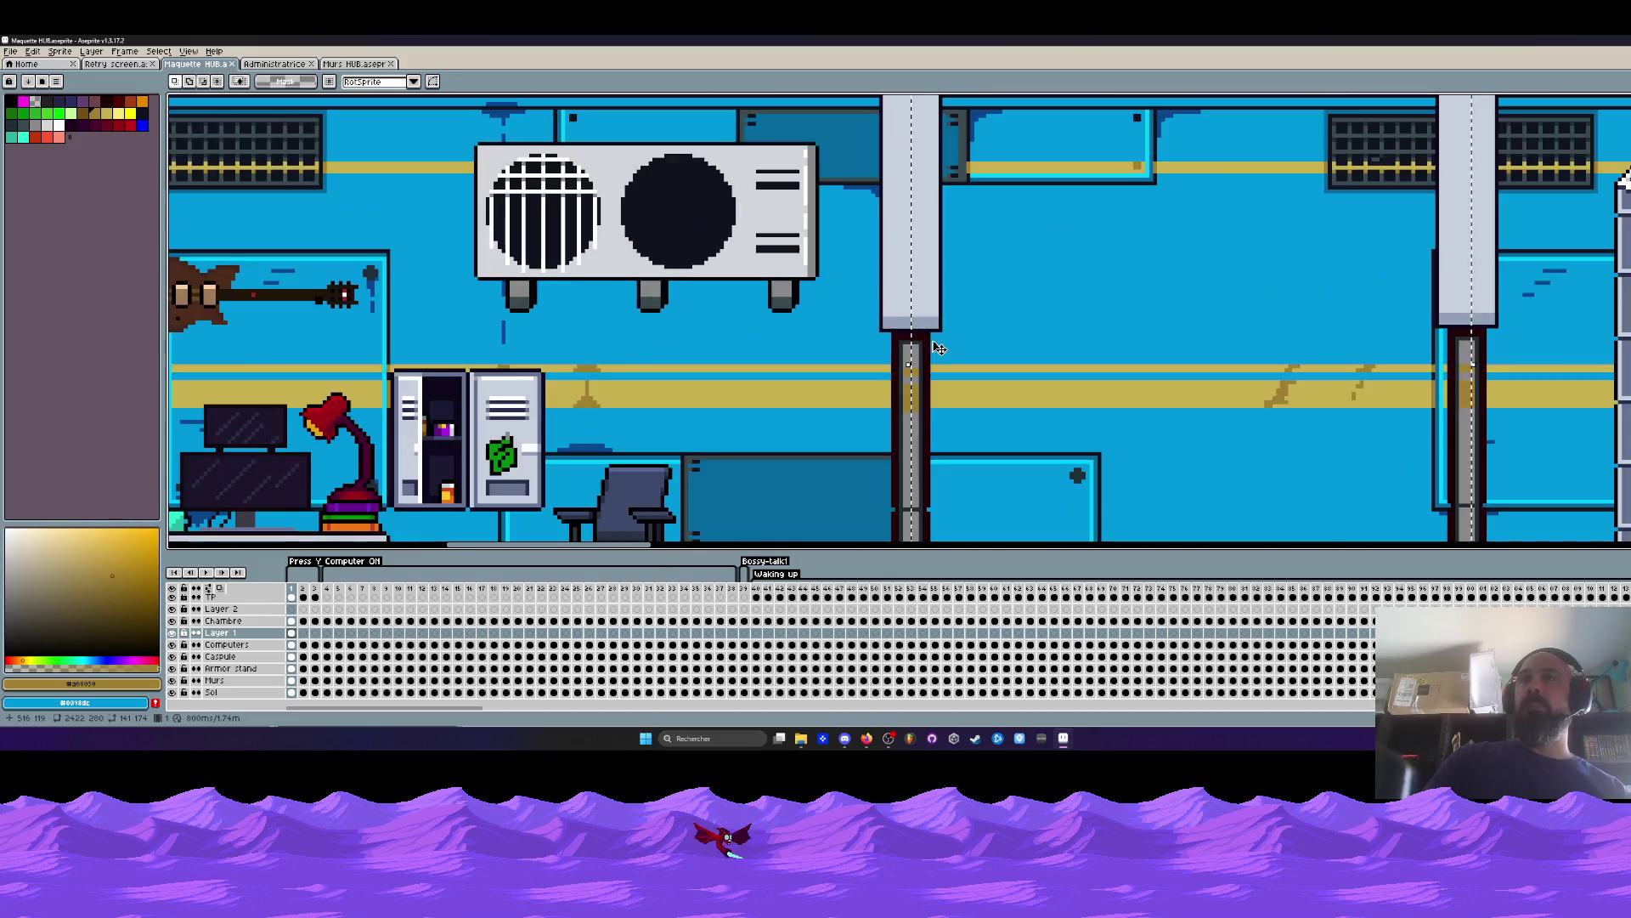
pyautogui.moveTo(896, 115); pyautogui.dragTo(924, 220)
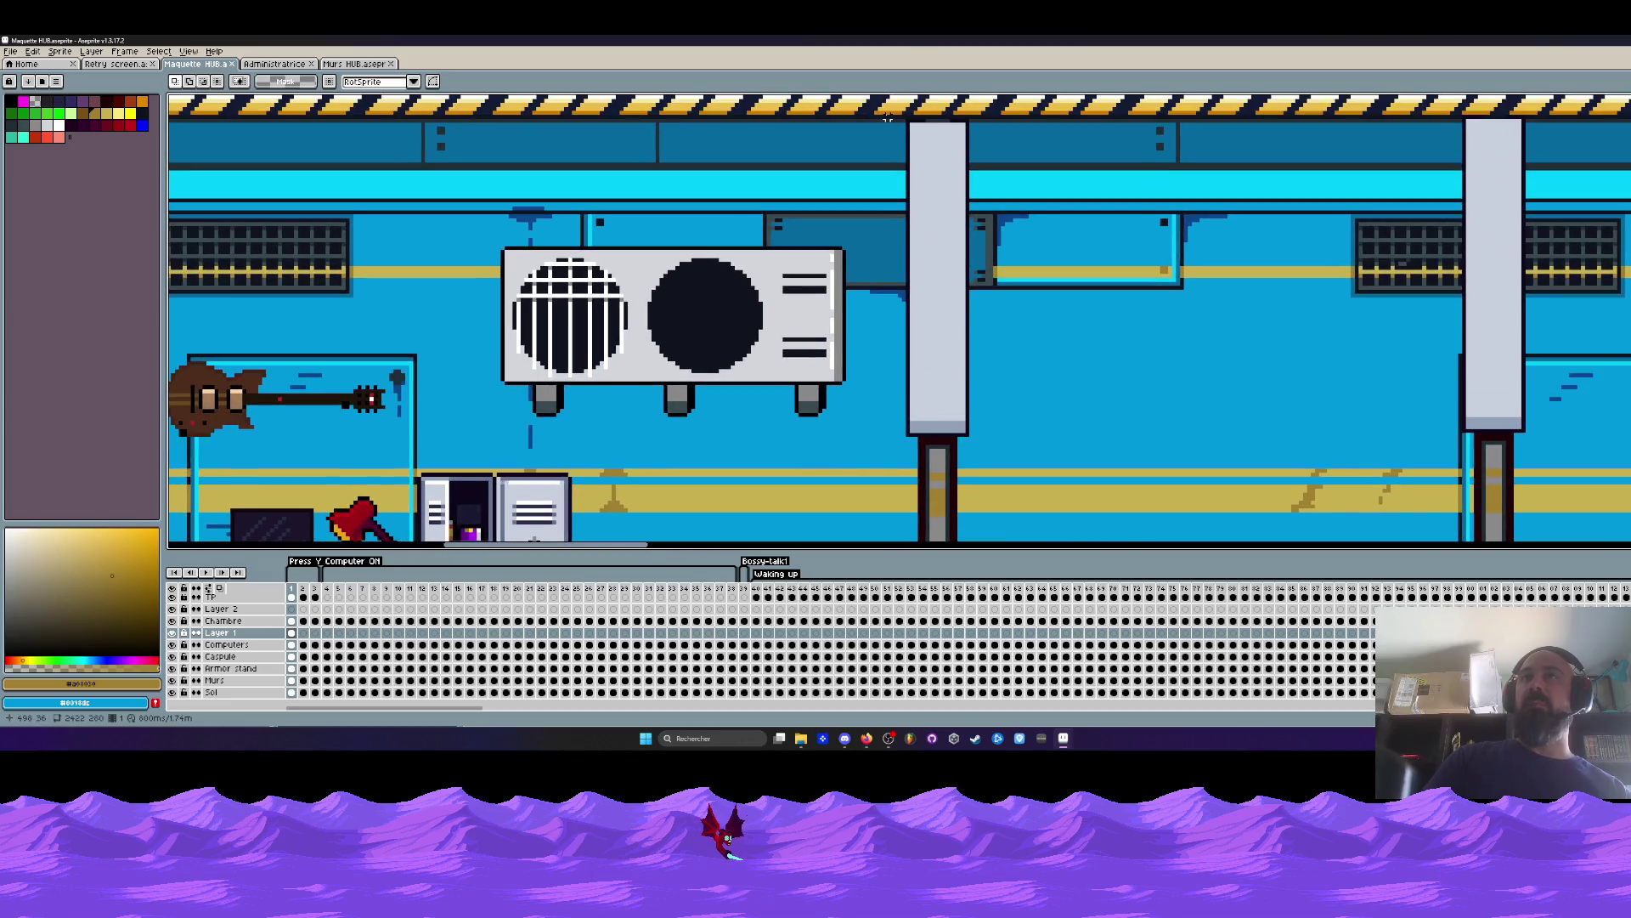
pyautogui.scroll(-1, 904, 116)
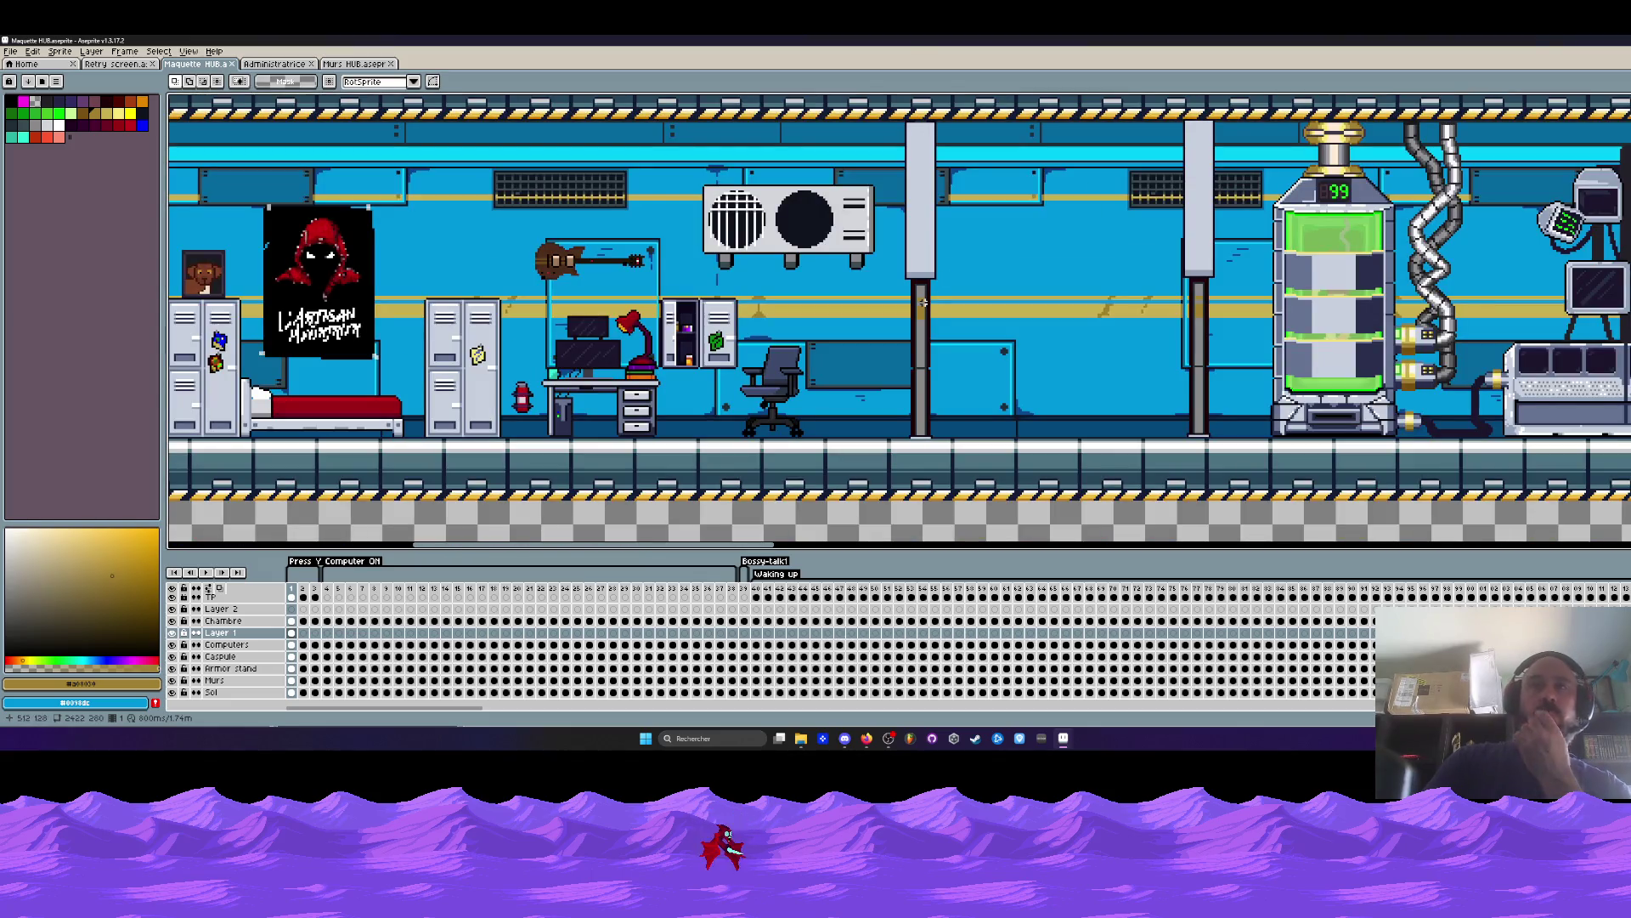
pyautogui.scroll(-2, 924, 302)
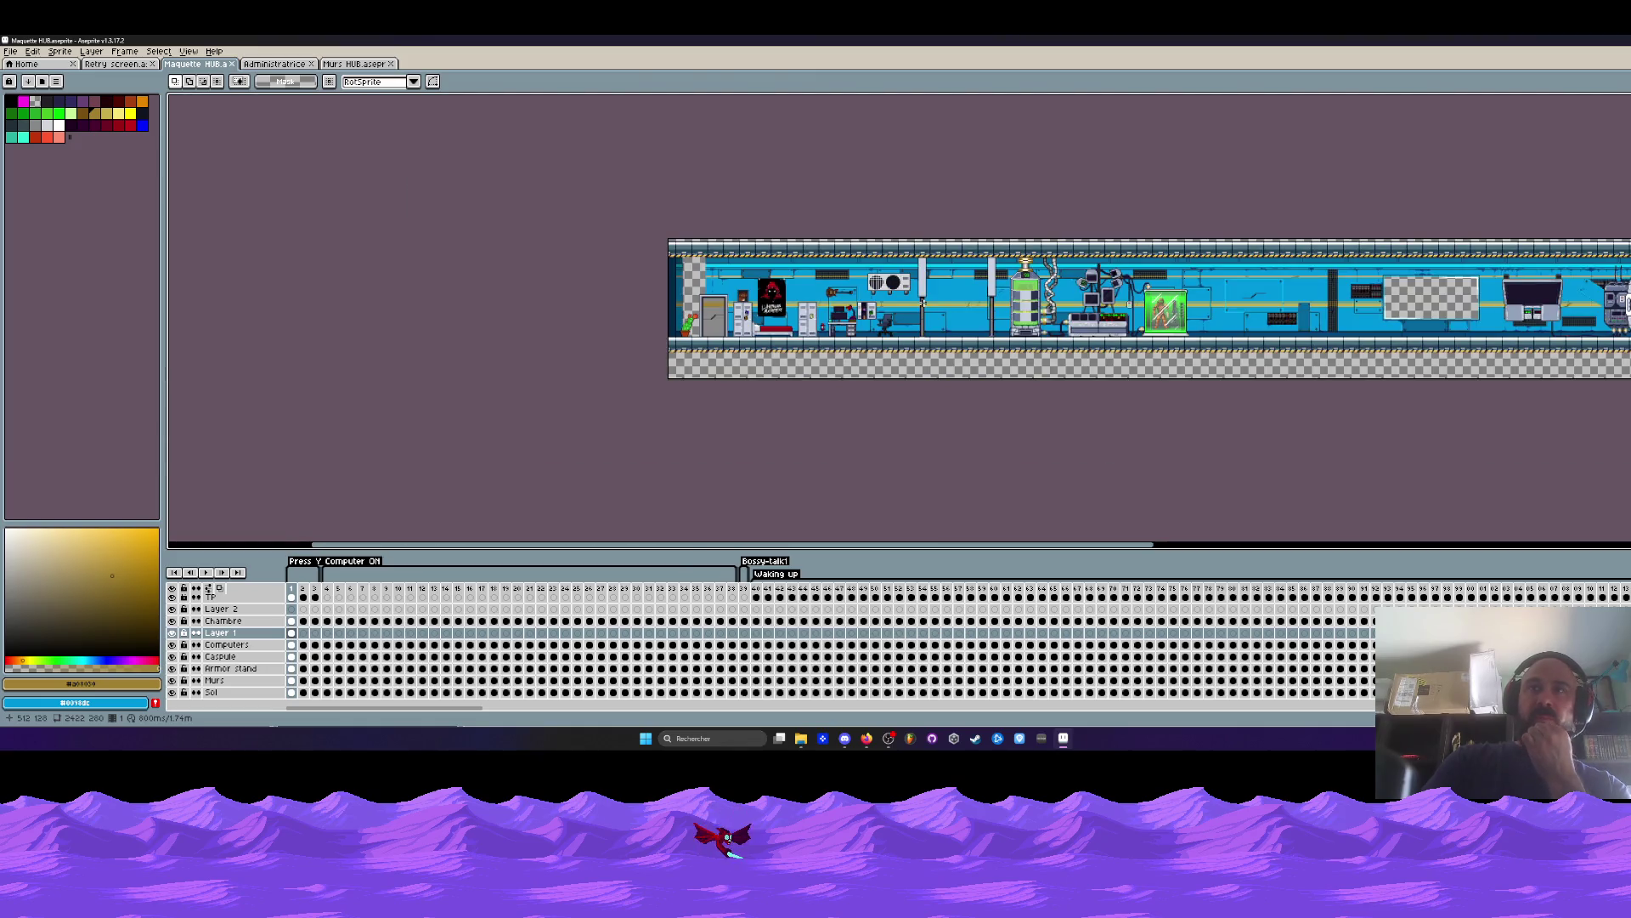
pyautogui.scroll(1, 922, 302)
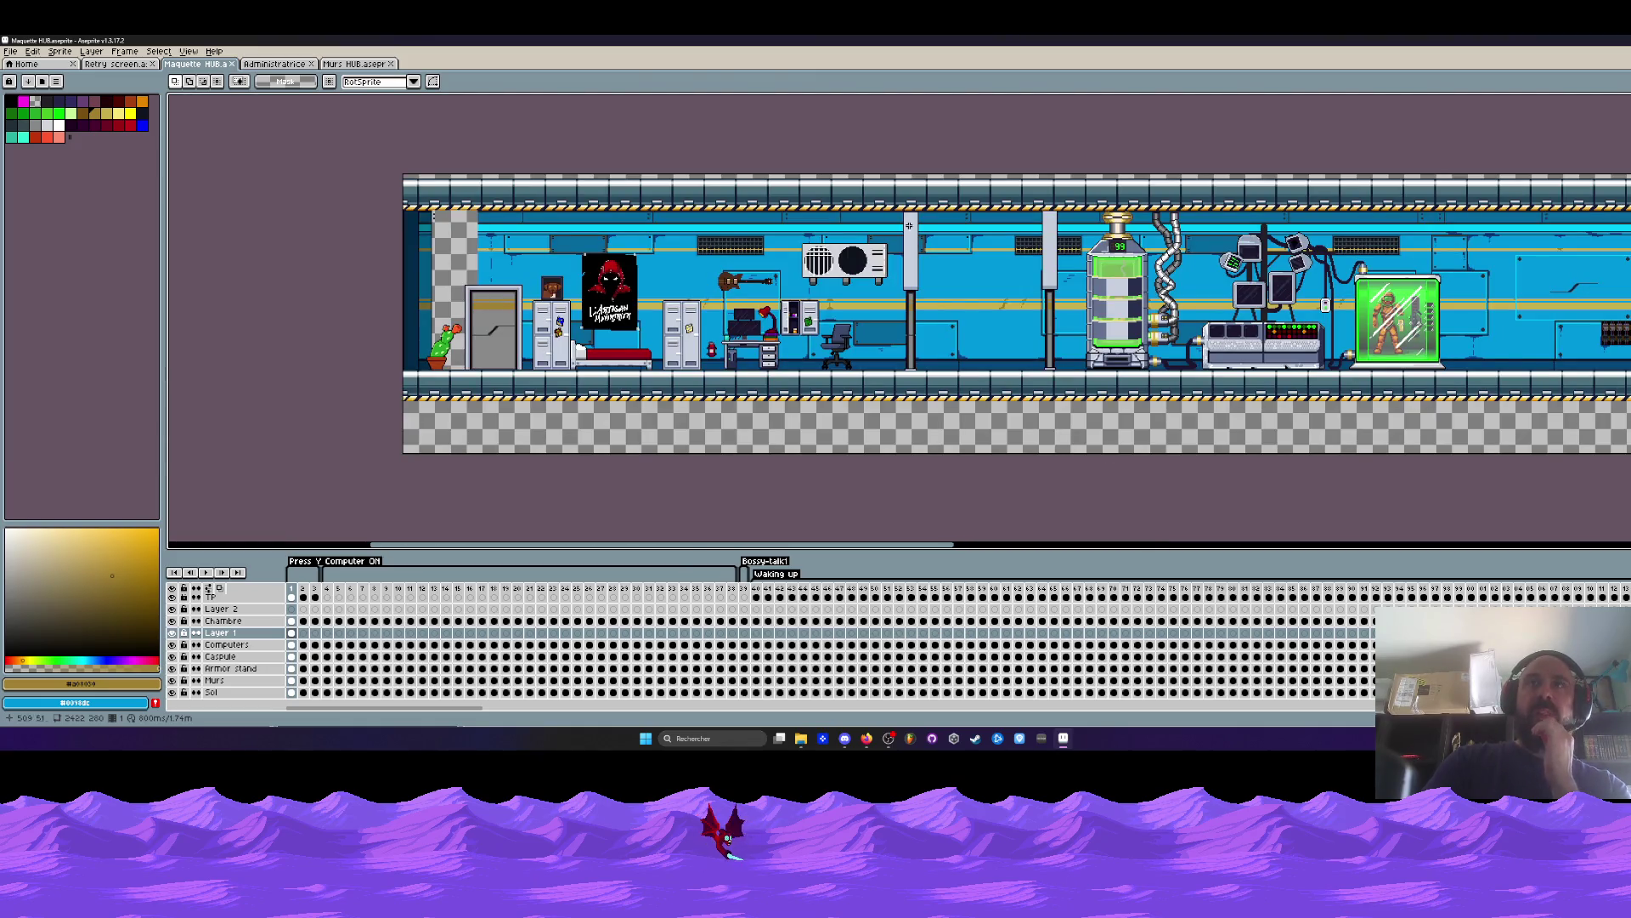
pyautogui.scroll(1, 941, 263)
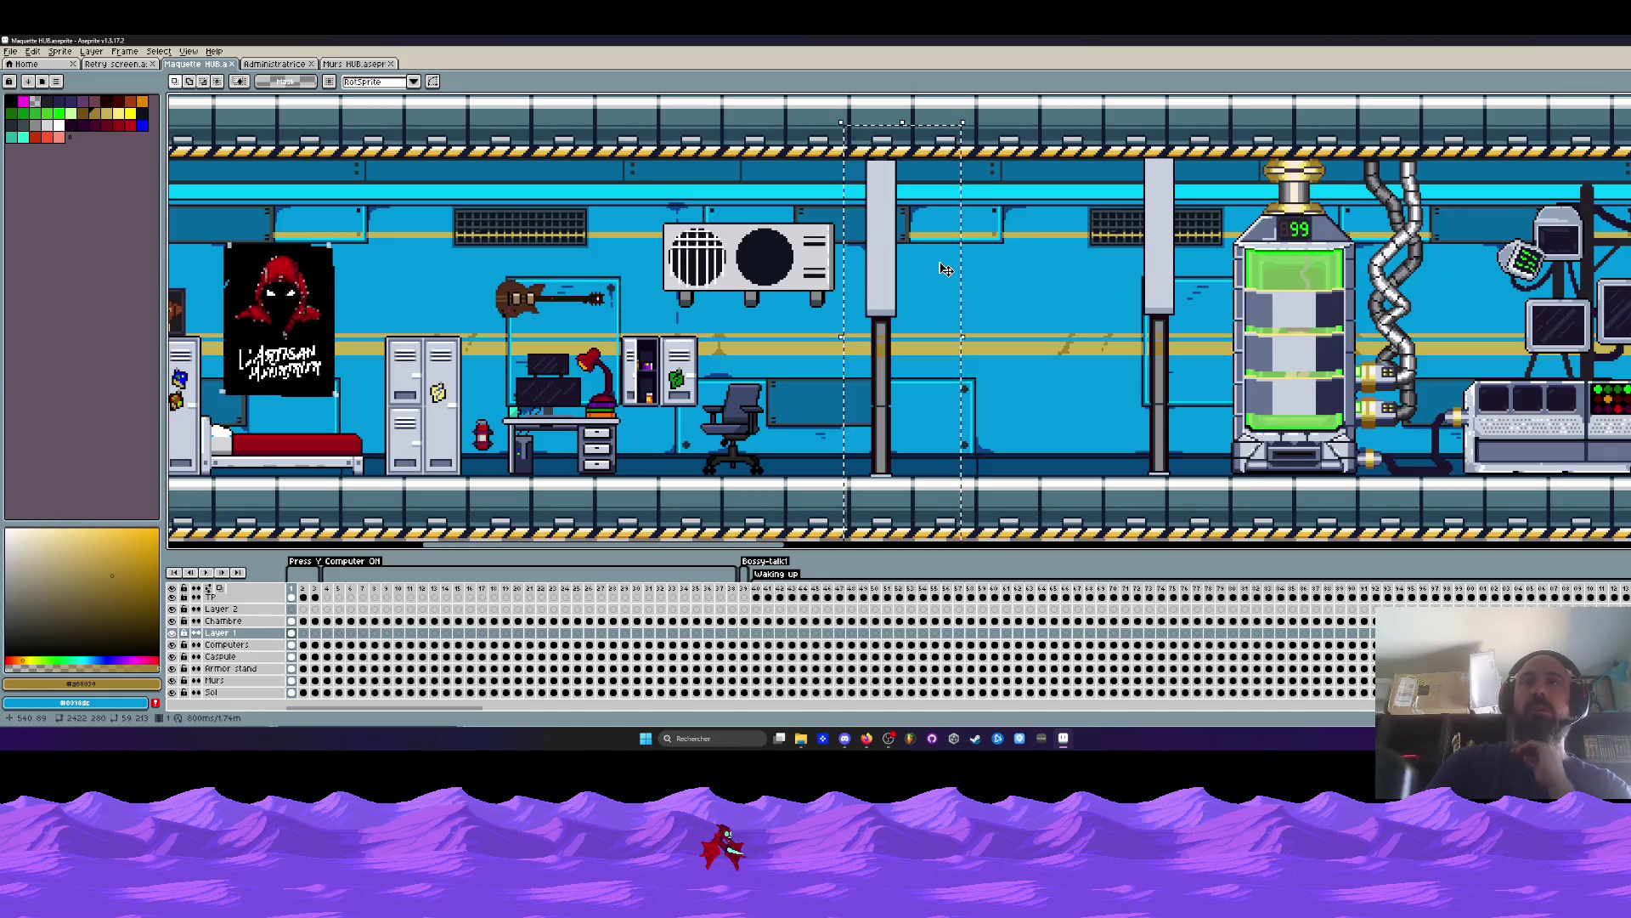
pyautogui.scroll(-1, 946, 269)
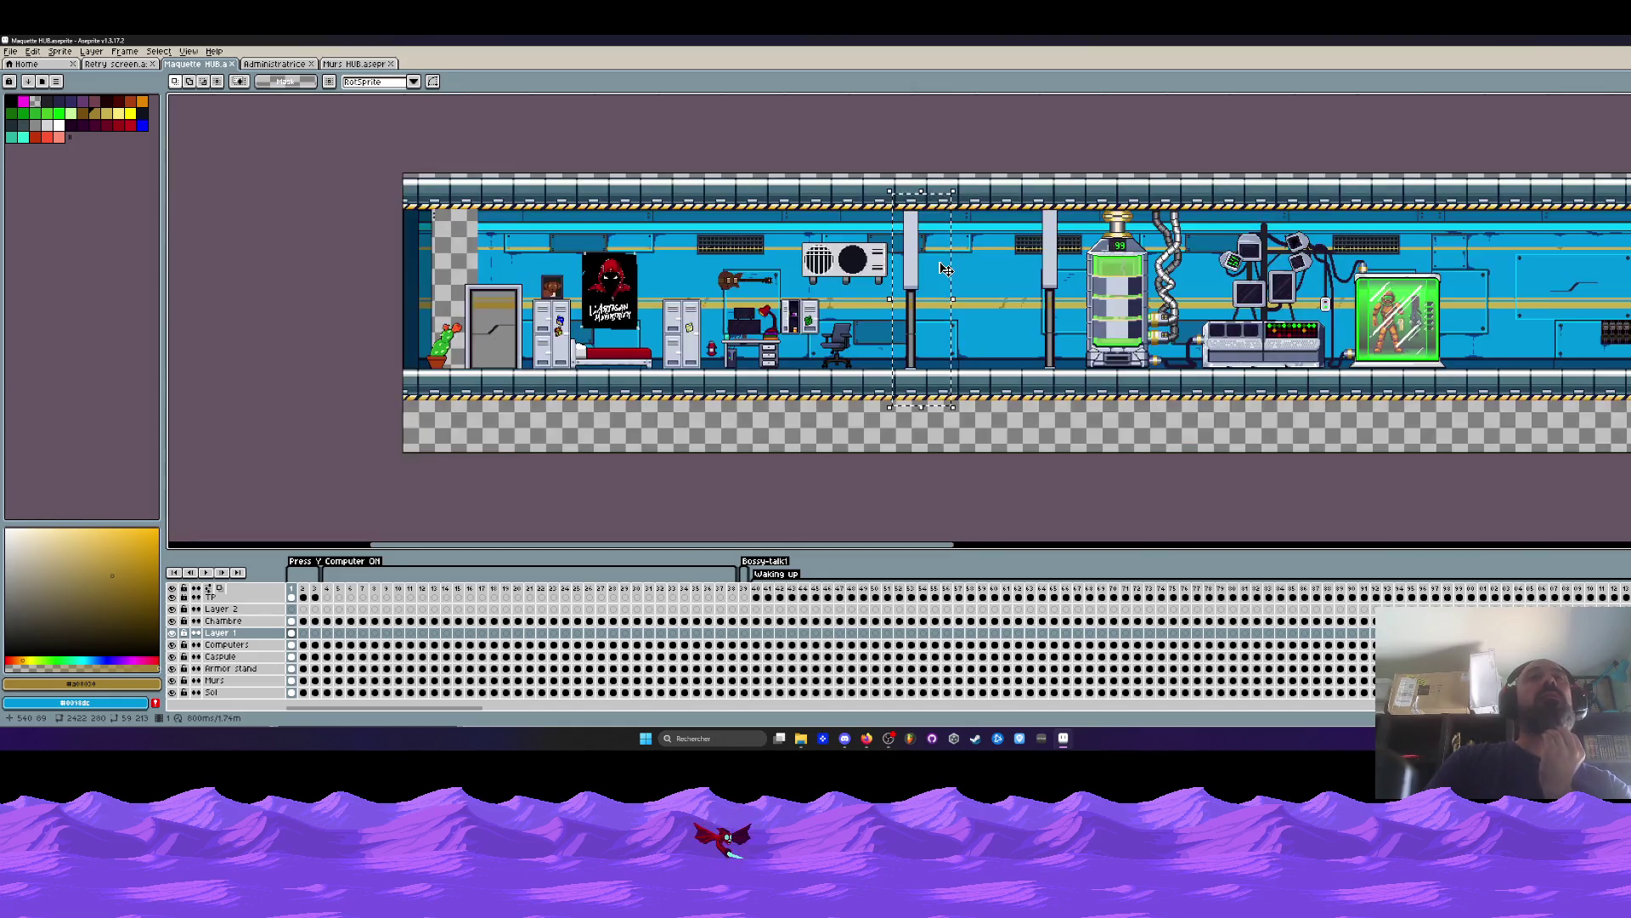
pyautogui.scroll(1, 945, 268)
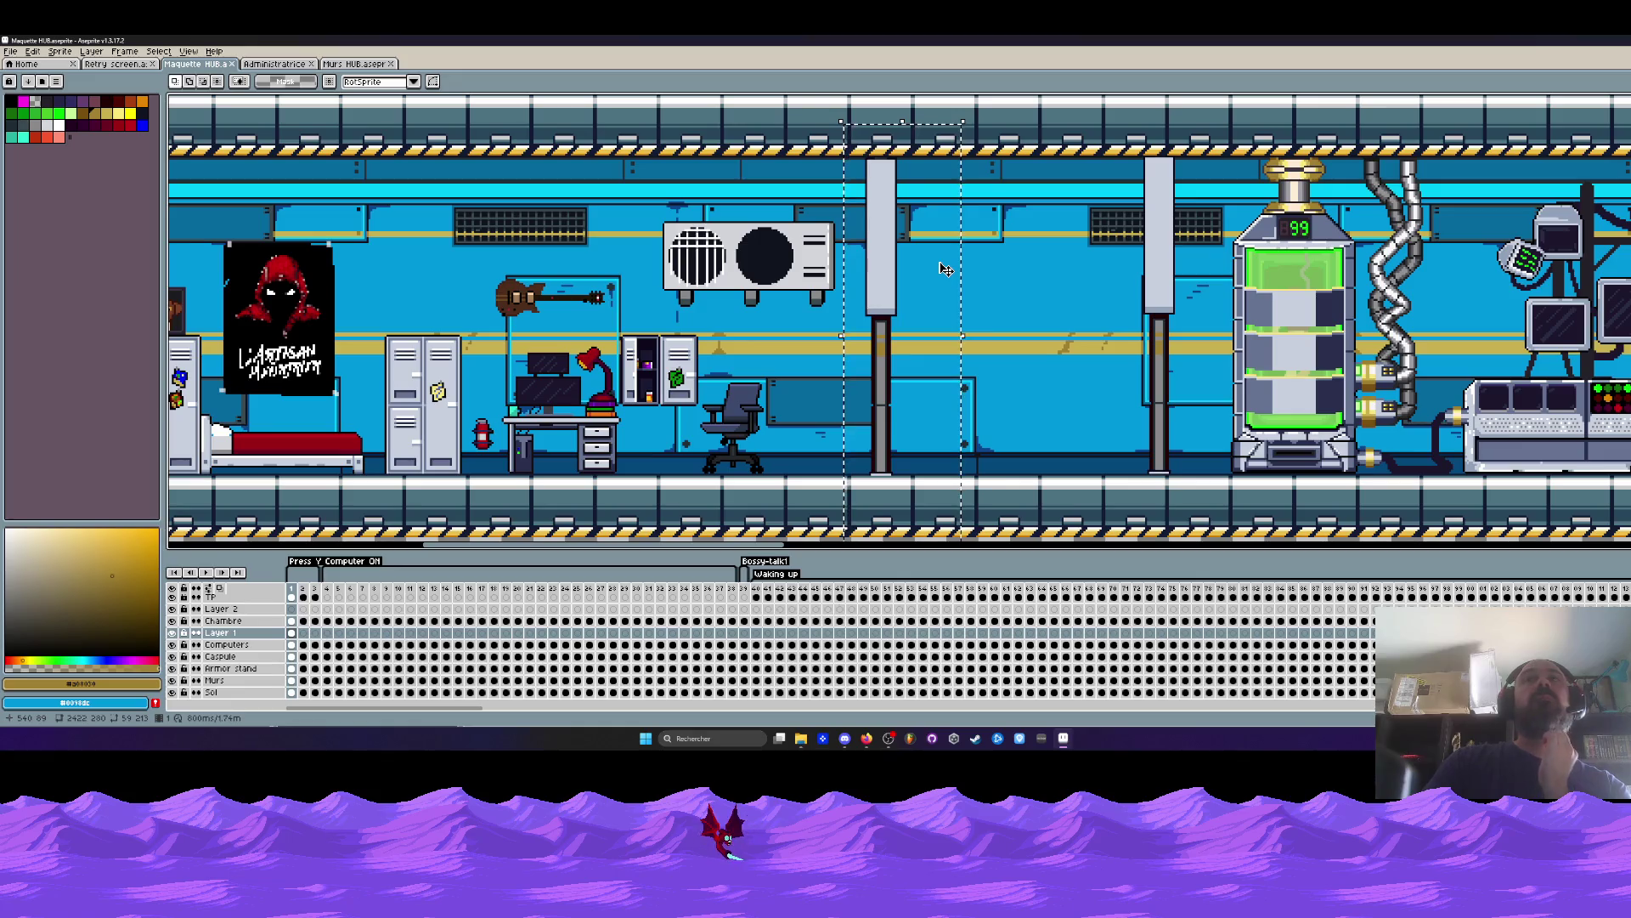
pyautogui.scroll(-1, 945, 268)
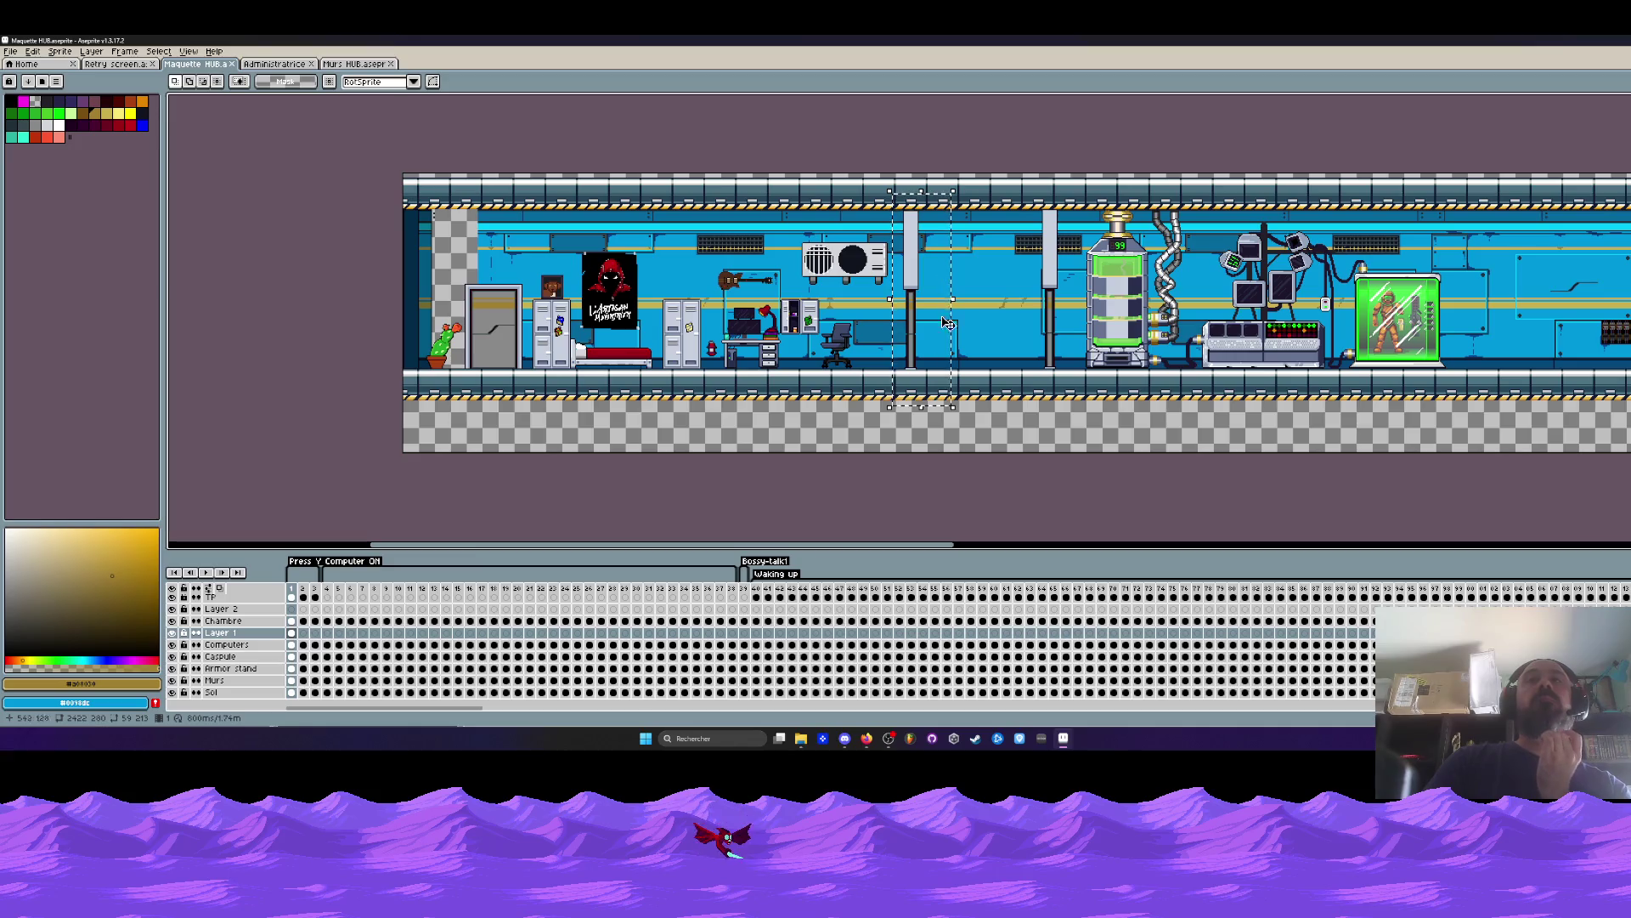
pyautogui.moveTo(824, 546)
pyautogui.mouseDown()
pyautogui.moveTo(934, 578)
pyautogui.moveTo(1319, 598)
pyautogui.mouseUp()
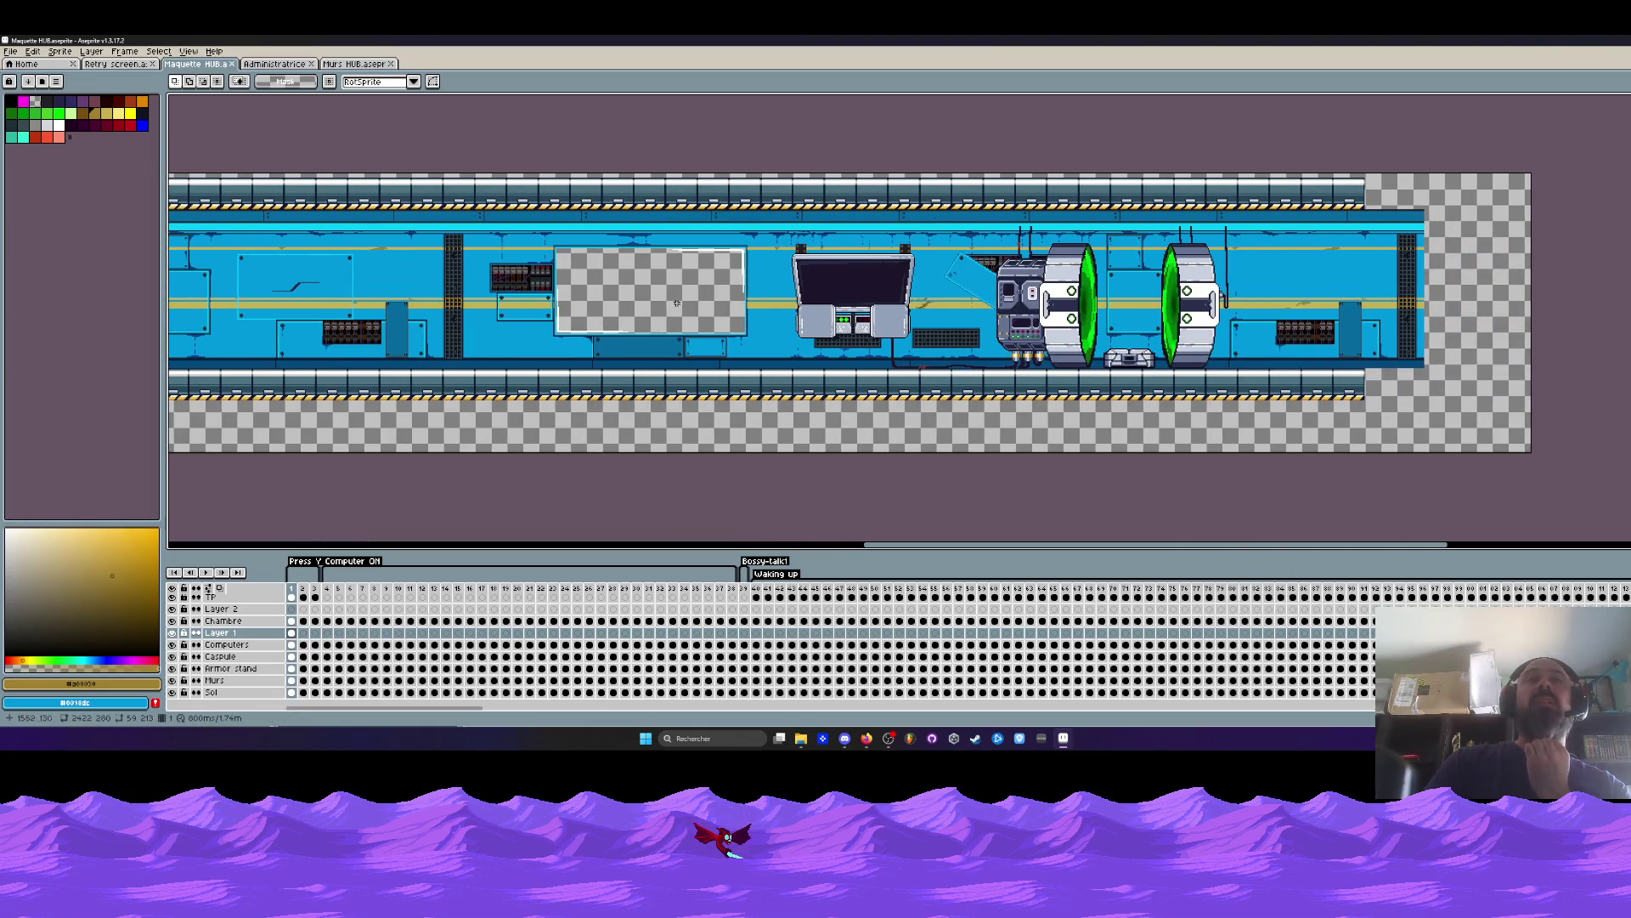
pyautogui.scroll(1, 385, 300)
pyautogui.scroll(-1, 533, 163)
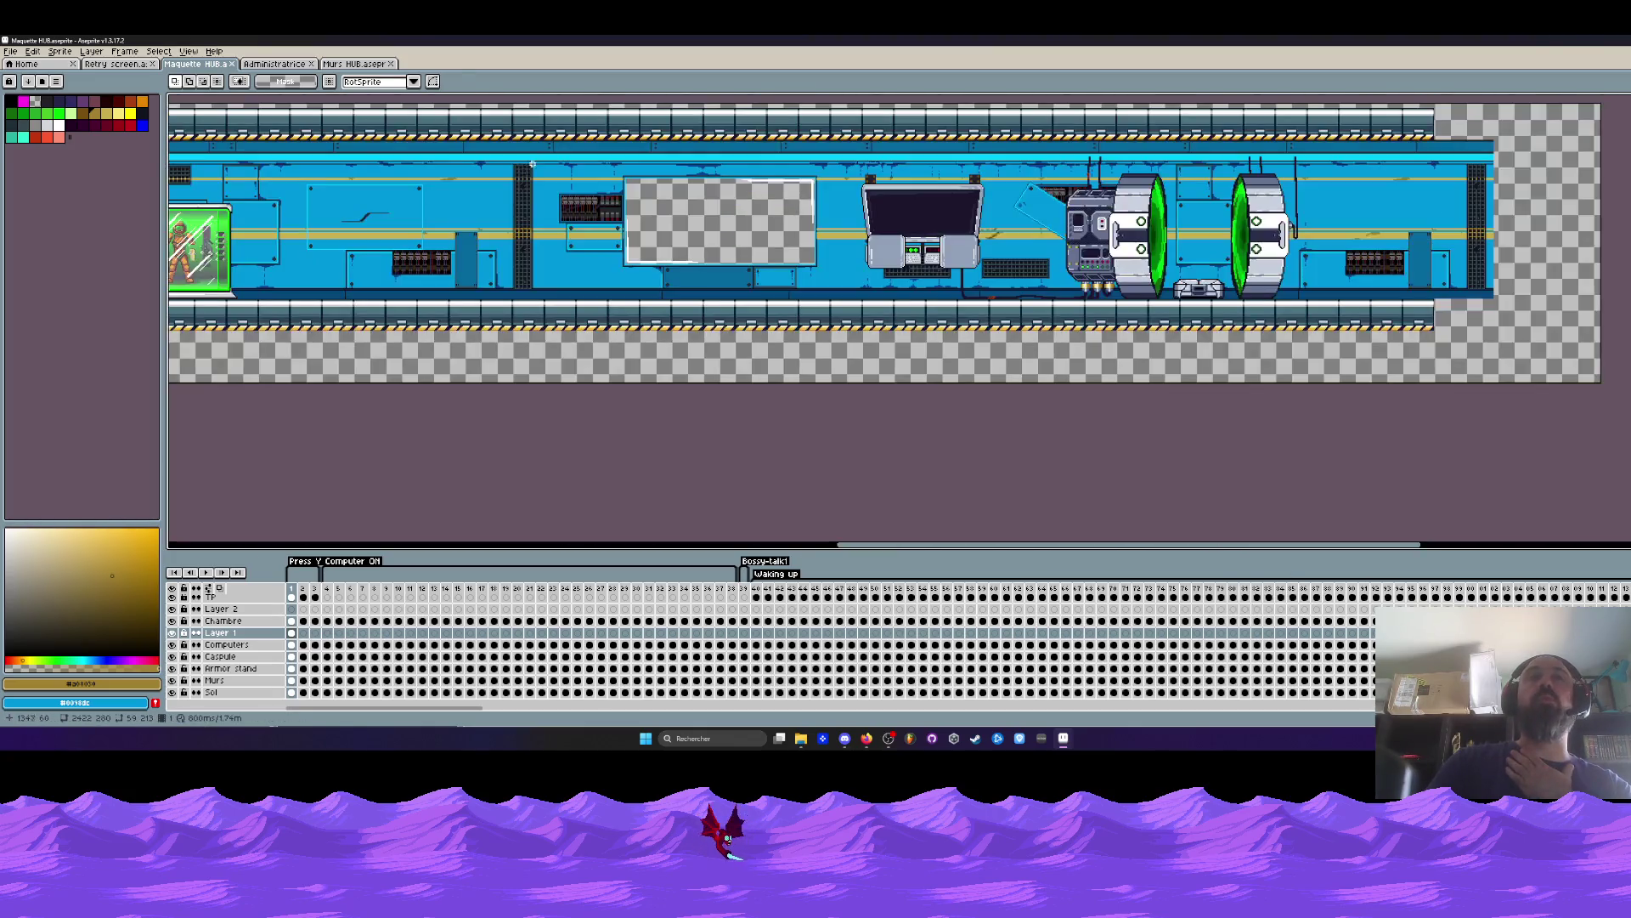
pyautogui.scroll(1, 652, 224)
pyautogui.scroll(-1, 604, 178)
pyautogui.scroll(1, 565, 147)
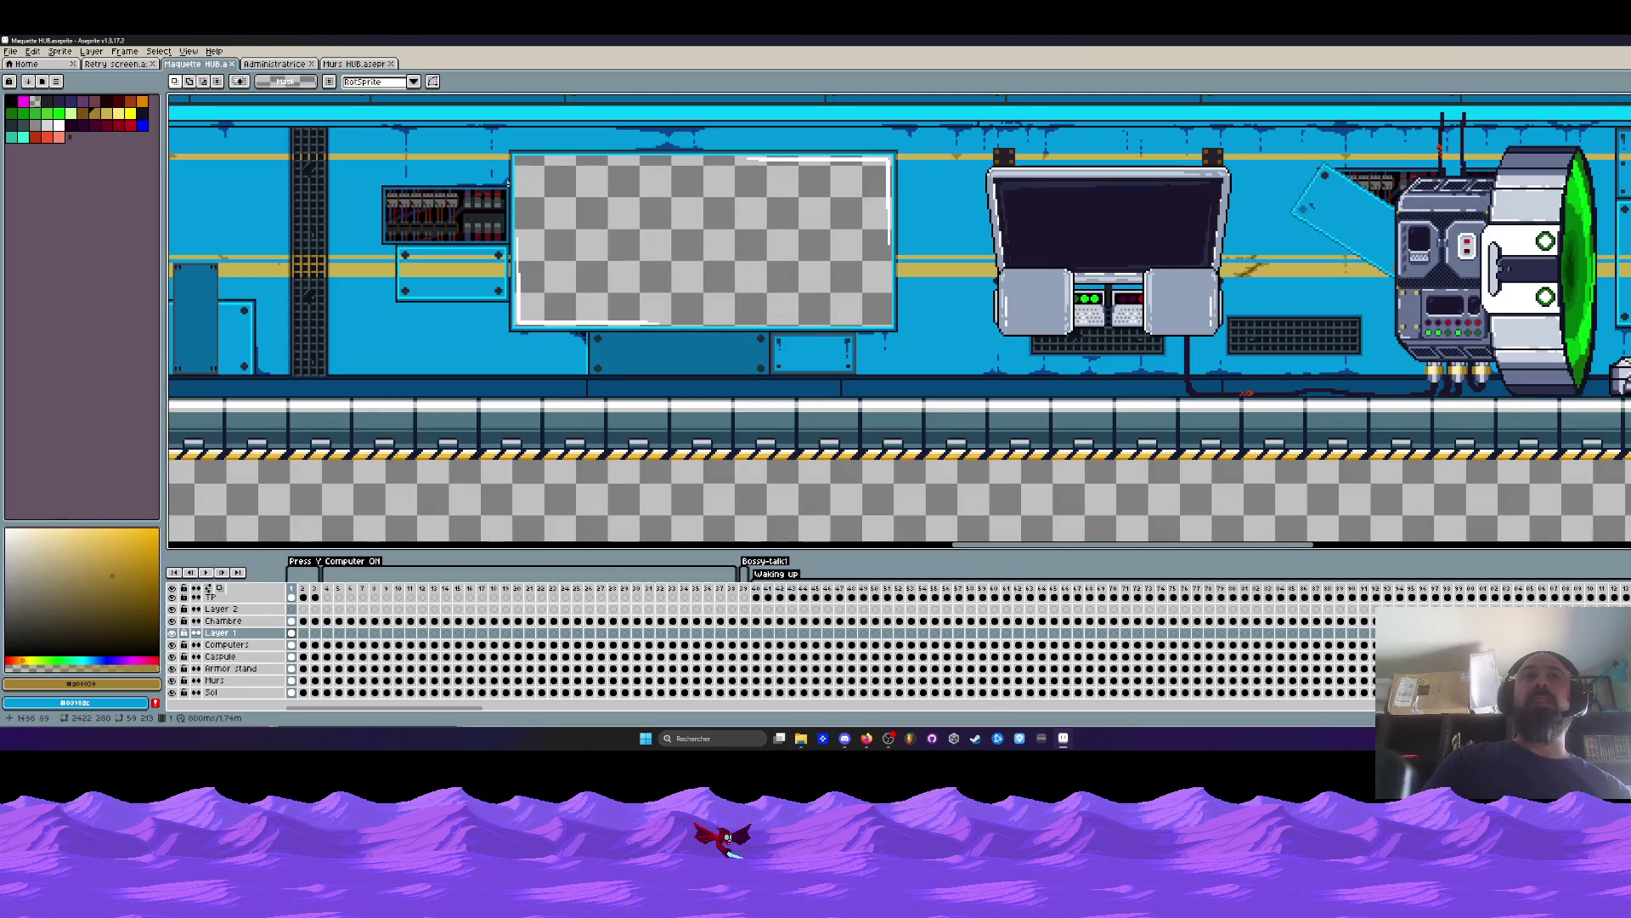
pyautogui.scroll(-1, 888, 234)
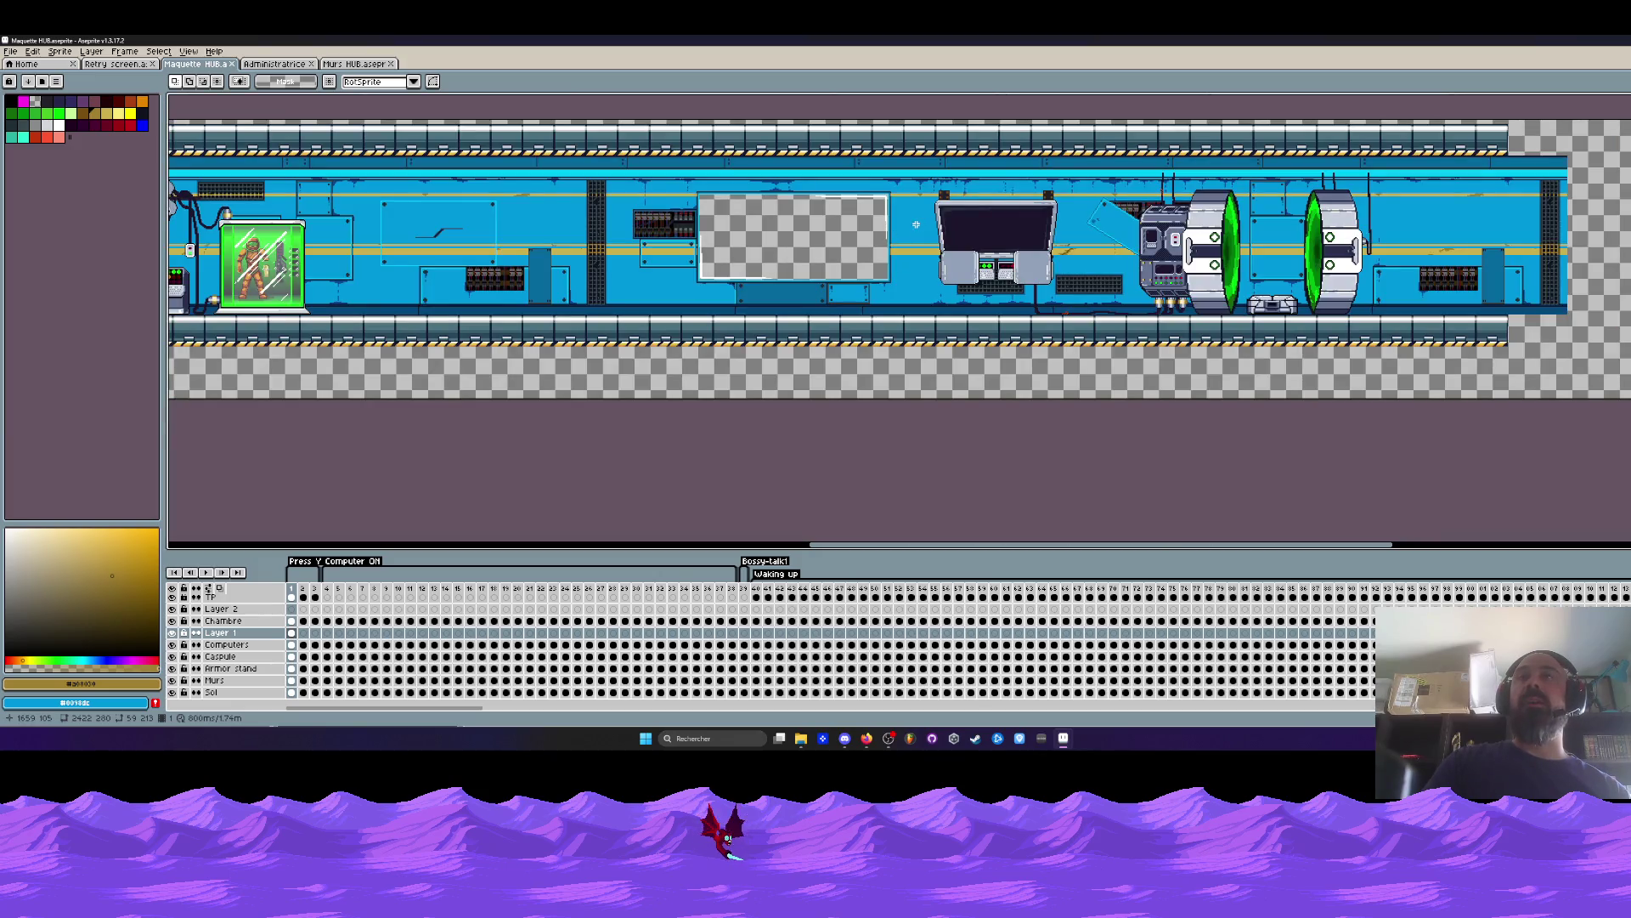
pyautogui.scroll(1, 916, 225)
pyautogui.moveTo(881, 170)
pyautogui.mouseDown()
pyautogui.moveTo(1007, 252)
pyautogui.moveTo(1166, 414)
pyautogui.mouseUp()
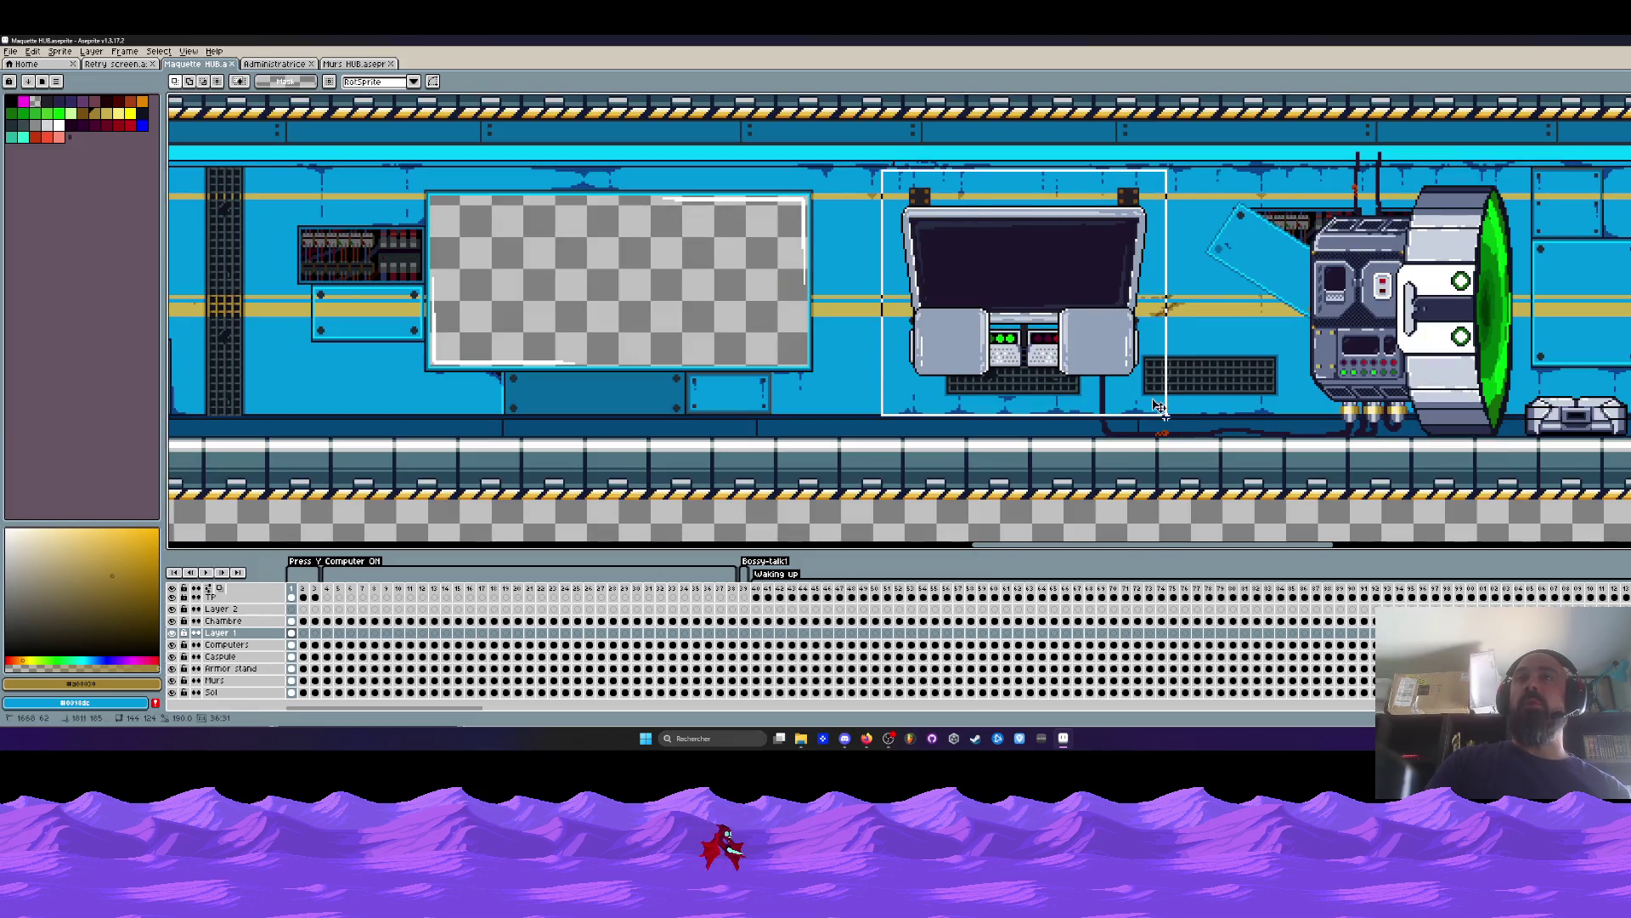
pyautogui.click(852, 264)
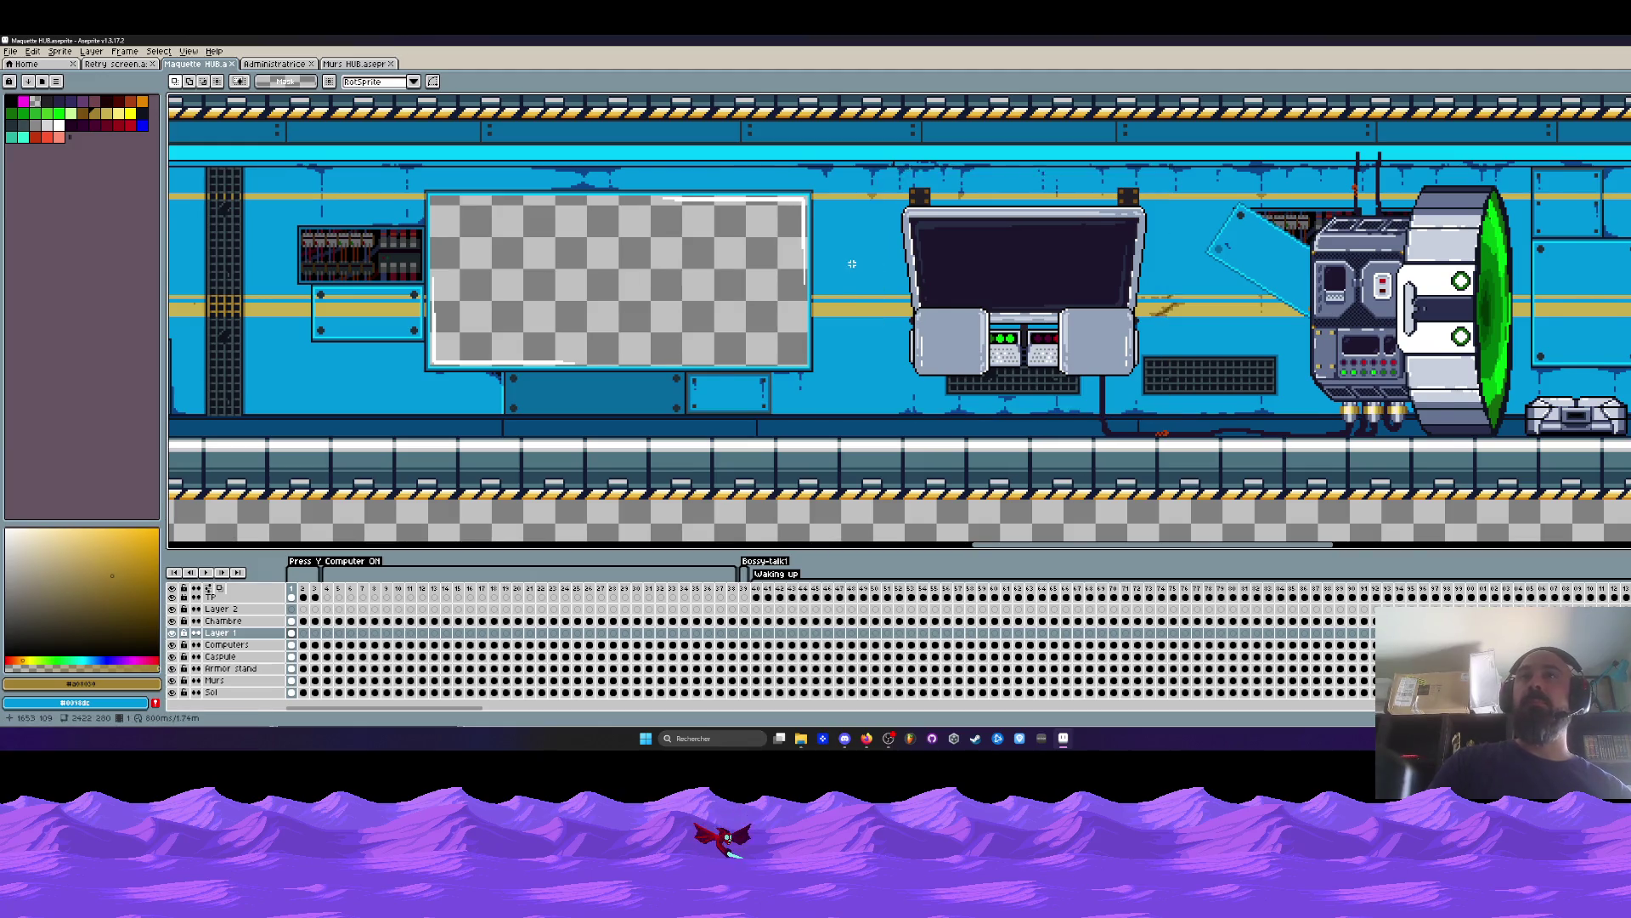
pyautogui.scroll(-1, 852, 263)
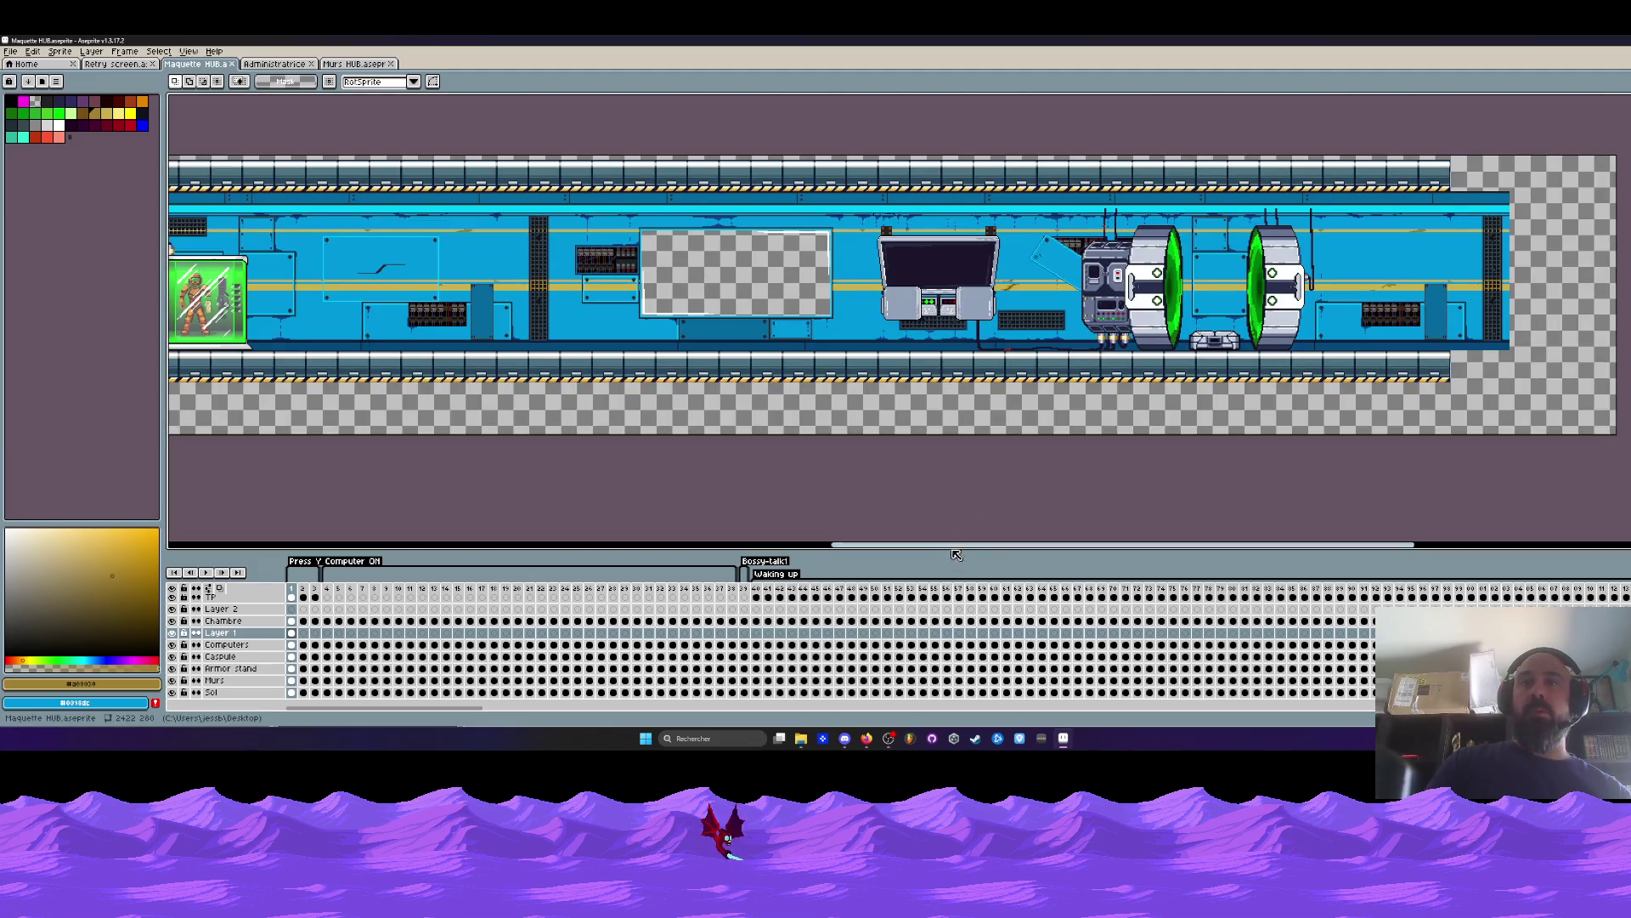
pyautogui.moveTo(917, 549)
pyautogui.mouseDown()
pyautogui.moveTo(684, 550)
pyautogui.moveTo(897, 549)
pyautogui.moveTo(986, 581)
pyautogui.moveTo(428, 608)
pyautogui.mouseUp()
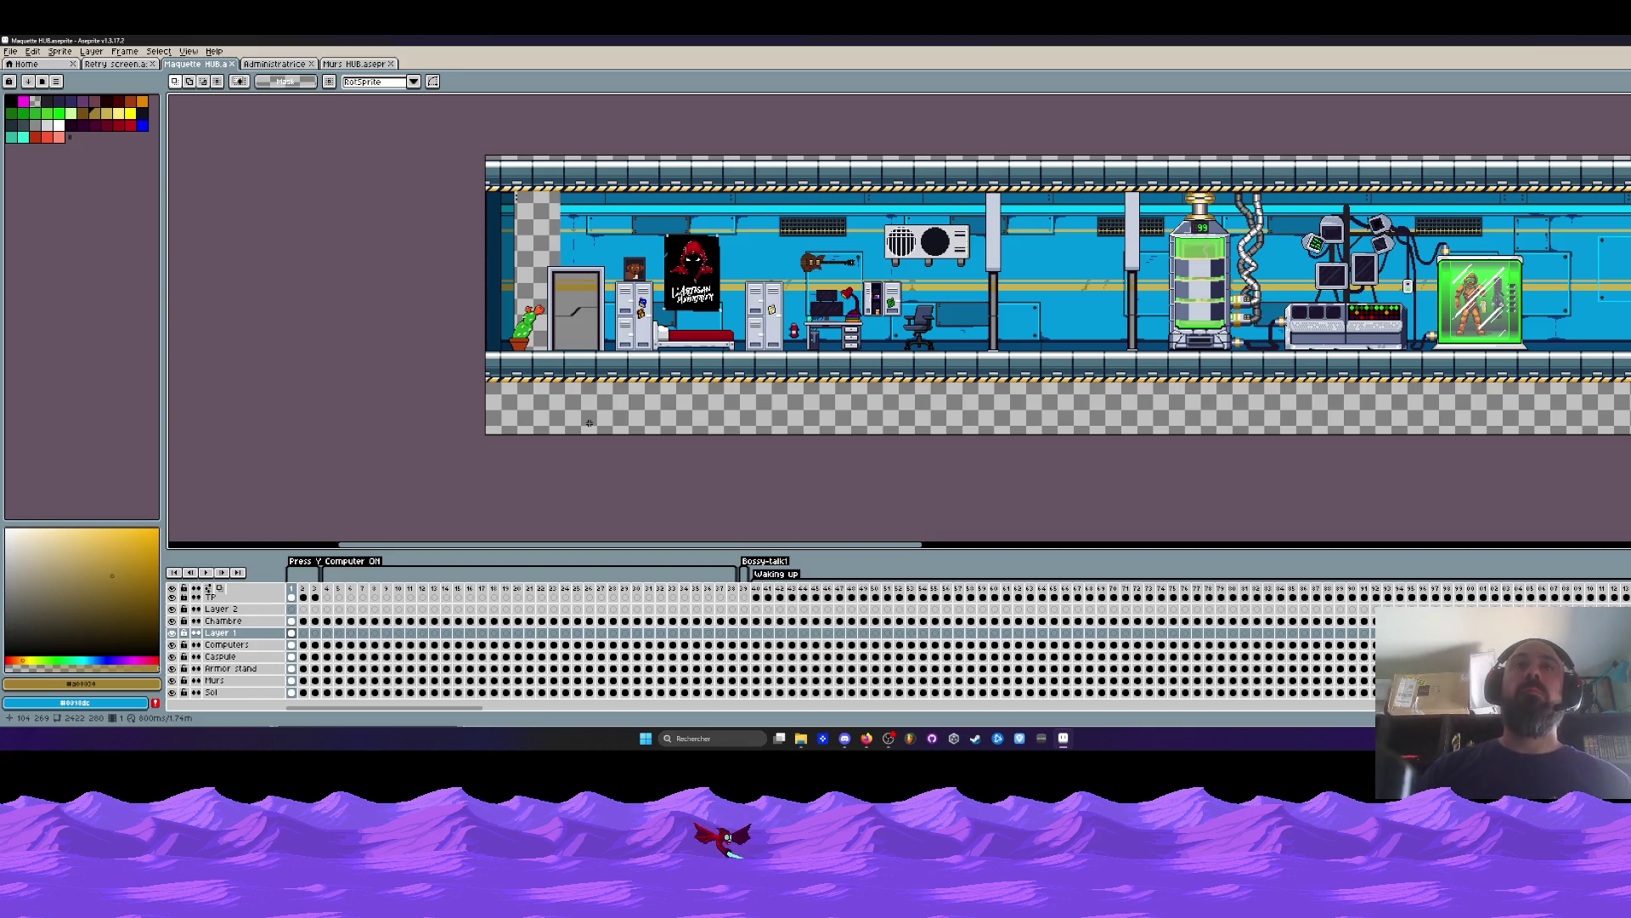
# Save Maquette HUB.aseprite with File > Save.
pyautogui.scroll(1, 718, 442)
pyautogui.scroll(-1, 721, 441)
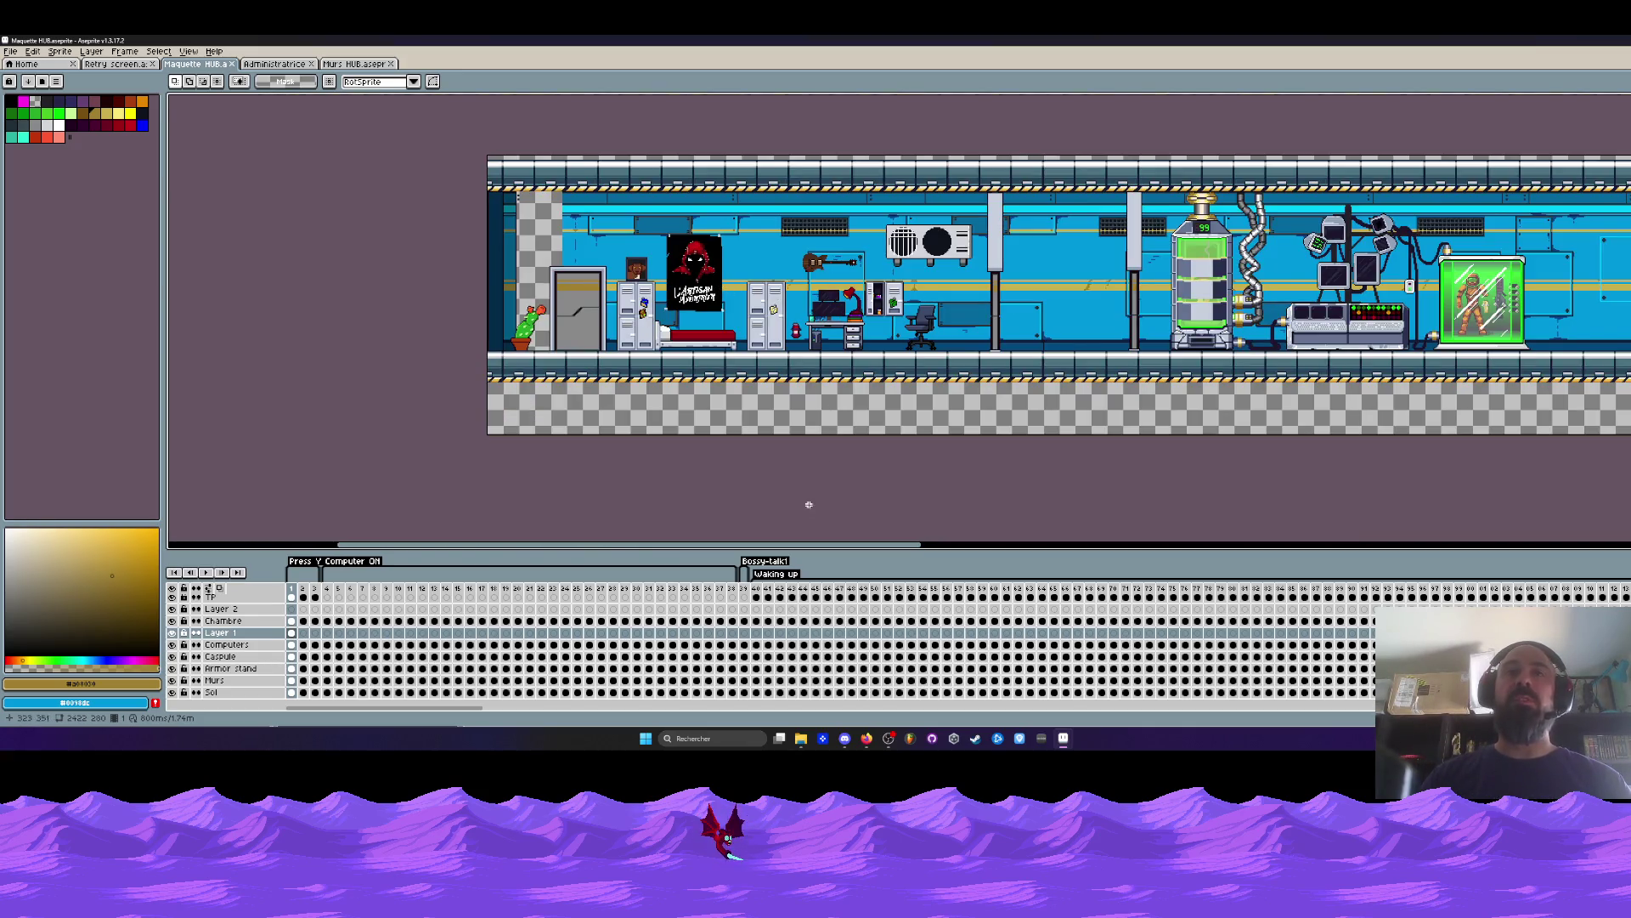
pyautogui.moveTo(855, 551)
pyautogui.mouseDown()
pyautogui.moveTo(1191, 568)
pyautogui.moveTo(1160, 568)
pyautogui.mouseUp()
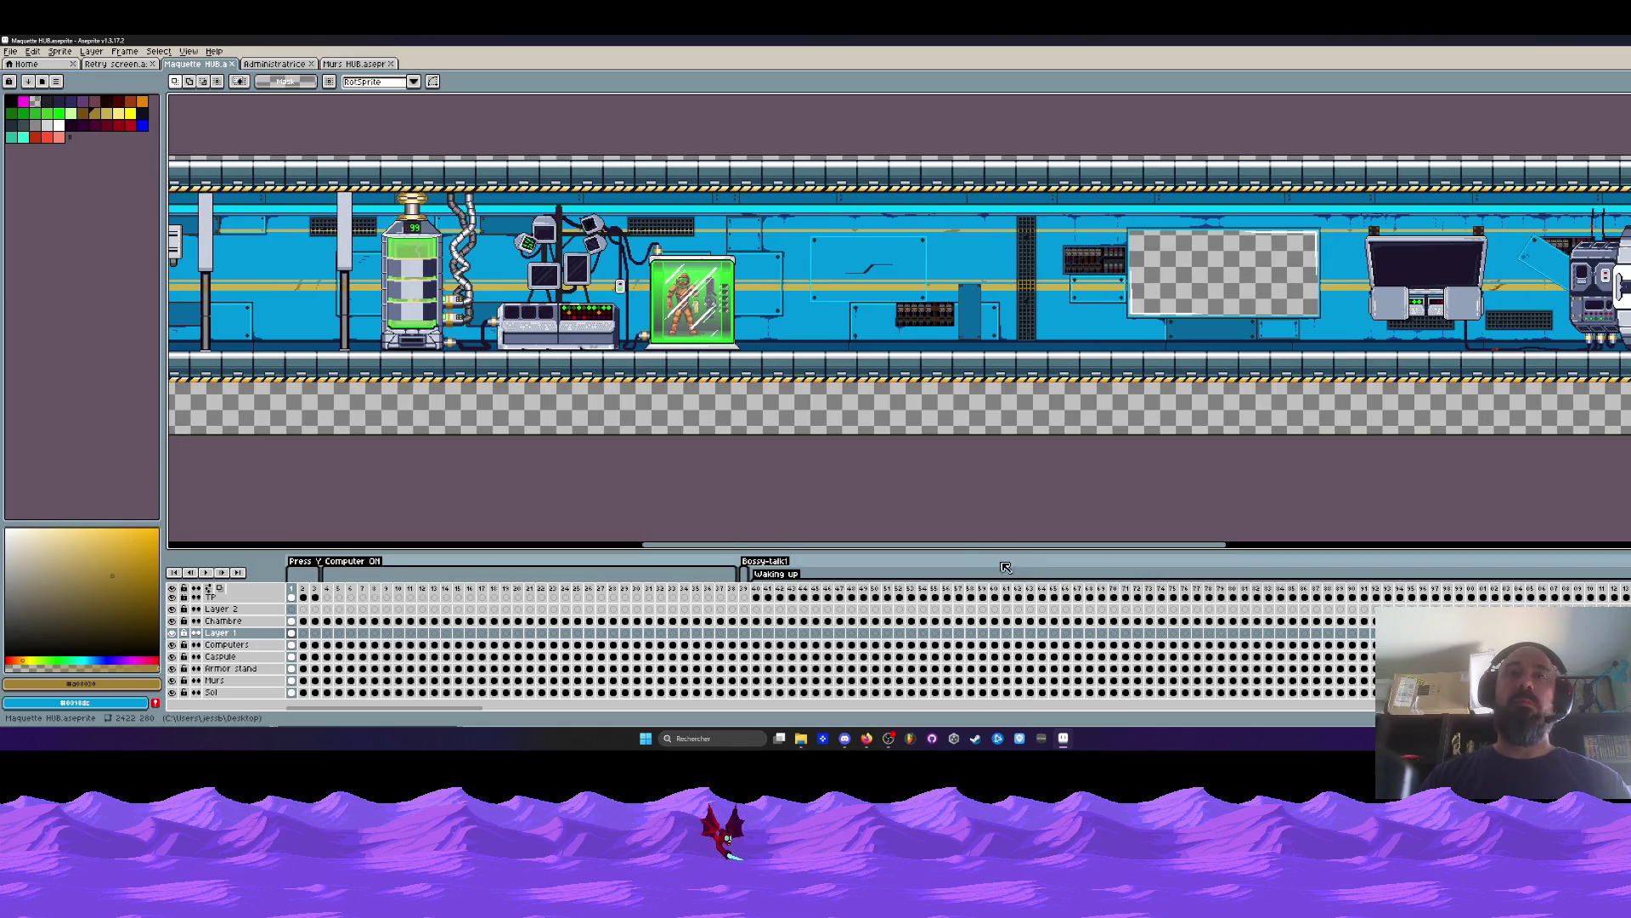
pyautogui.click(10, 51)
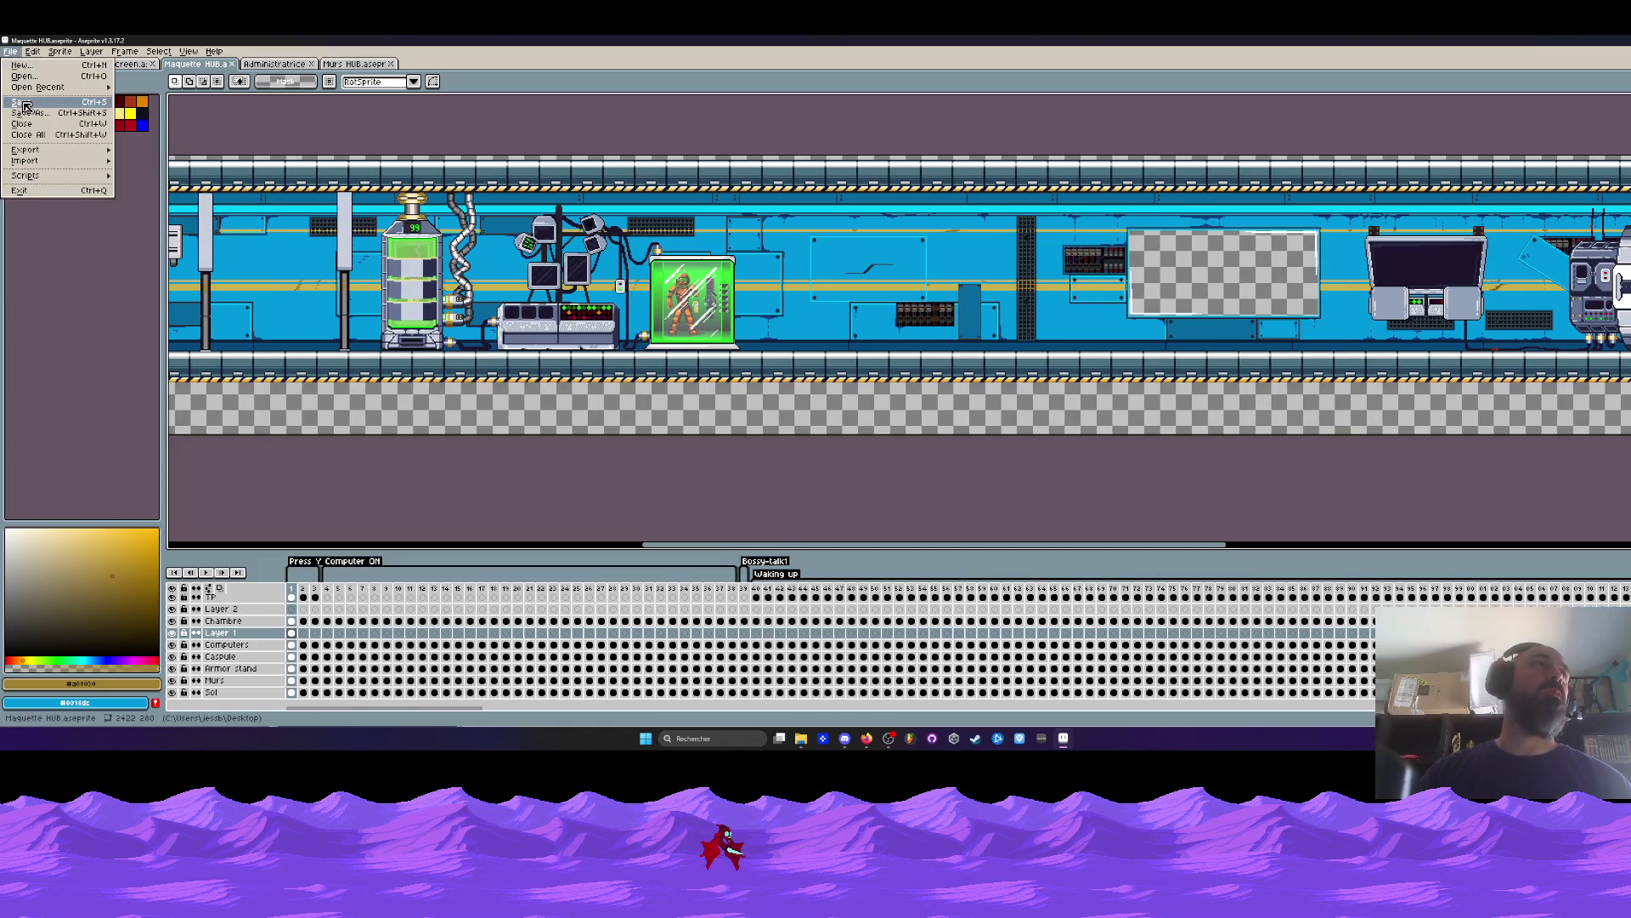
pyautogui.click(26, 102)
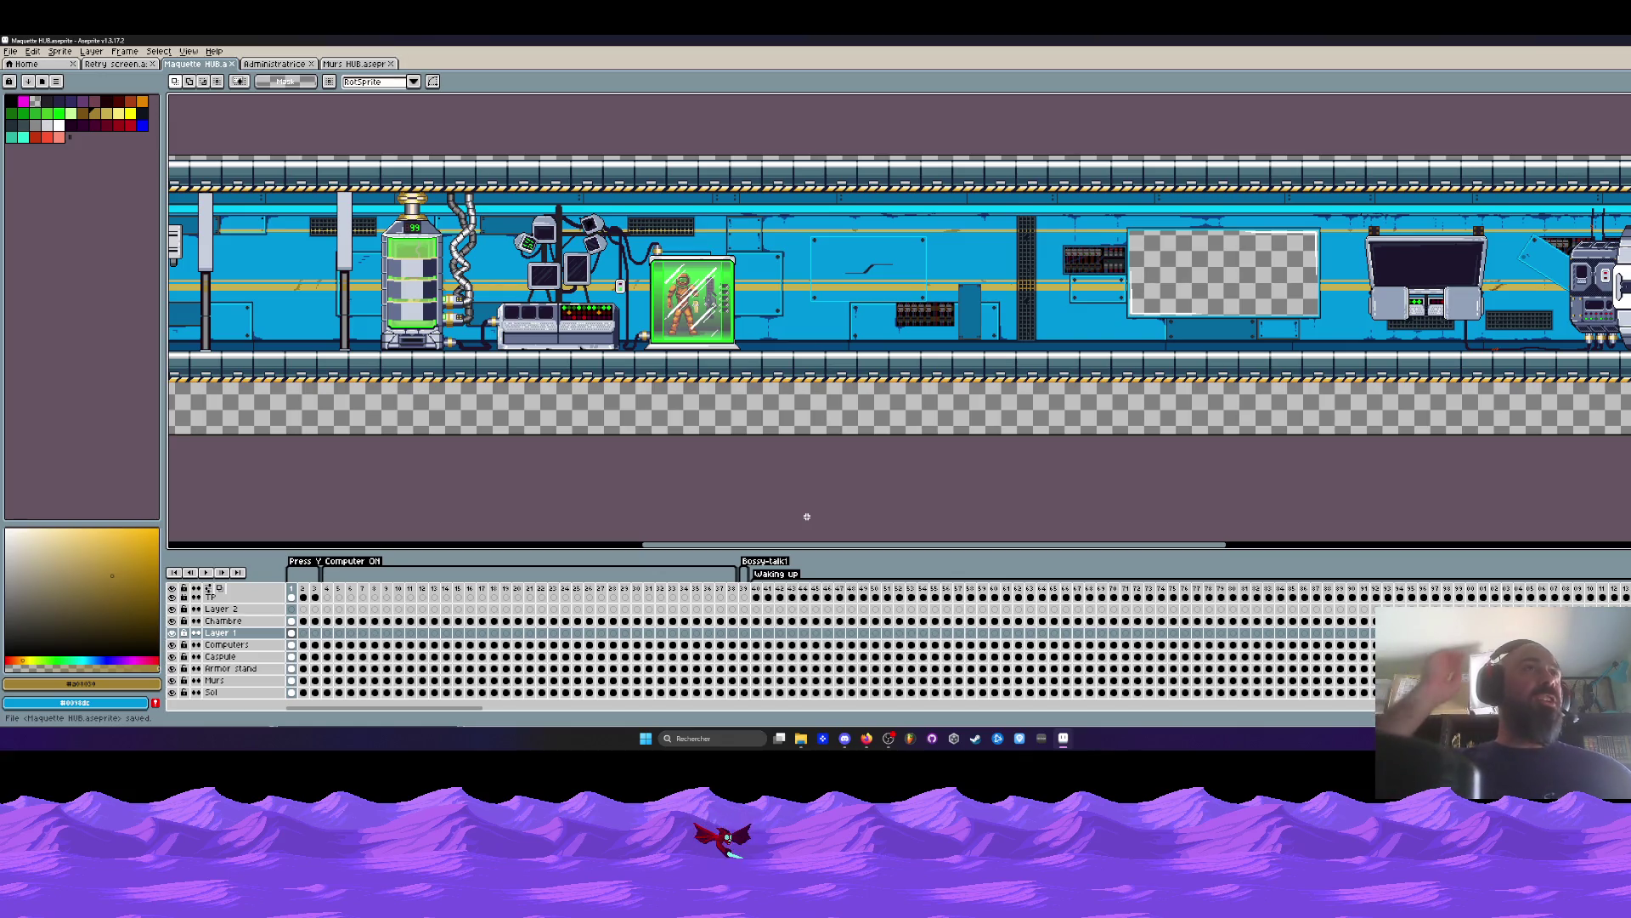
# Show the Retry screen sprite and select timeline frames 1 through 76.
pyautogui.click(121, 66)
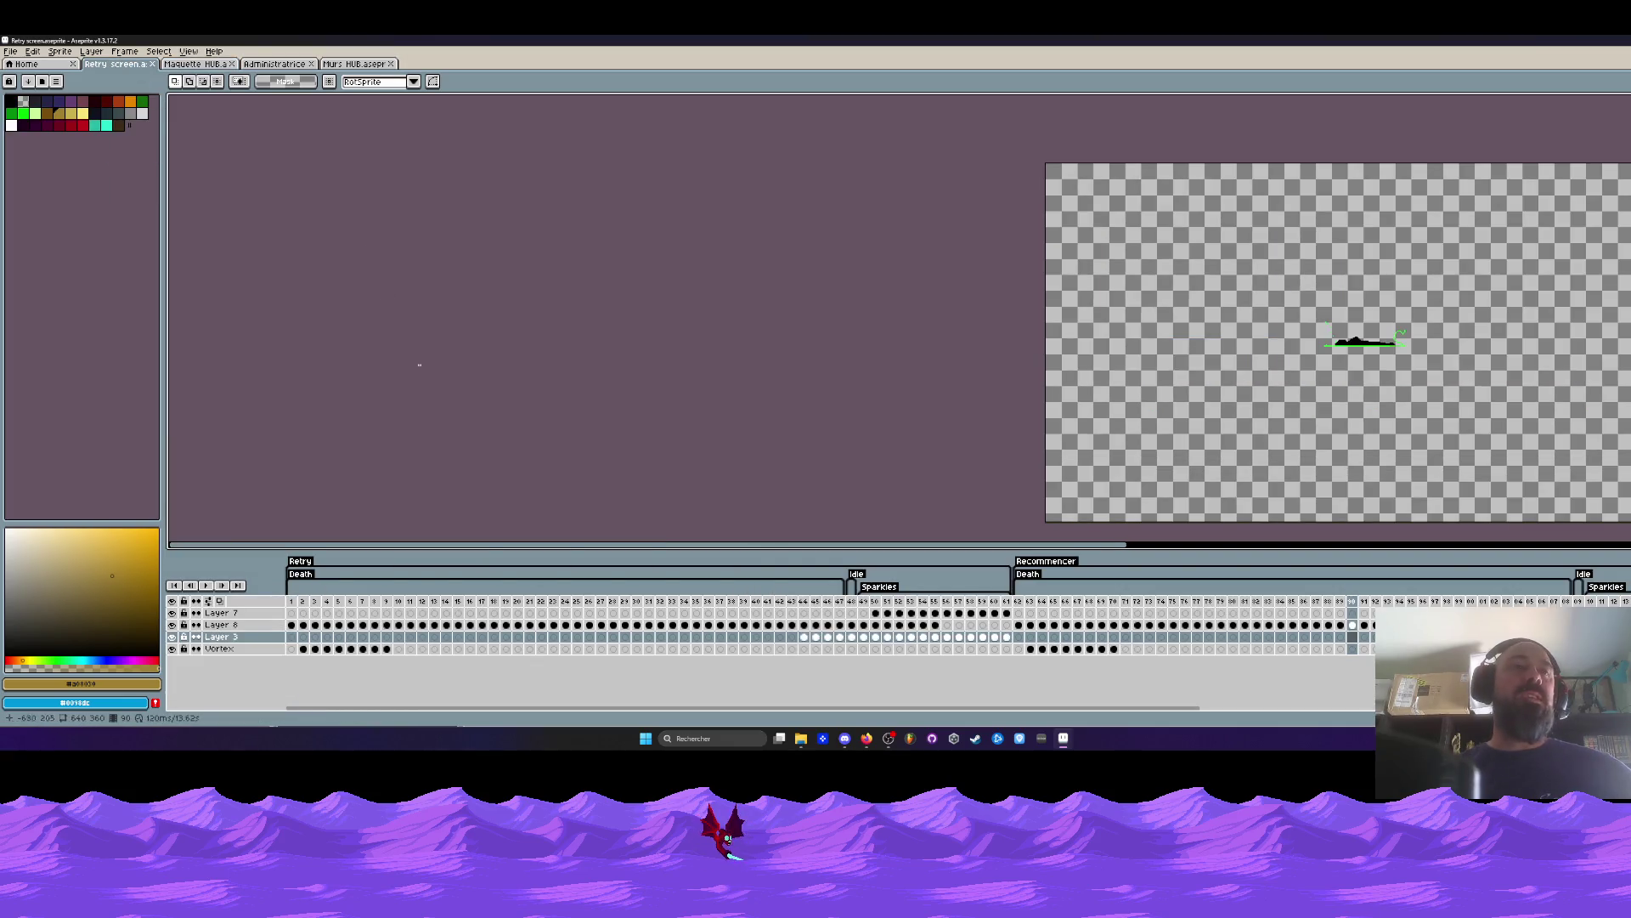
pyautogui.moveTo(292, 601); pyautogui.dragTo(529, 600)
pyautogui.scroll(-1, 1374, 392)
pyautogui.scroll(1, 1373, 391)
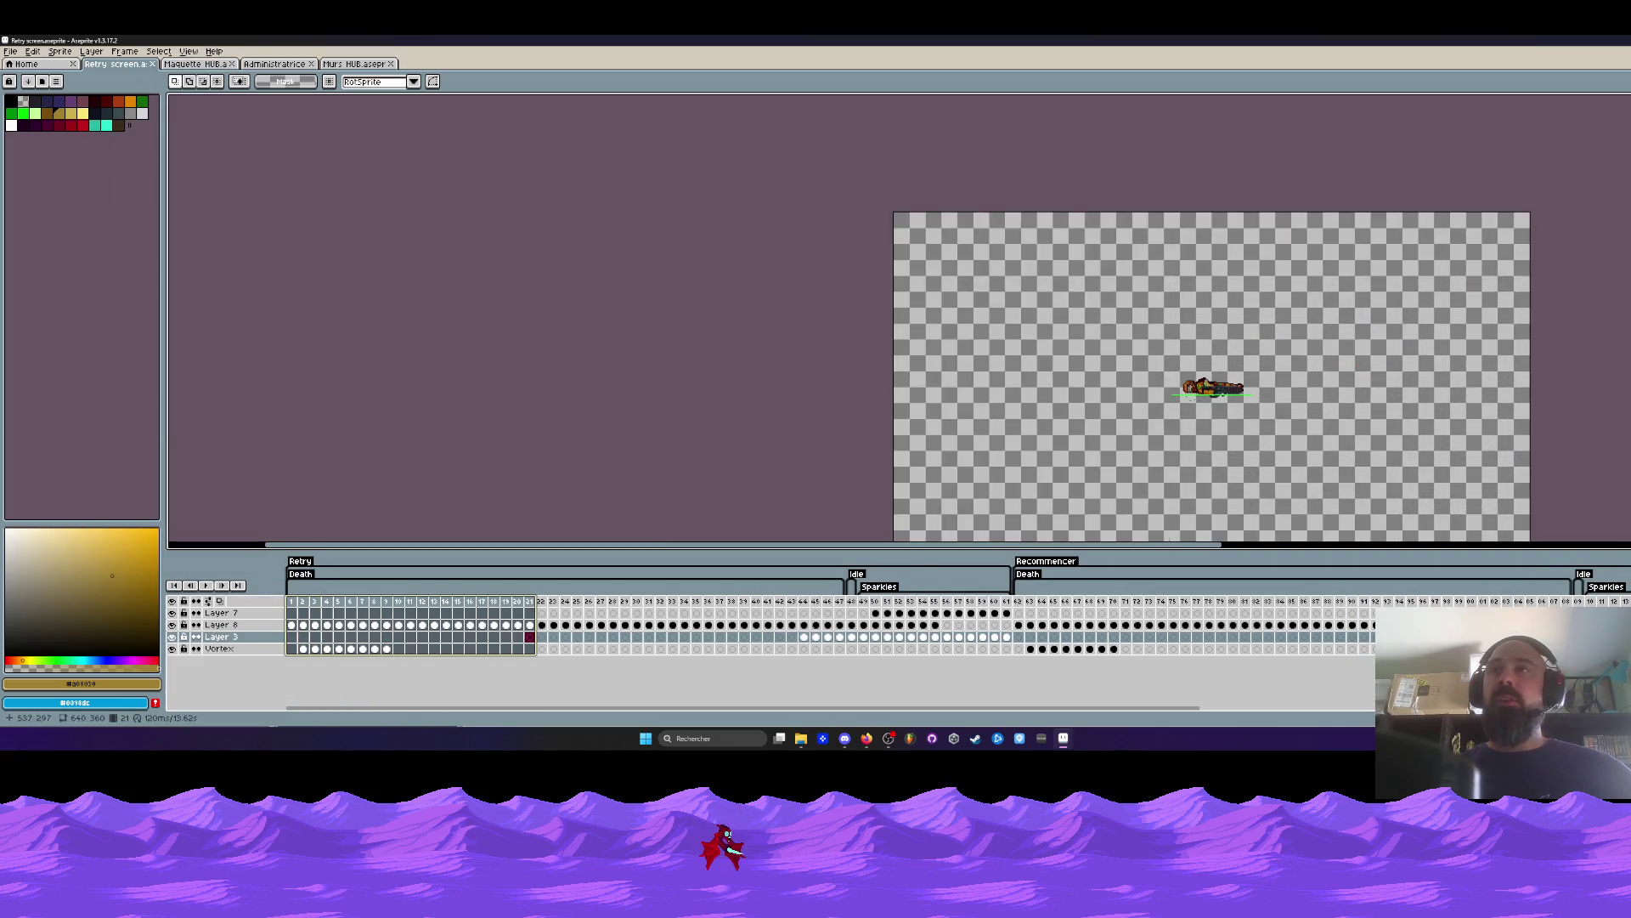
pyautogui.moveTo(296, 612)
pyautogui.mouseDown()
pyautogui.moveTo(1402, 603)
pyautogui.moveTo(1185, 604)
pyautogui.mouseUp()
pyautogui.scroll(-1, 1172, 377)
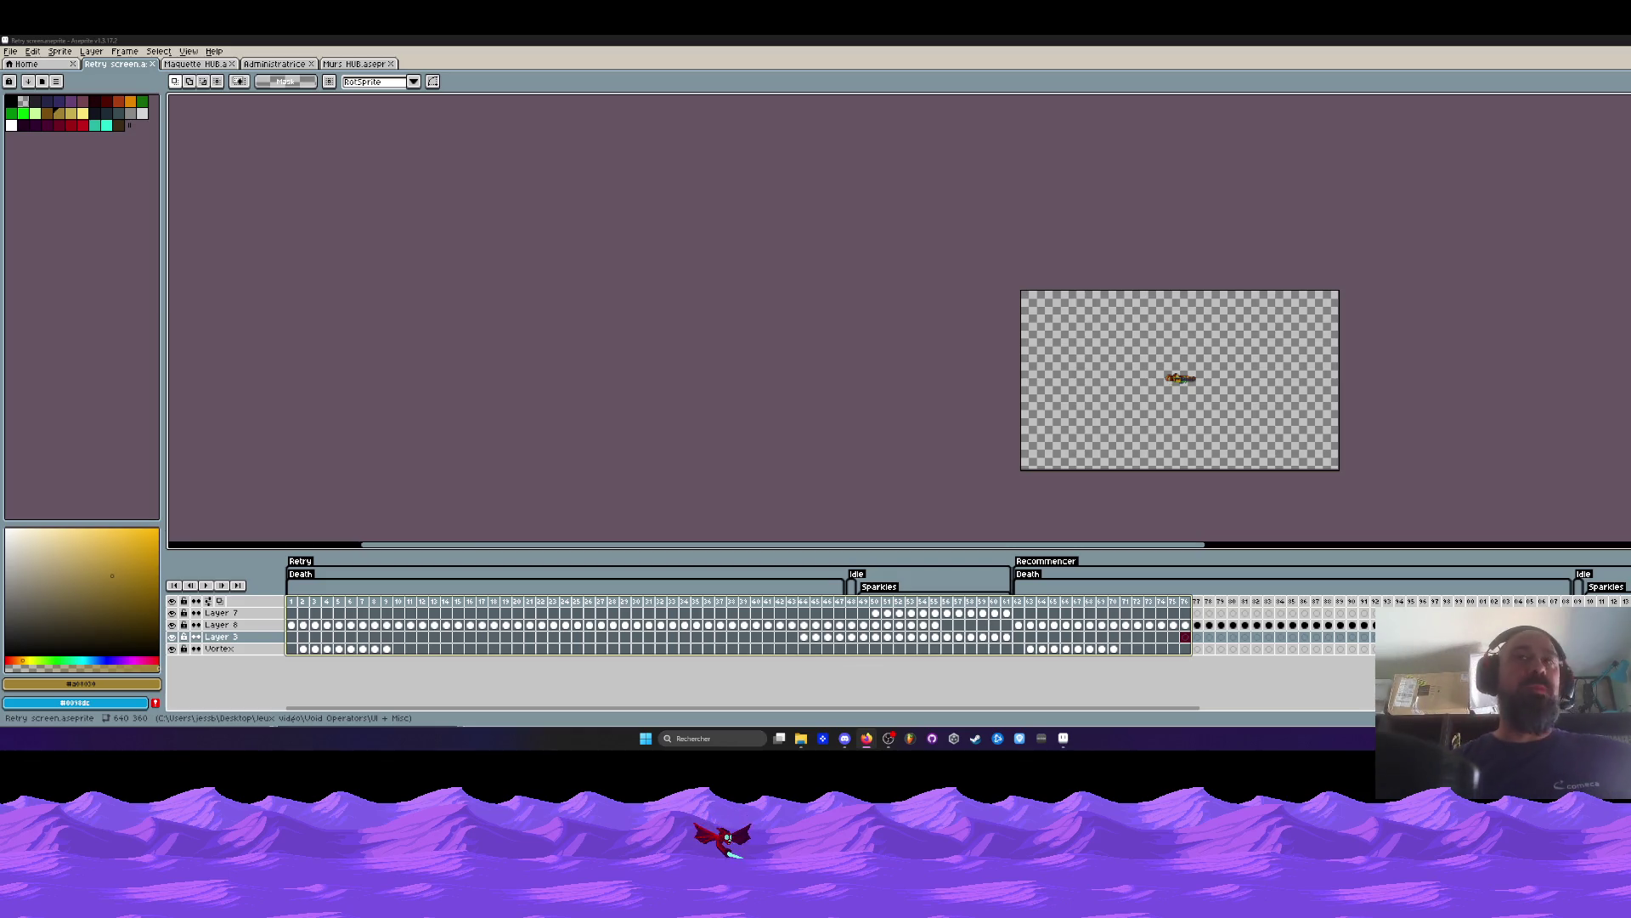
pyautogui.scroll(1, 1253, 394)
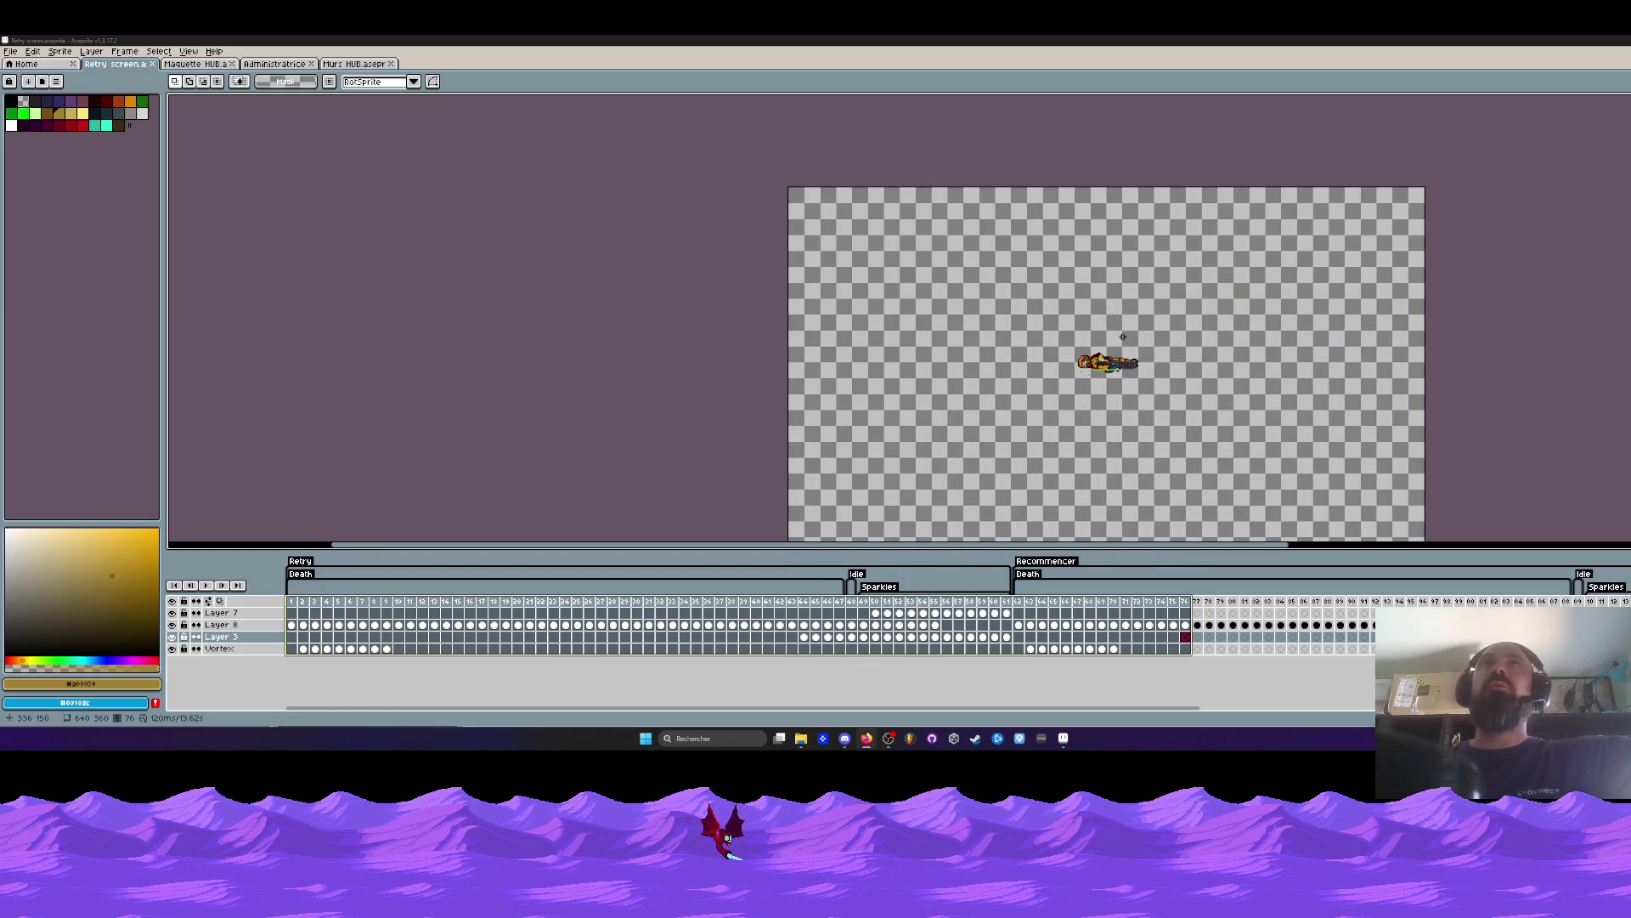